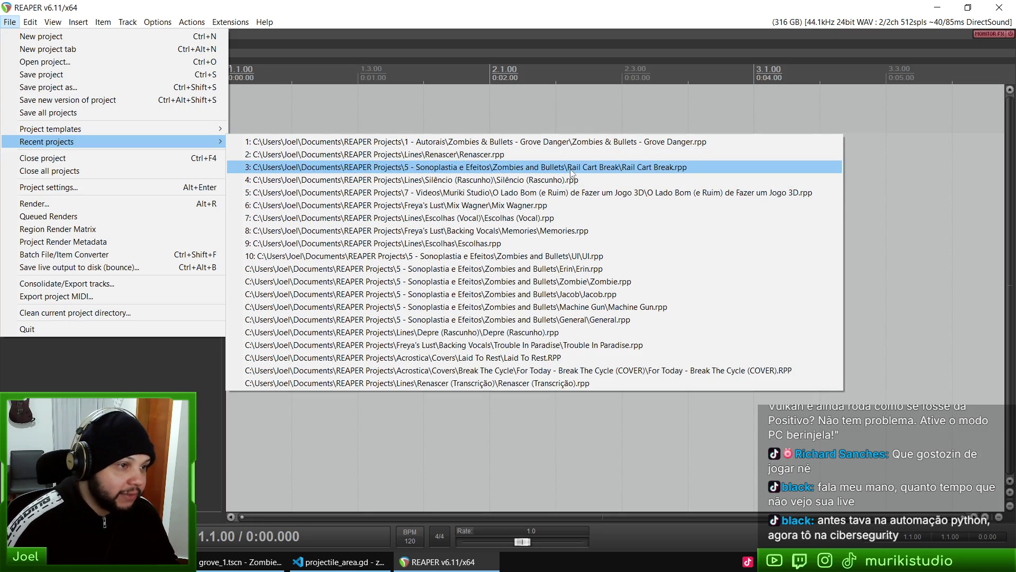
Open the recent REAPER project 'Zombies & Bullets – Grove Danger.rpp'
click(666, 140)
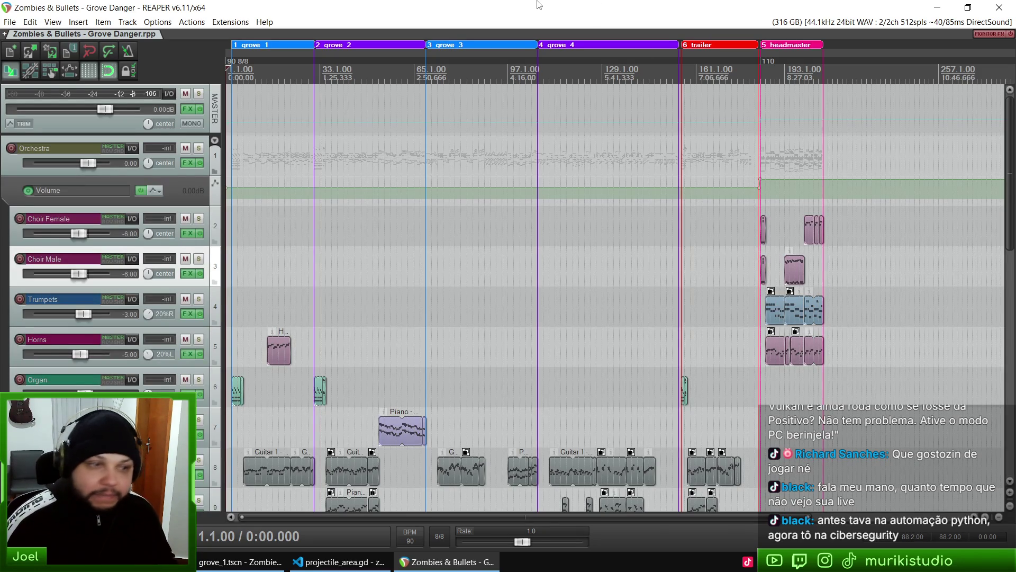
Zoom in, time-select the first grove region and start playback
scroll(637, 283, up, 5)
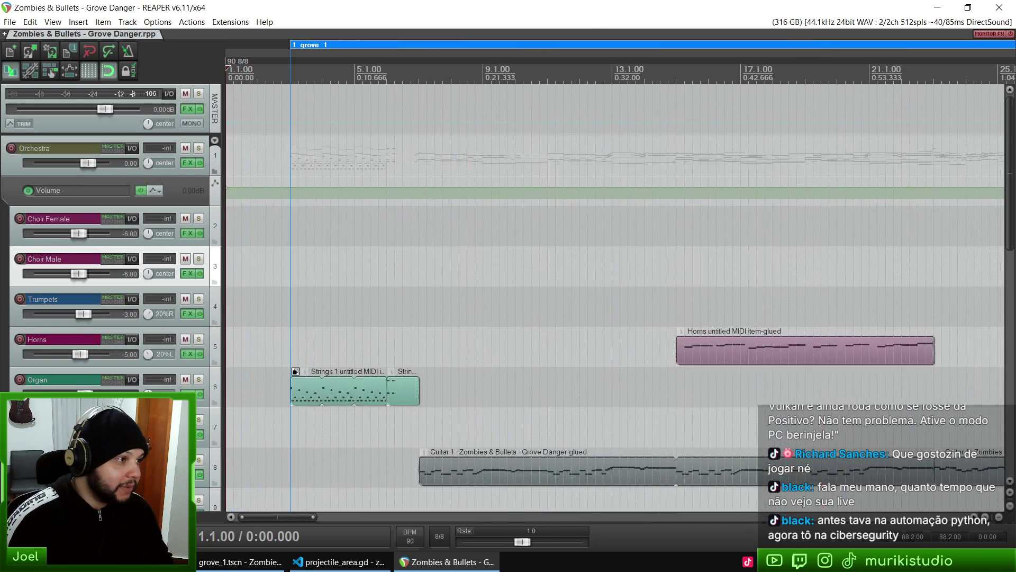
click(294, 49)
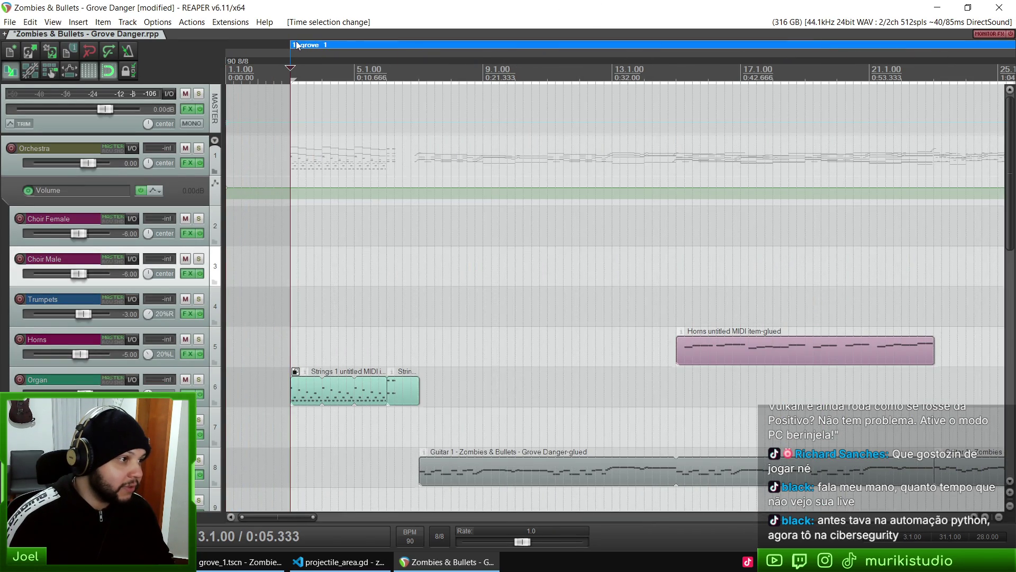
key(space)
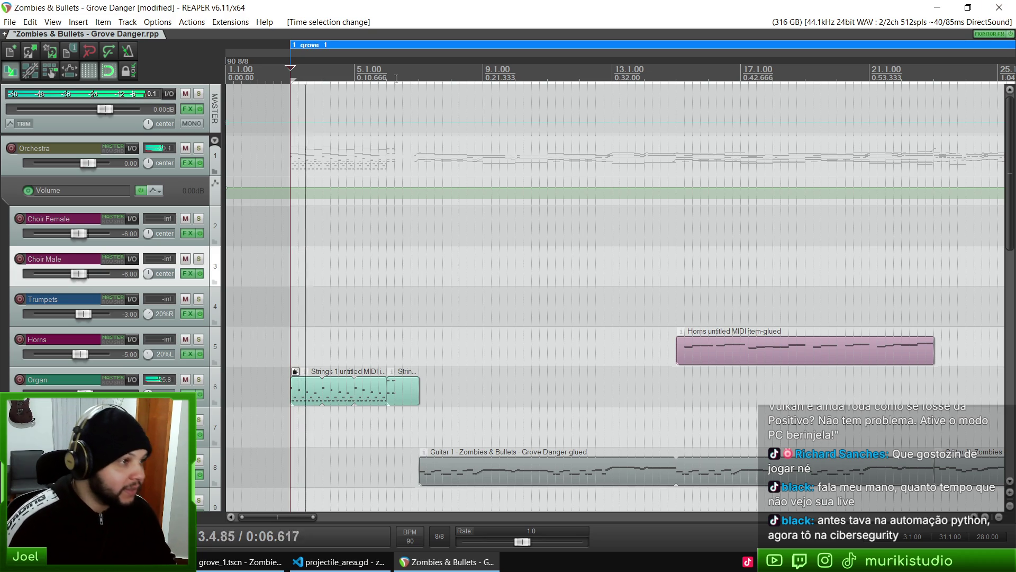
Jump playback to bars 7, 15 and about 23, then stop and zoom out
click(419, 67)
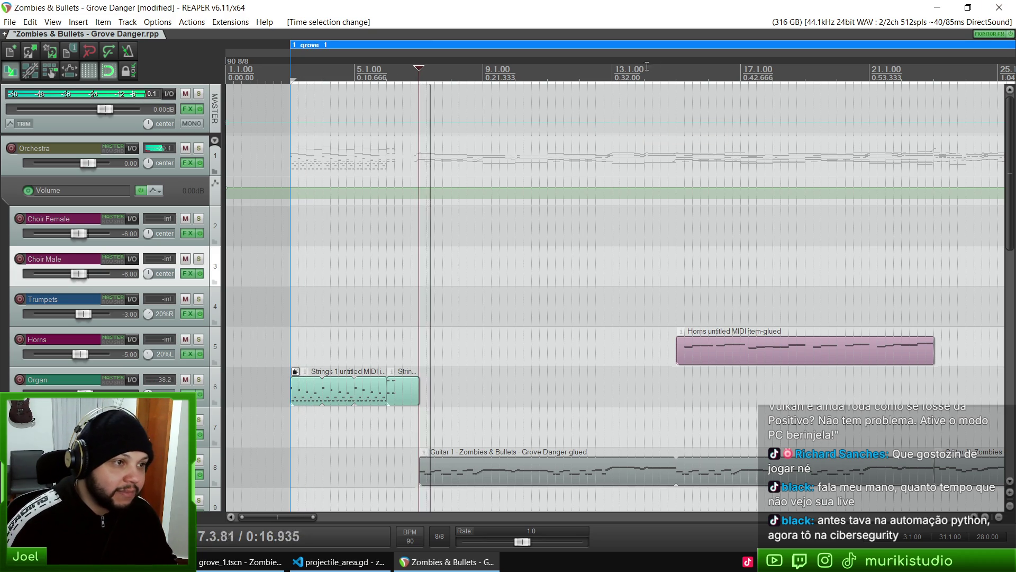
click(676, 67)
scroll(560, 325, right, 5)
scroll(560, 325, down, 5)
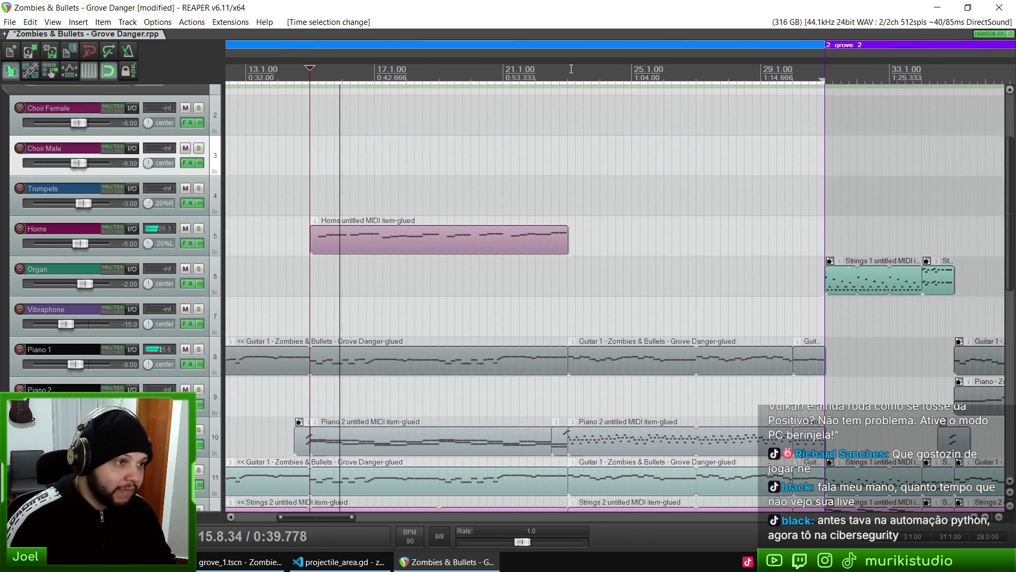
click(569, 73)
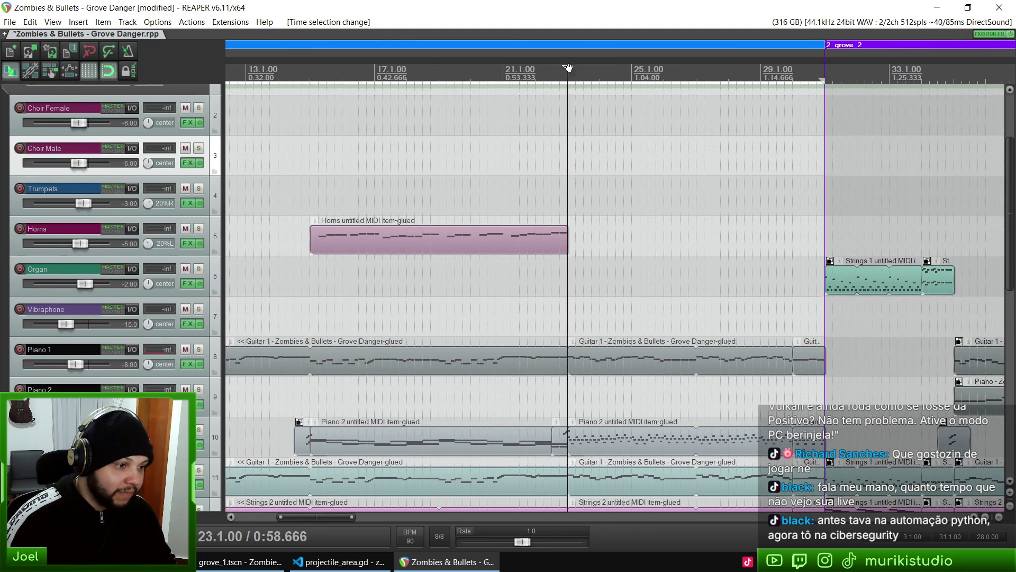
scroll(614, 199, right, 2)
scroll(613, 199, down, 2)
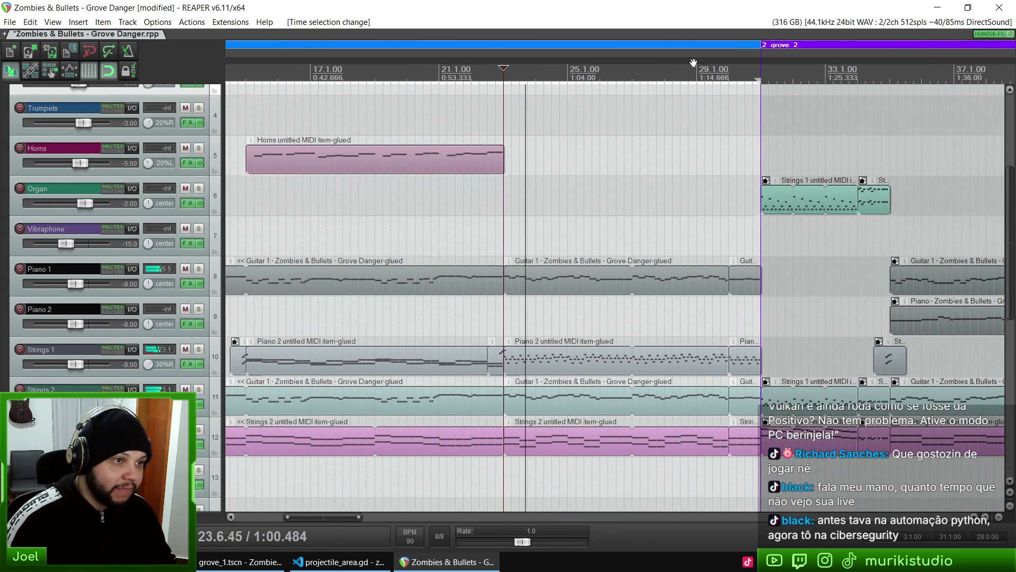
scroll(658, 209, right, 3)
scroll(513, 243, up, 1)
scroll(607, 328, left, 6)
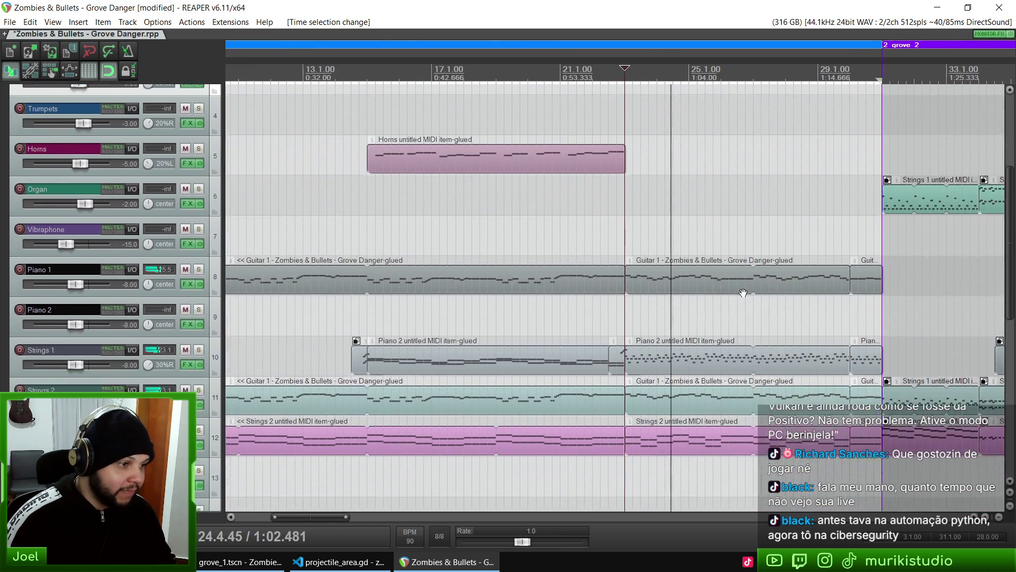
scroll(607, 328, down, 1)
key(space)
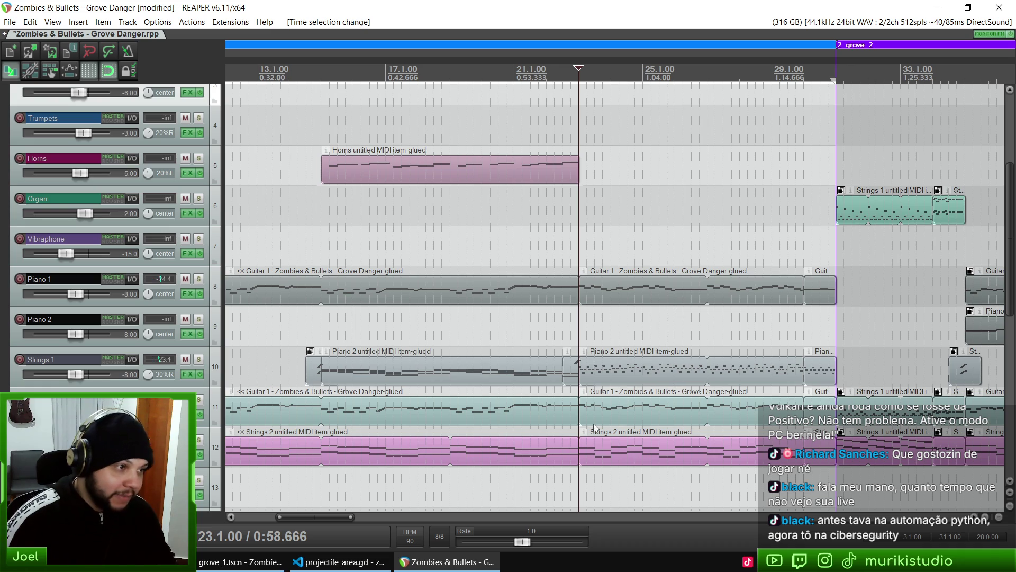
scroll(545, 261, down, 5)
scroll(545, 261, right, 10)
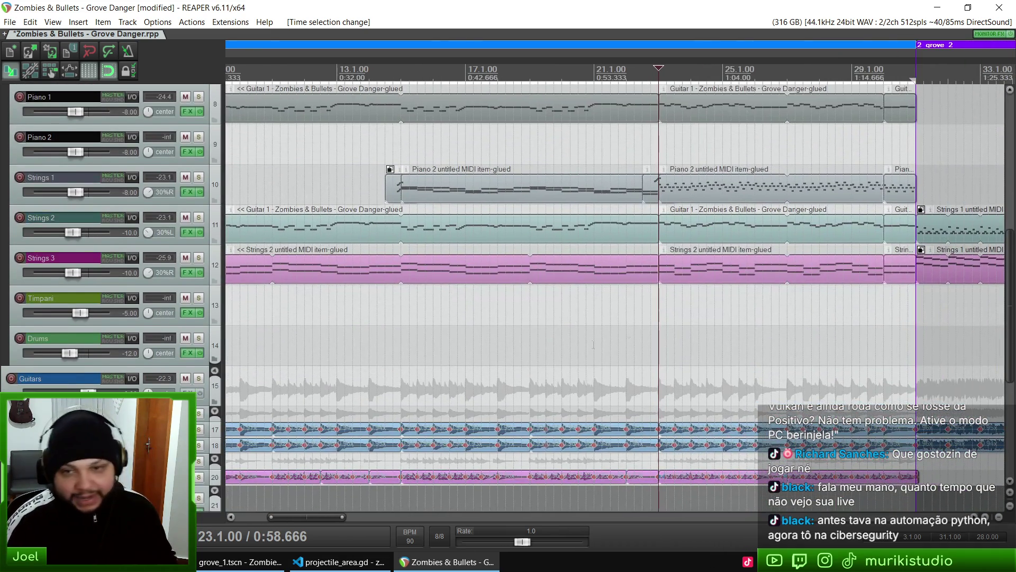
scroll(639, 48, down, 10)
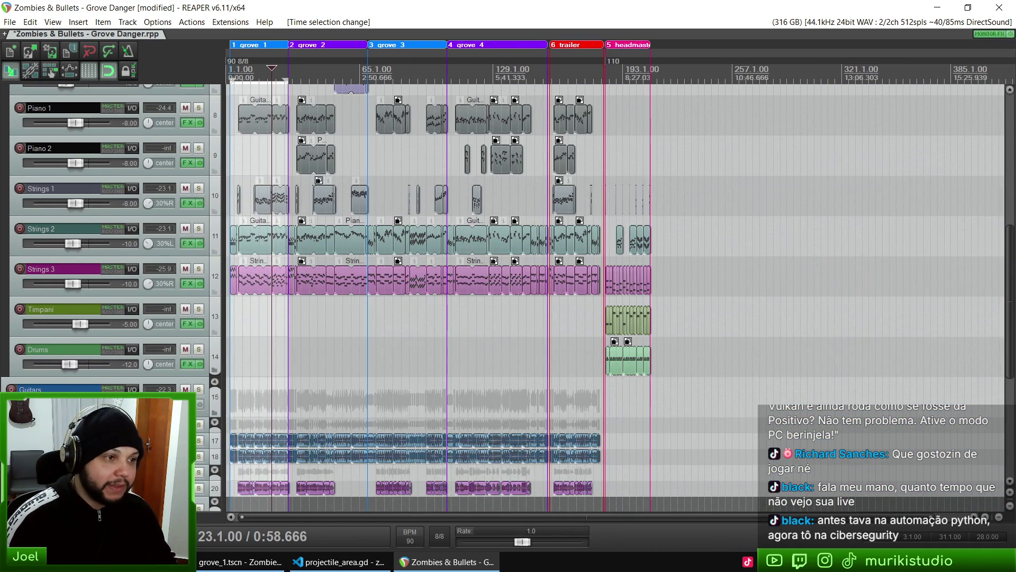
Time-select the headmaster region and play it
click(639, 49)
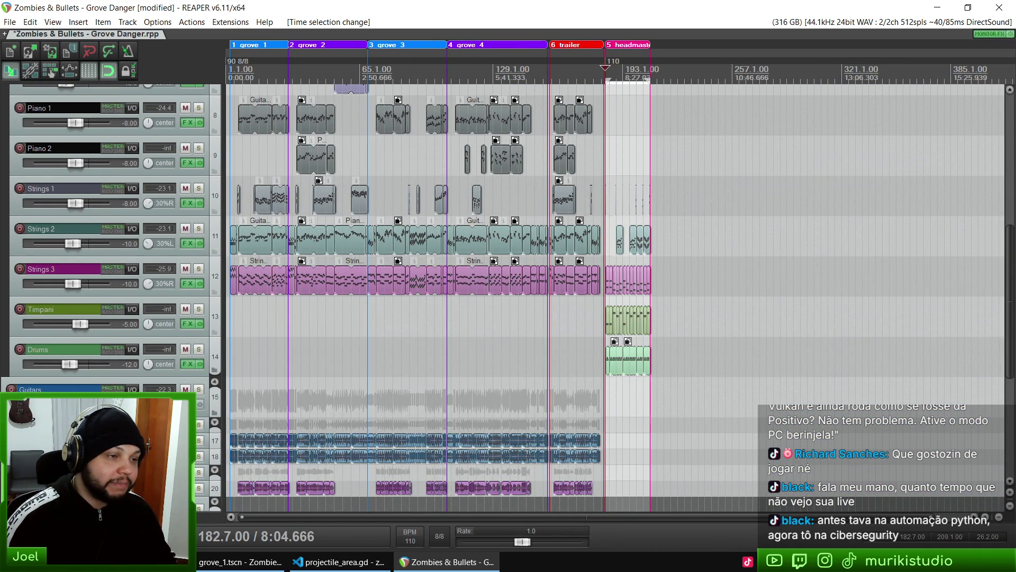
scroll(827, 328, up, 10)
scroll(831, 364, up, 3)
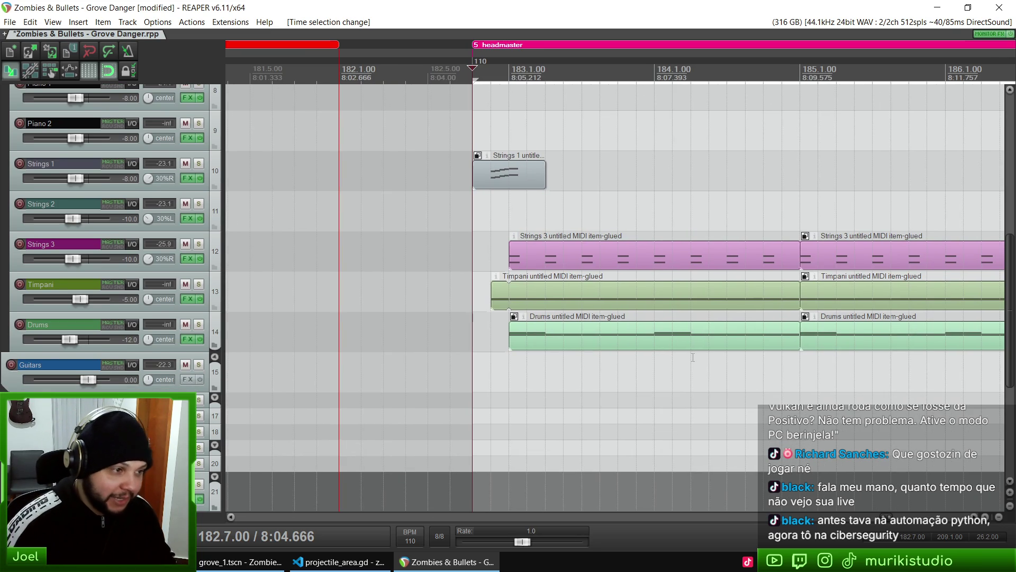
key(space)
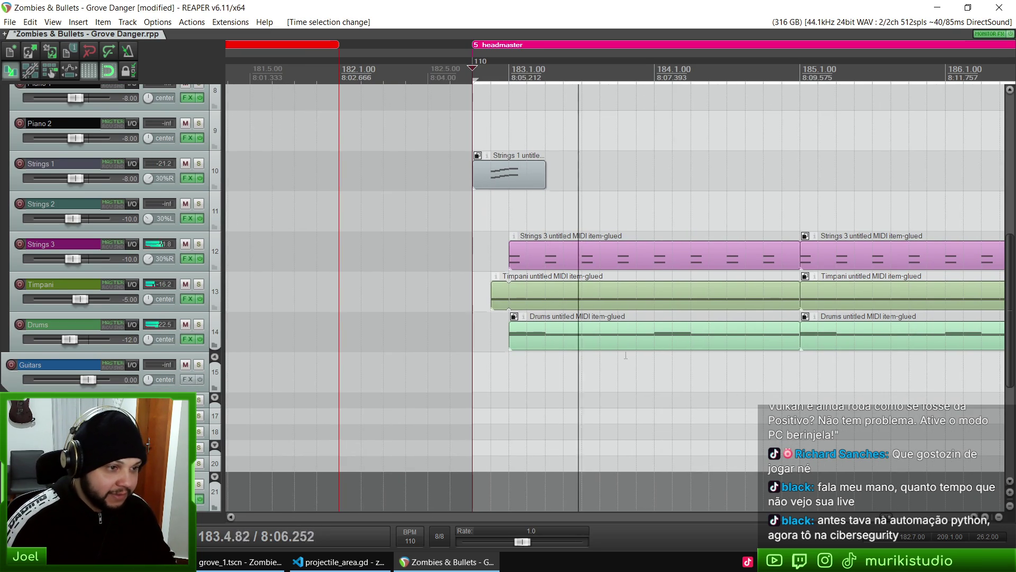
Follow the headmaster playback, stop it, and close REAPER, answering the save prompt
mouse_move(801, 322)
mouse_down()
mouse_move(509, 323)
mouse_move(502, 377)
mouse_up()
drag(735, 323, 573, 322)
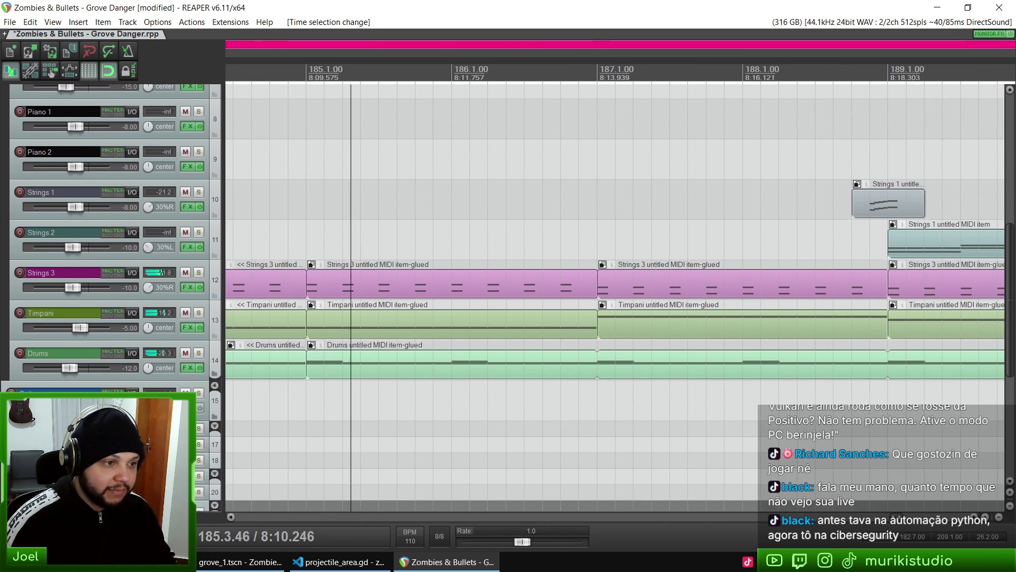
mouse_move(624, 299)
mouse_down()
mouse_move(555, 260)
mouse_move(570, 320)
mouse_move(440, 328)
mouse_move(470, 306)
mouse_move(469, 321)
mouse_up()
scroll(574, 252, down, 3)
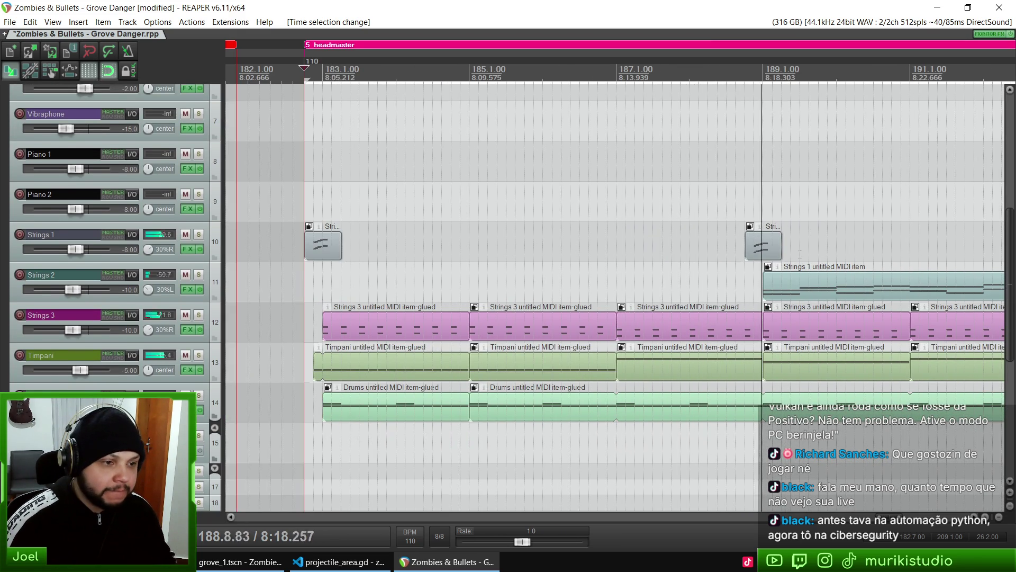
scroll(731, 243, down, 1)
scroll(815, 233, right, 2)
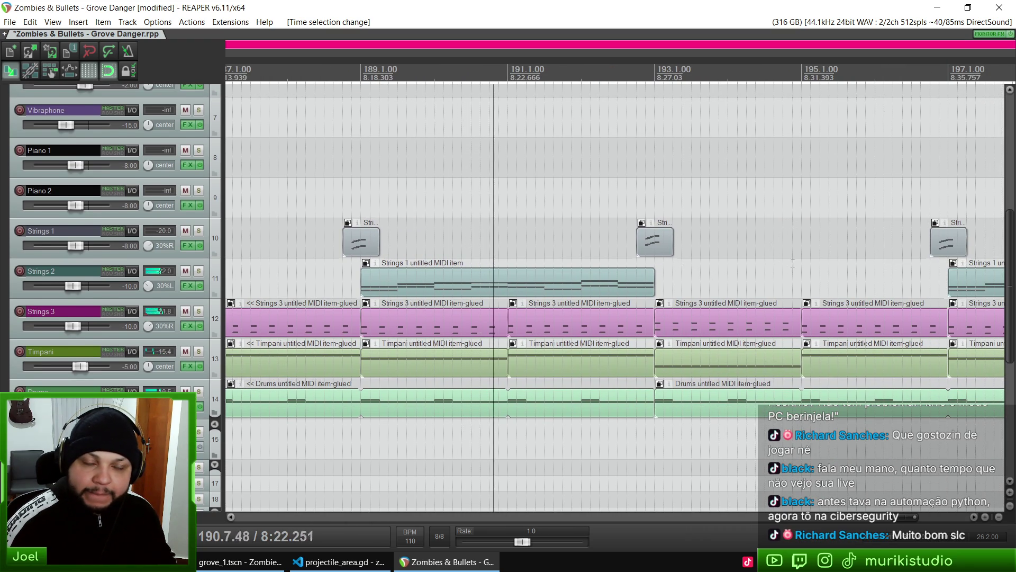
scroll(683, 275, right, 2)
key(space)
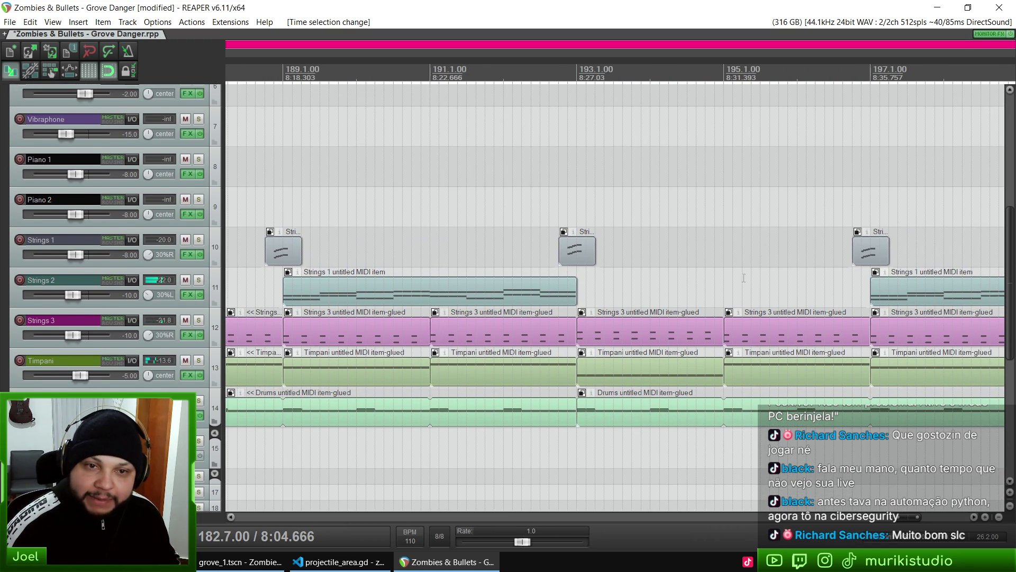
click(999, 8)
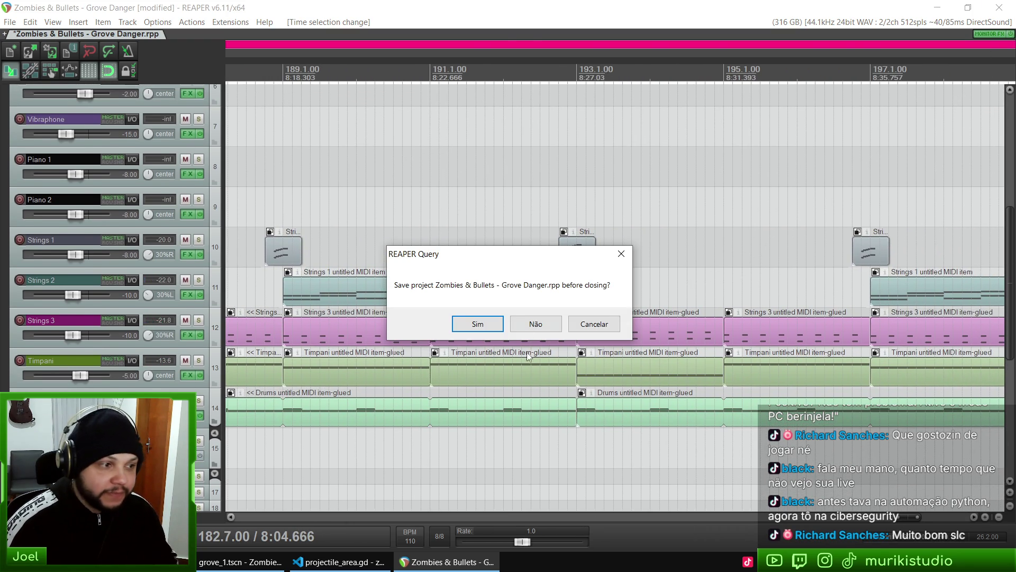
click(536, 322)
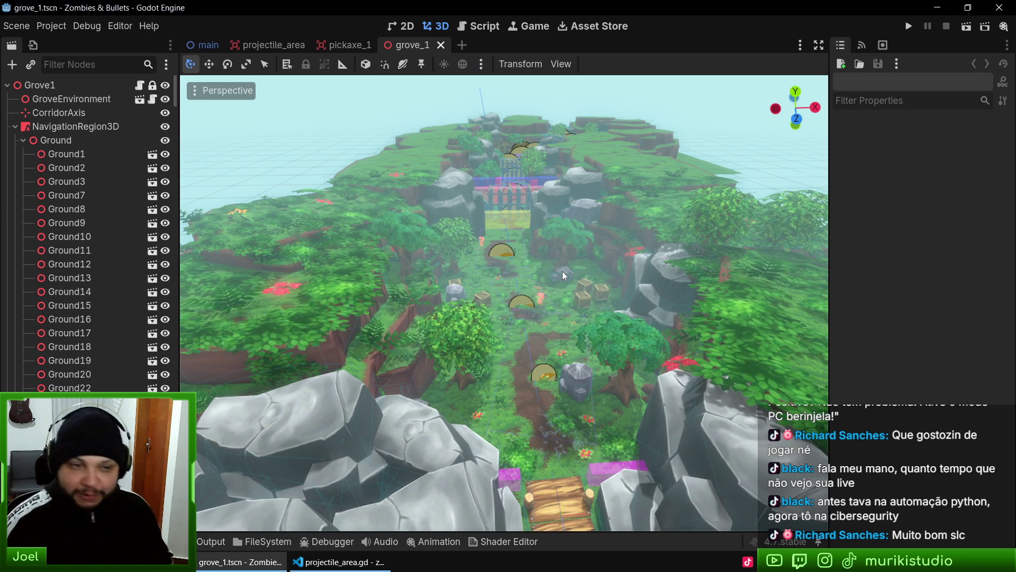
scroll(605, 256, down, 3)
drag(575, 306, 562, 300)
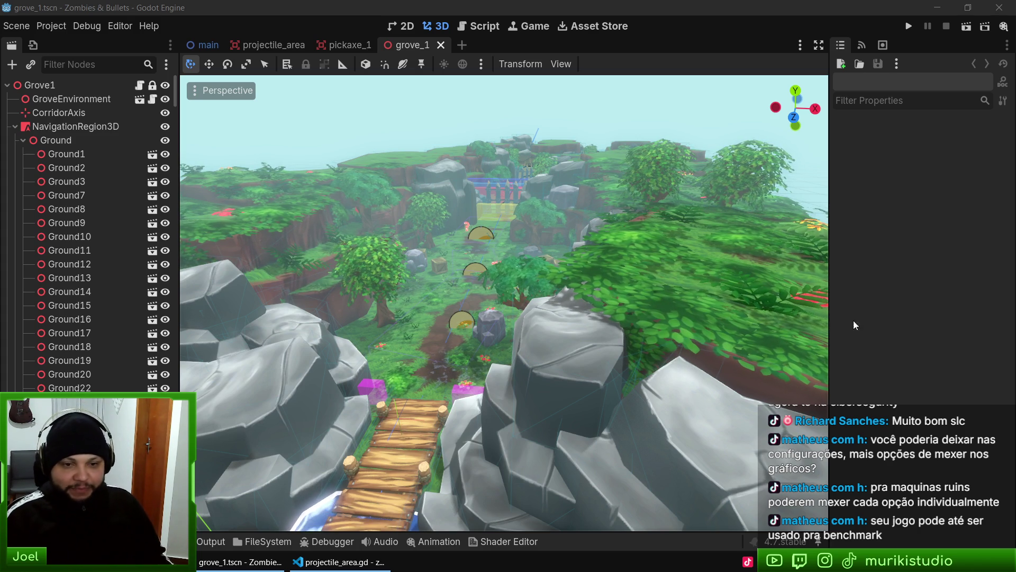
Copy the Mesh LOD Threshold Pixels property path from Project Settings, then close the window
click(62, 27)
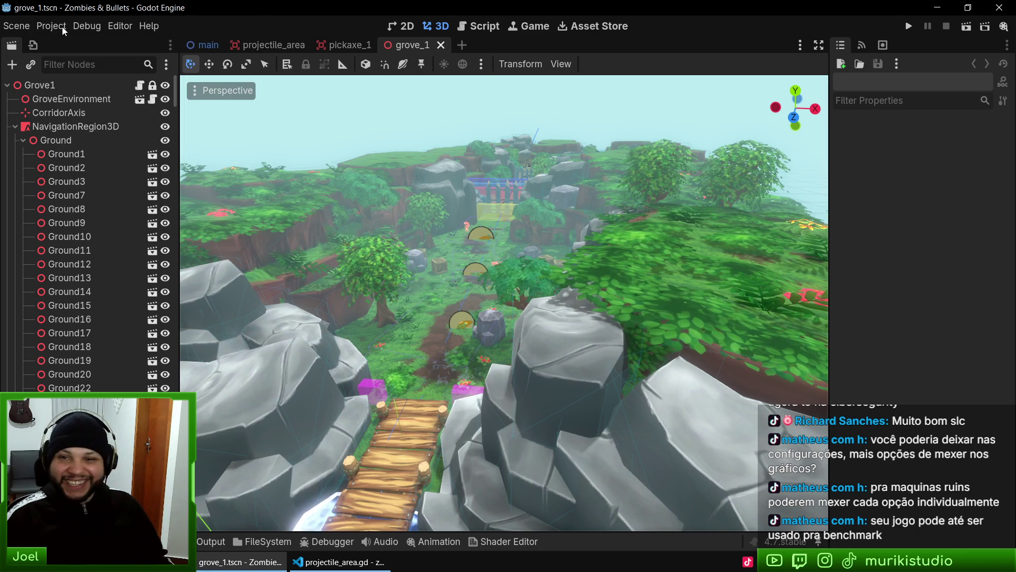
click(62, 26)
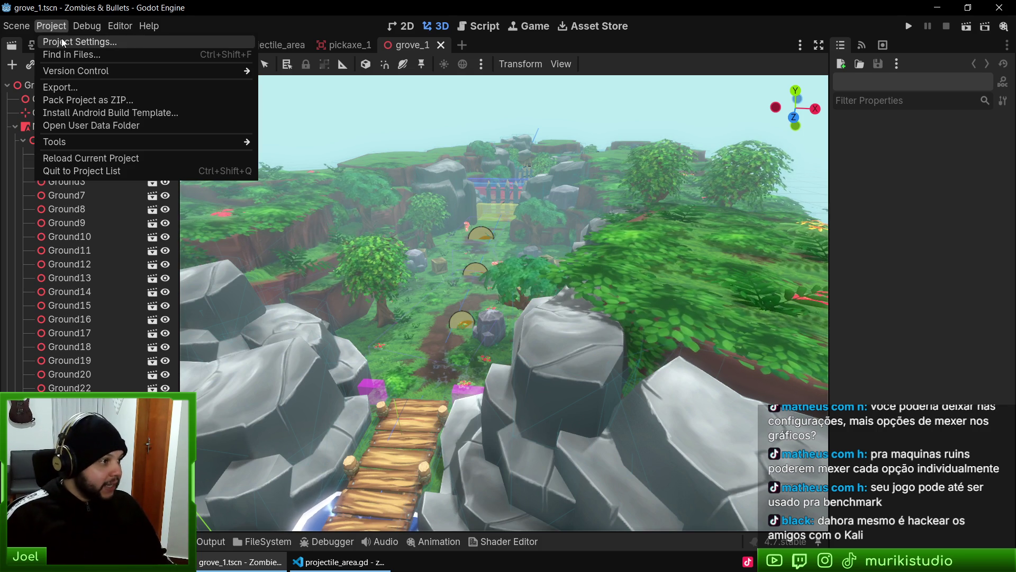
click(79, 42)
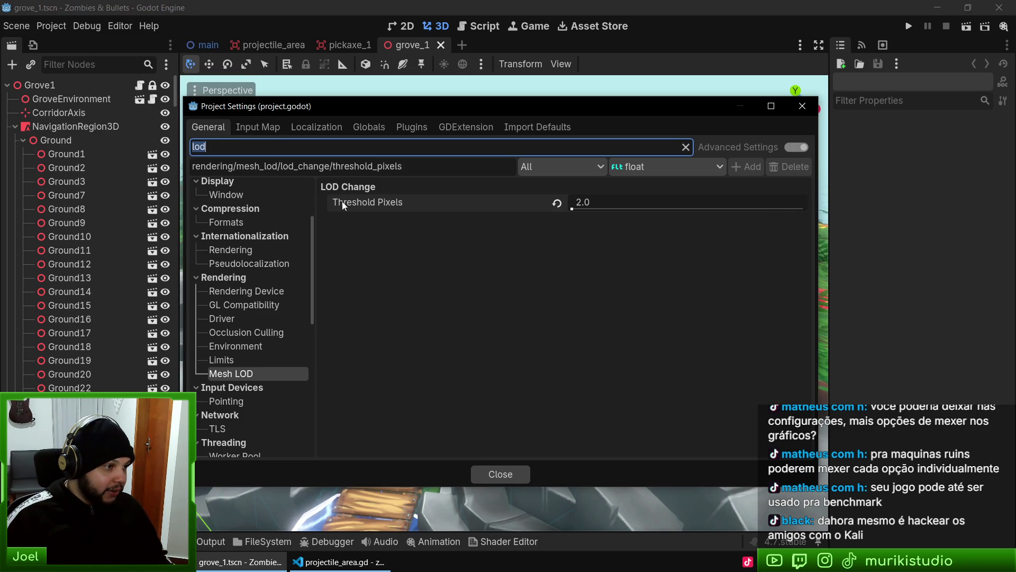
mouse_move(343, 203)
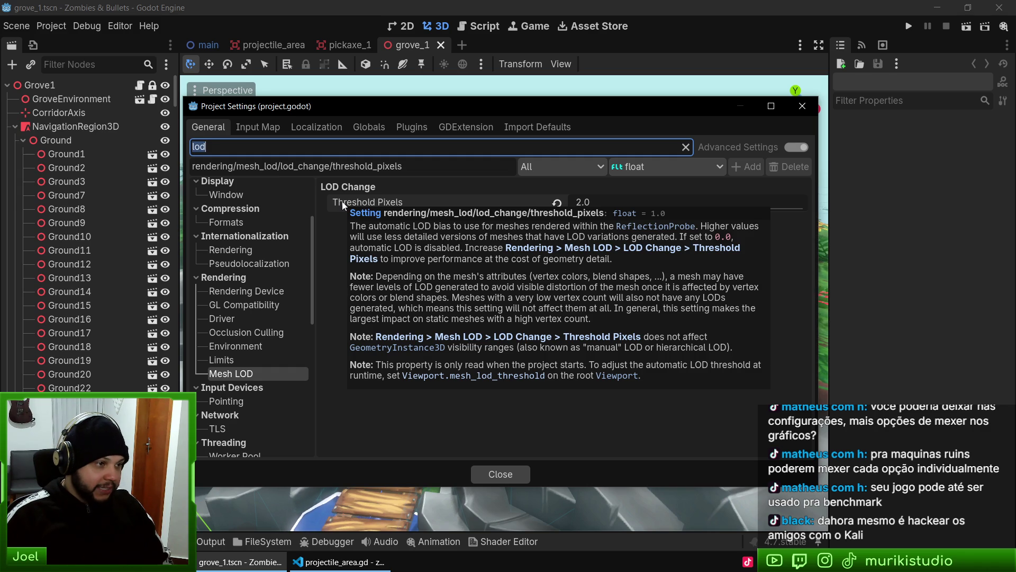
right_click(342, 201)
click(375, 236)
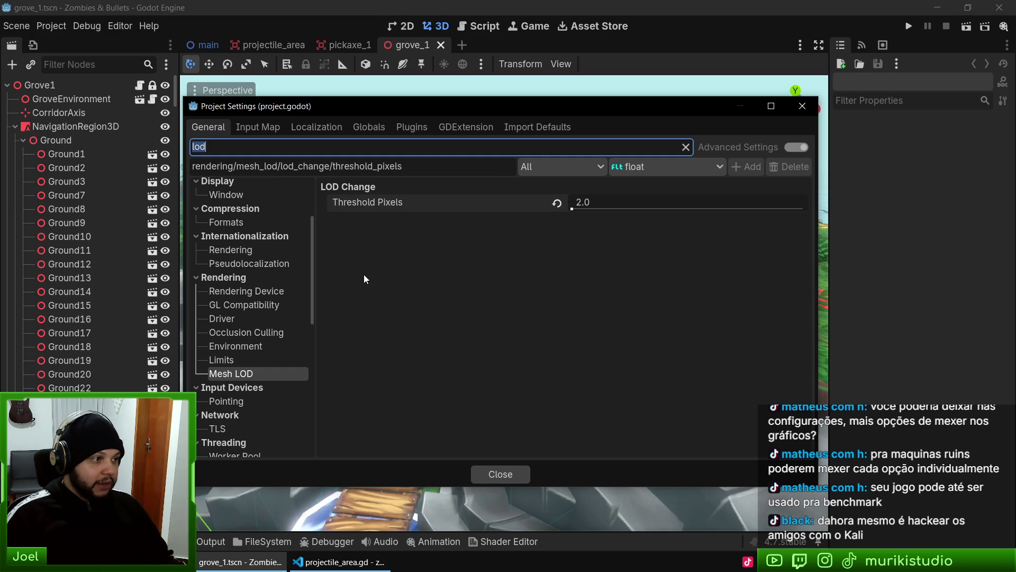
key(Escape)
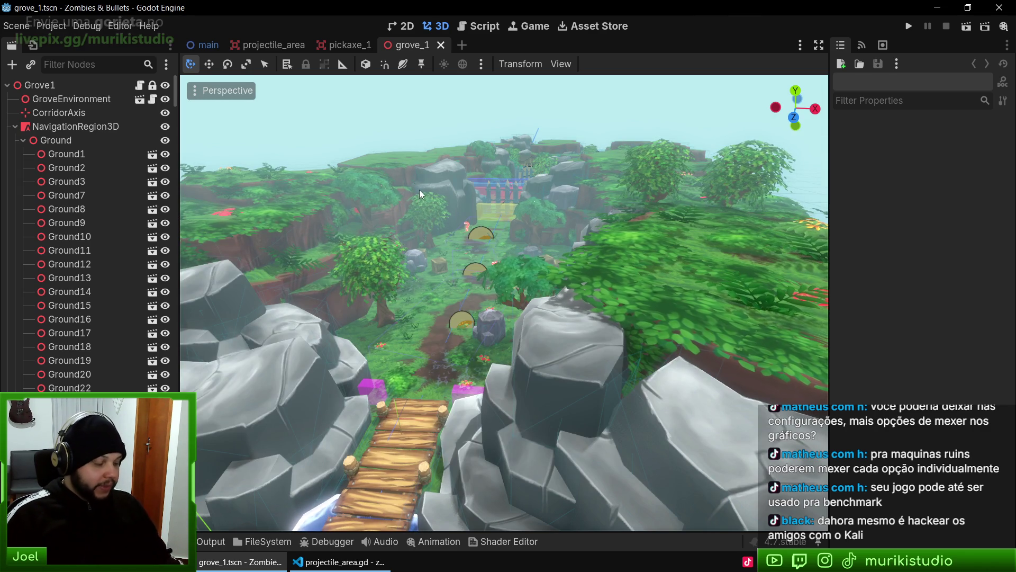
Look up the pasted threshold_pixels path in Godot's help, then return to projectile_area.gd
key(F1)
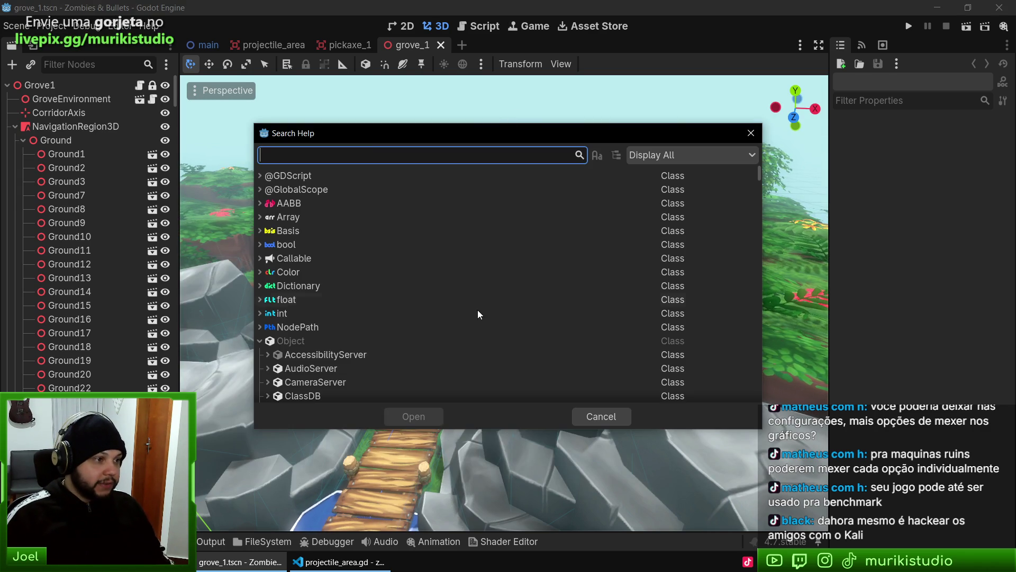
key(ctrl+v)
double_click(373, 204)
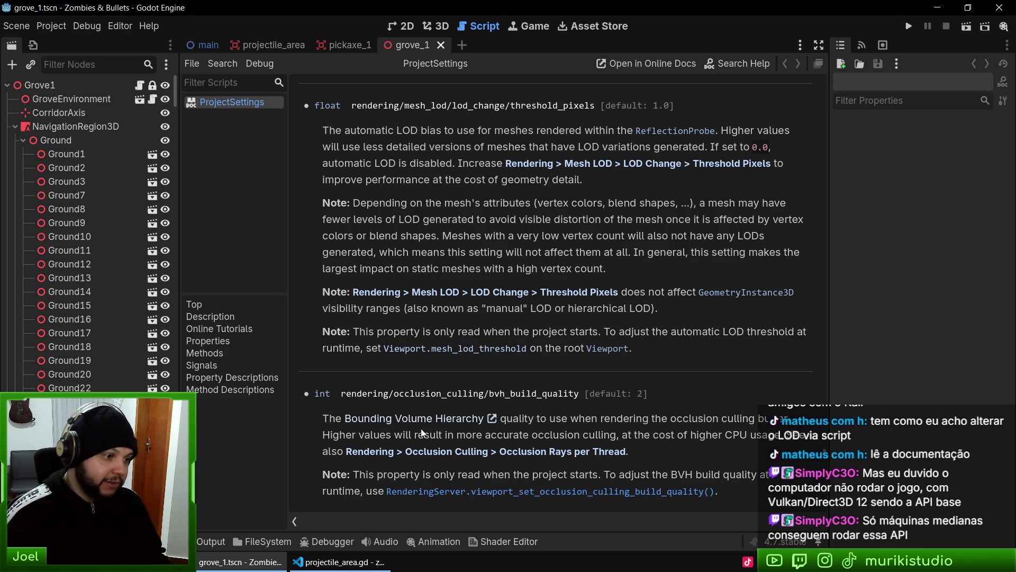
click(339, 562)
Open player.gd through the quick file search
key(Up)
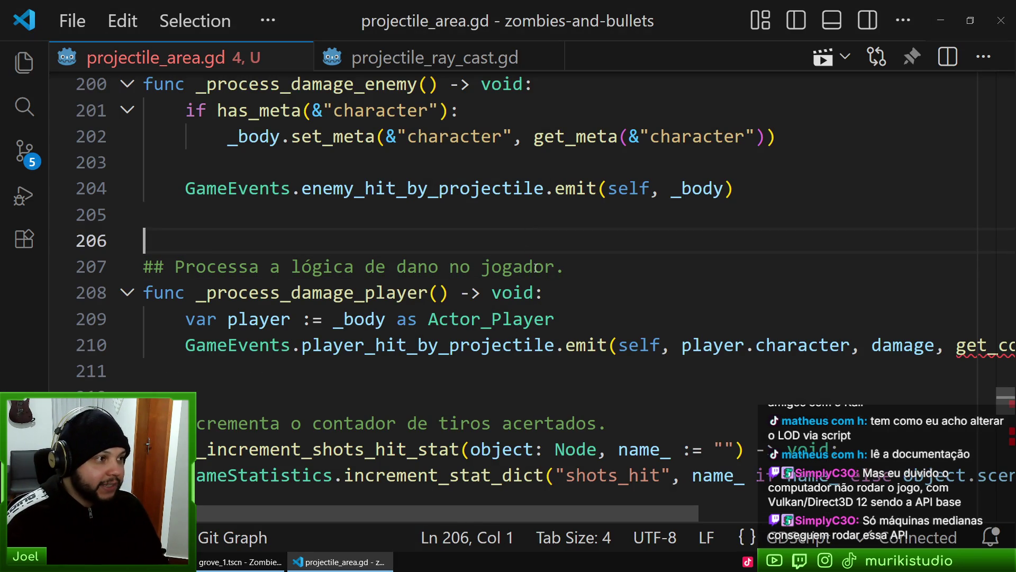
click(411, 219)
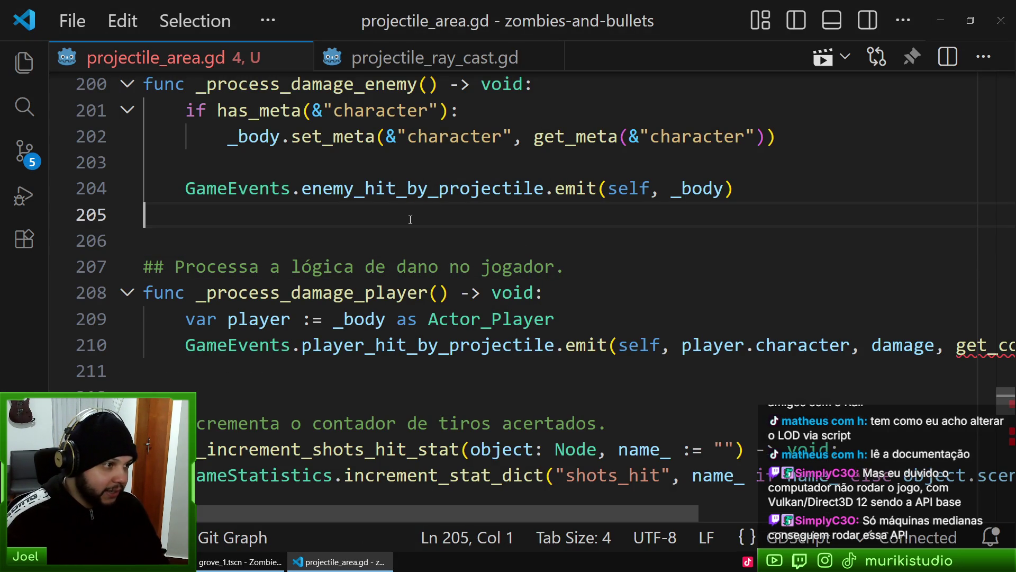
click(577, 234)
key(ctrl+p)
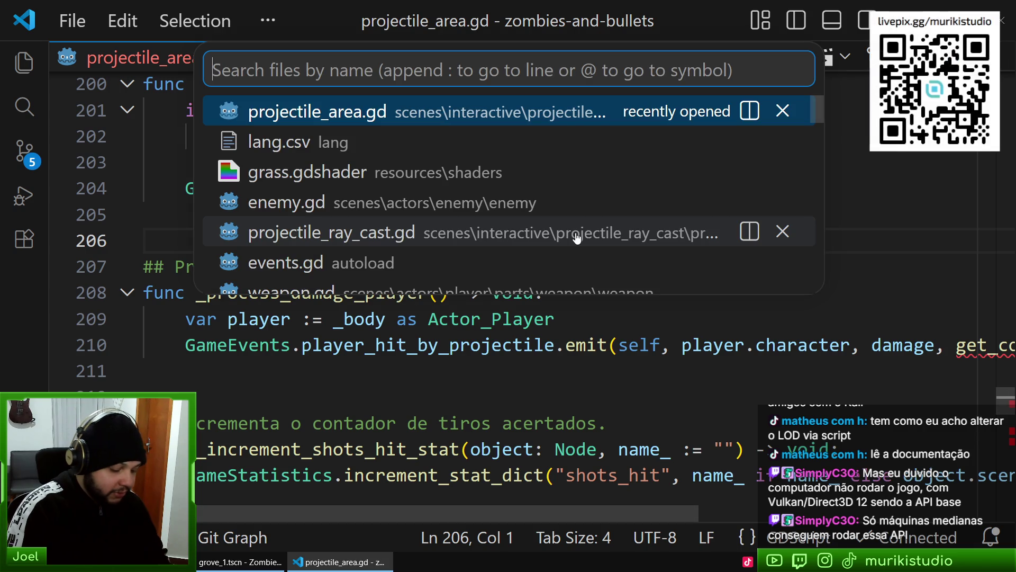
text(player)
key(Return)
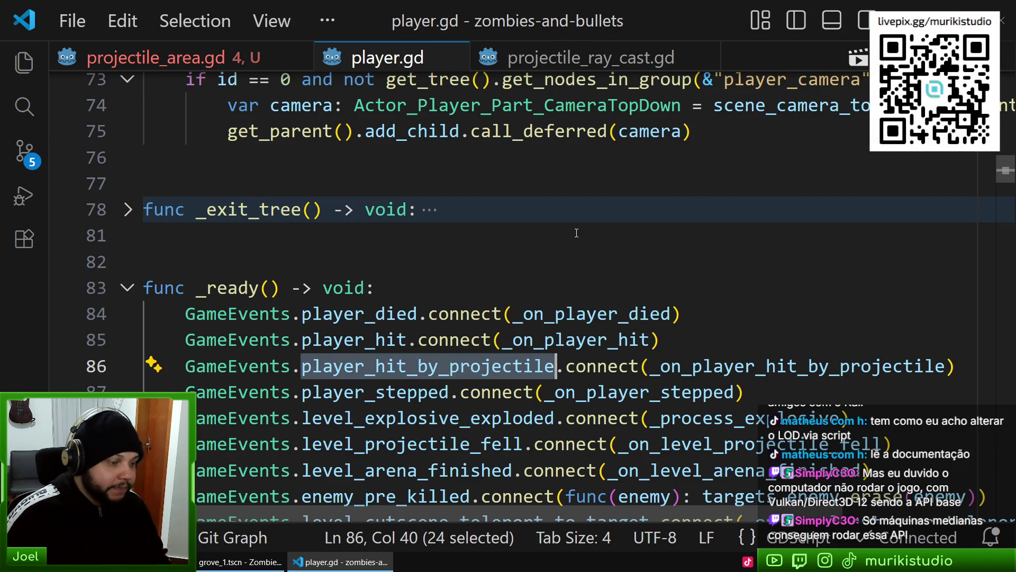
Add print(get_viewport().mesh_lod_threshold) at the start of _ready and save player.gd
scroll(625, 260, down, 2)
scroll(582, 254, up, 1)
key(Up)
key(Up)
key(Up)
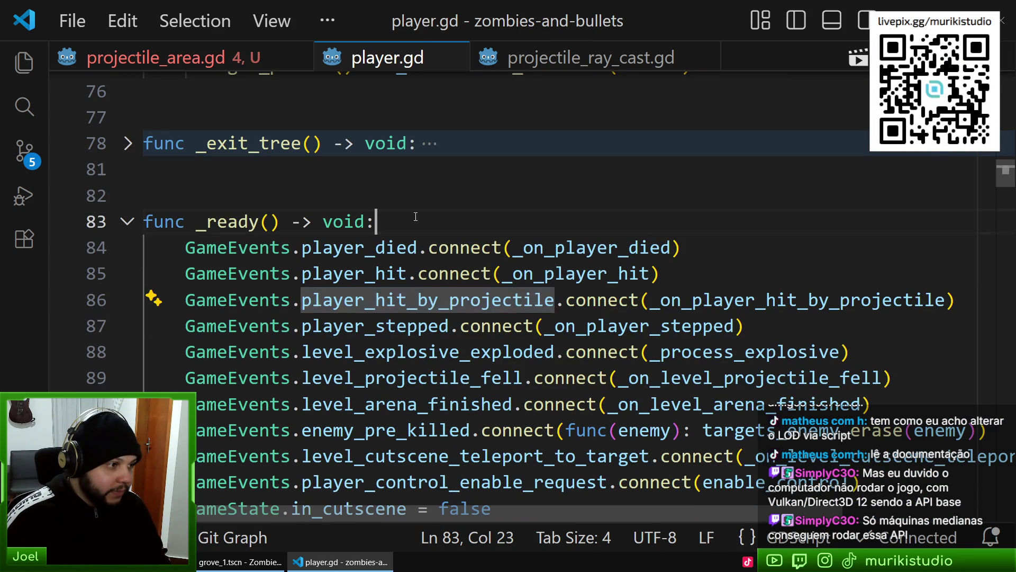
key(Return)
text(get)
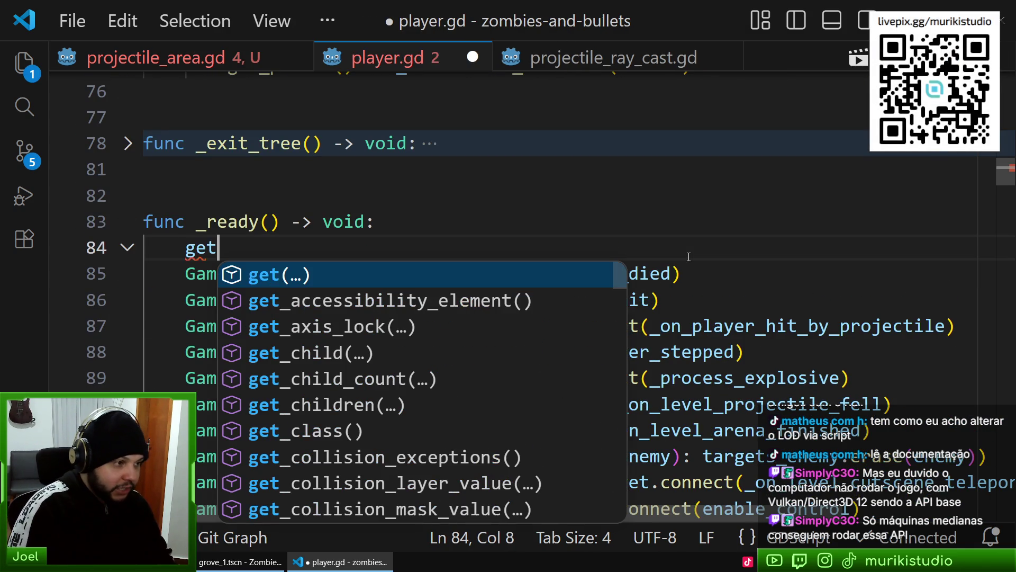
text(_v)
key(Return)
text(.)
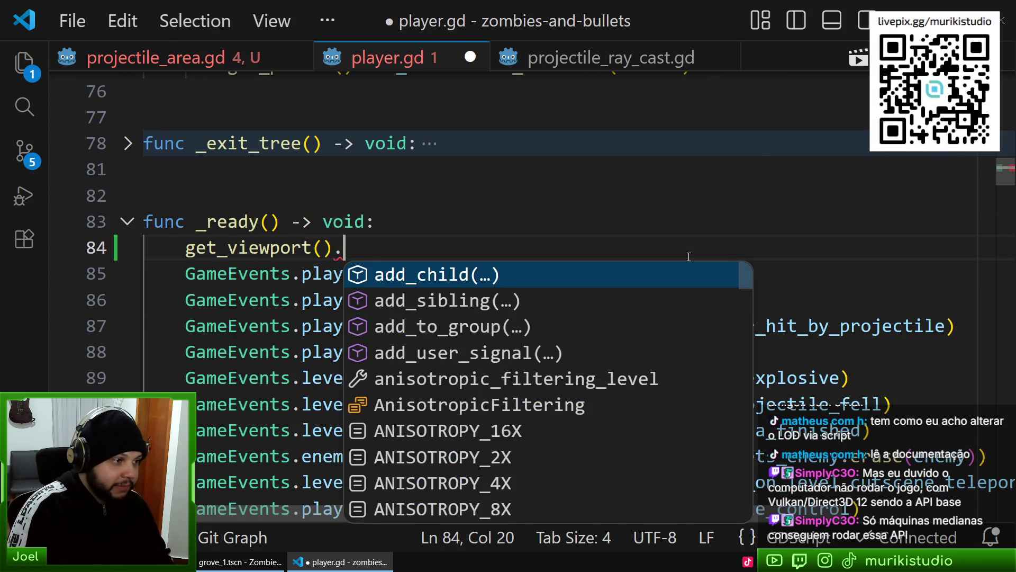
text(mes)
key(Return)
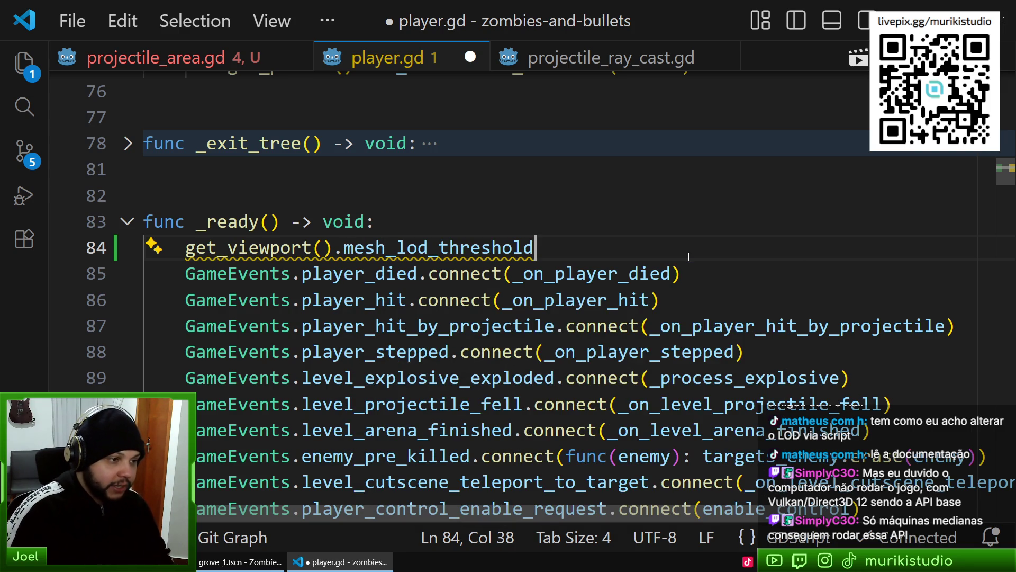
key(shift+Home)
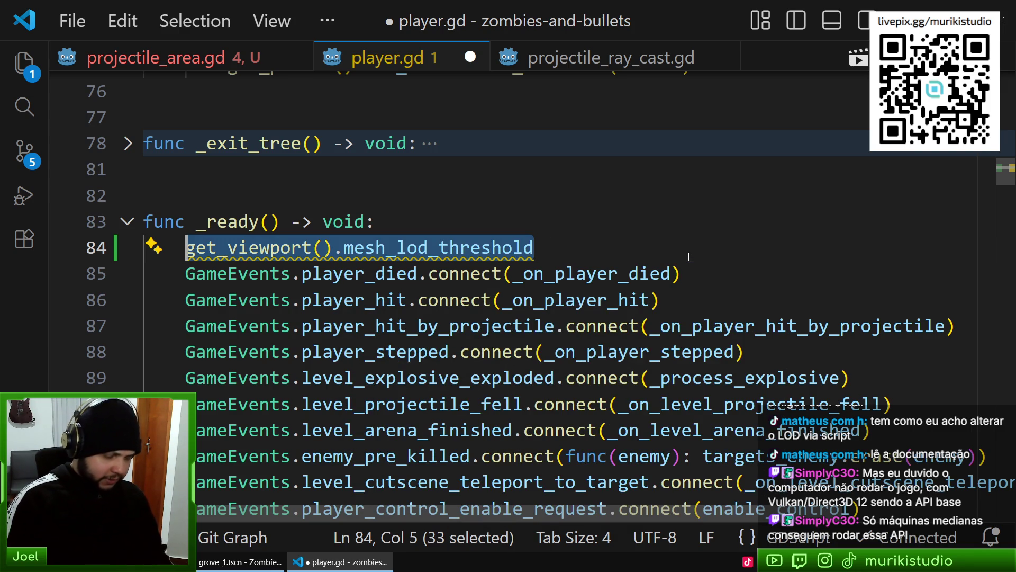
text(()
key(Home)
text(print)
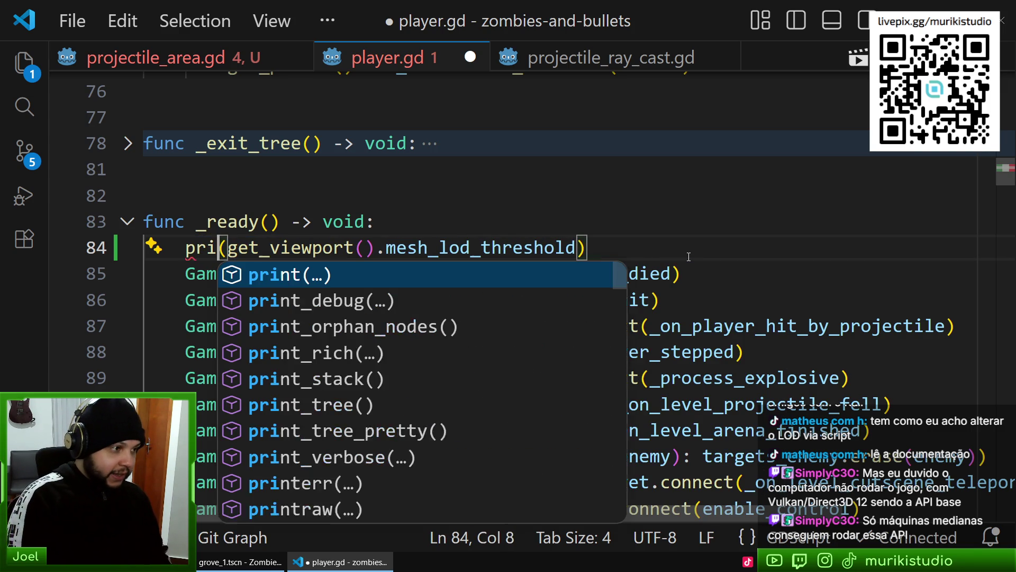
key(ctrl+s)
click(403, 185)
click(366, 247)
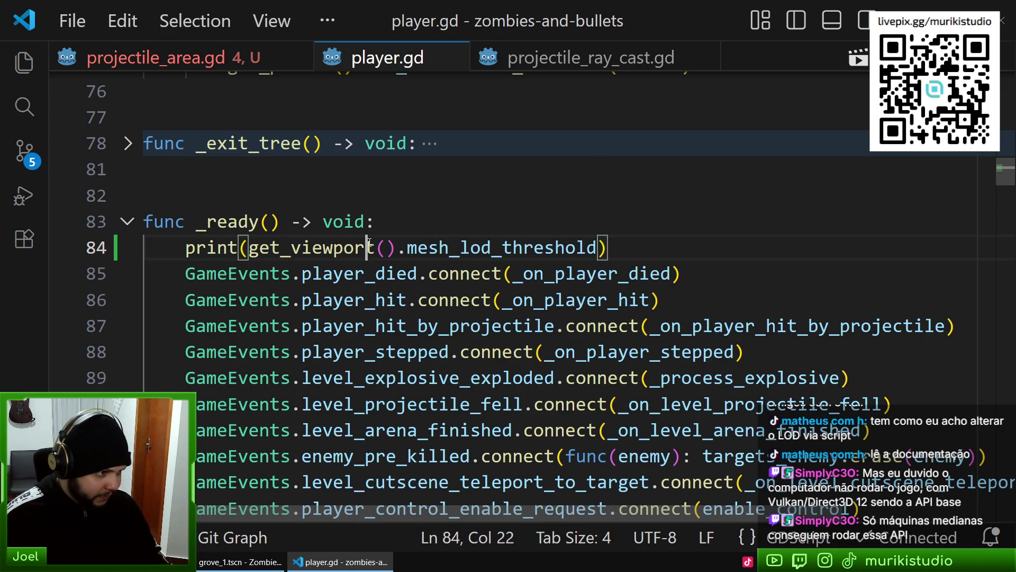
click(280, 221)
Switch to the Godot editor and run the game project with F5
key(alt+Tab)
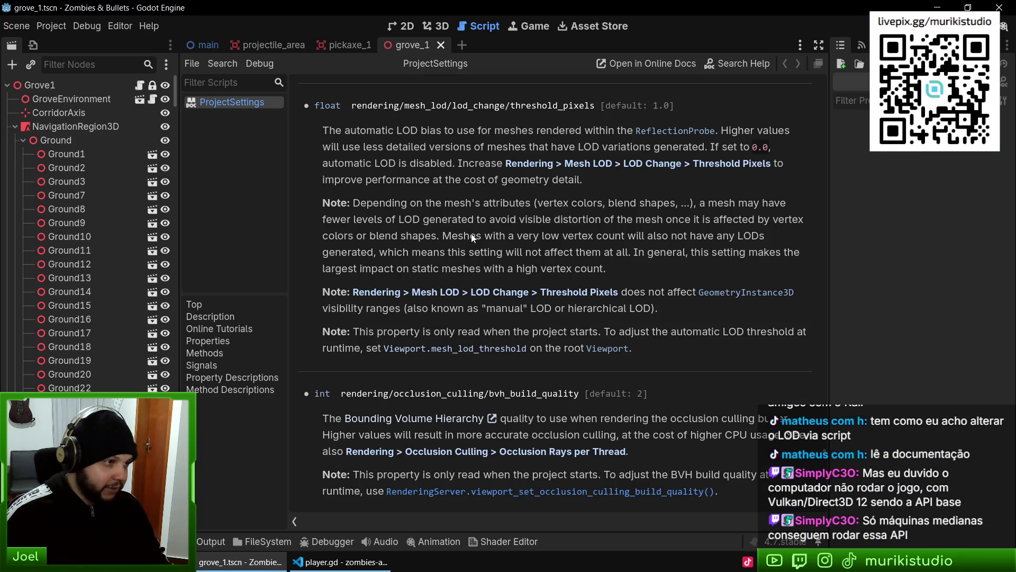
key(ctrl+shift+o)
text(bet)
key(Escape)
key(F5)
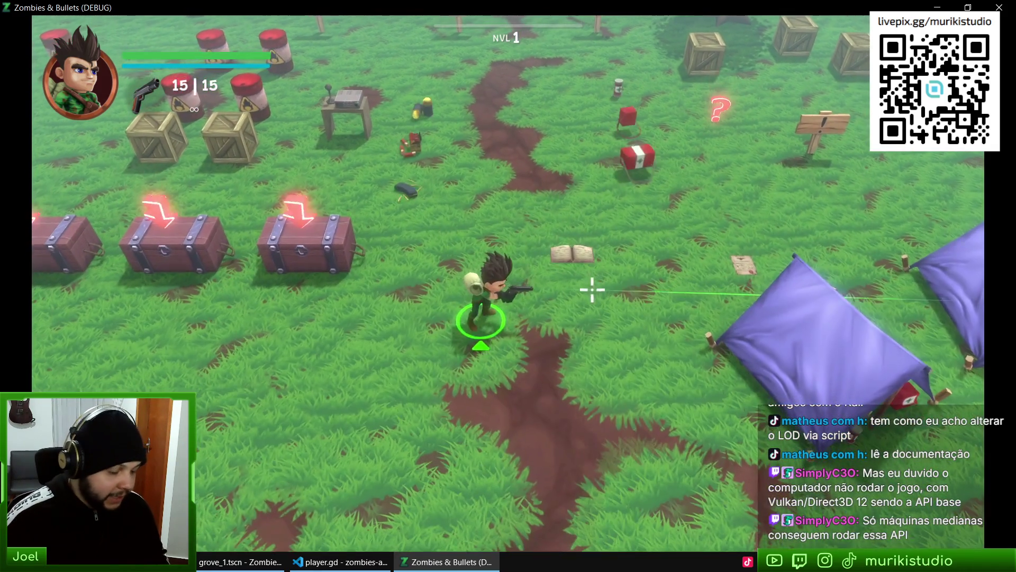
Exit the game's fullscreen, stop the run with F8, and return to player.gd
key(F11)
click(244, 499)
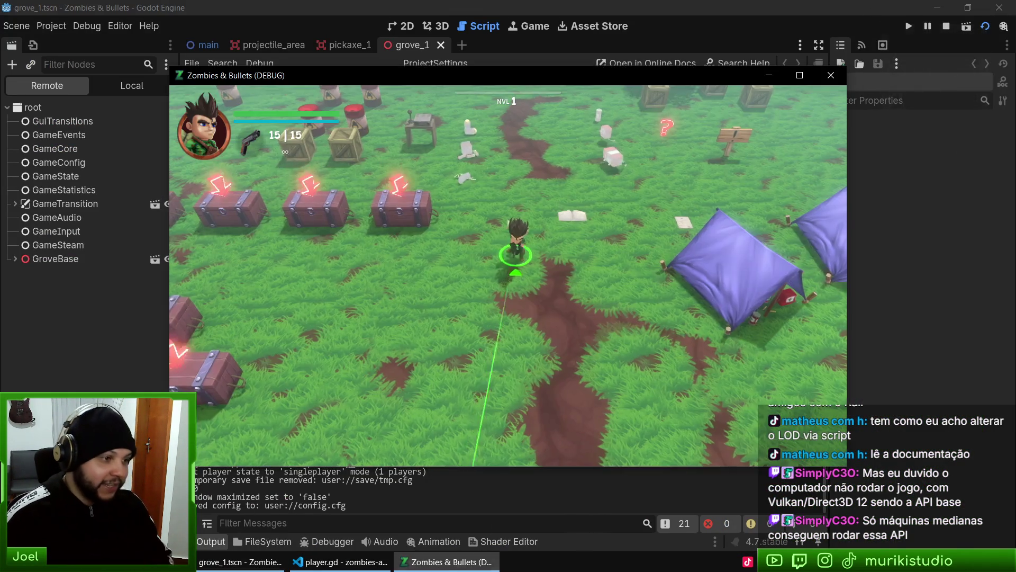
key(F8)
key(alt+Tab)
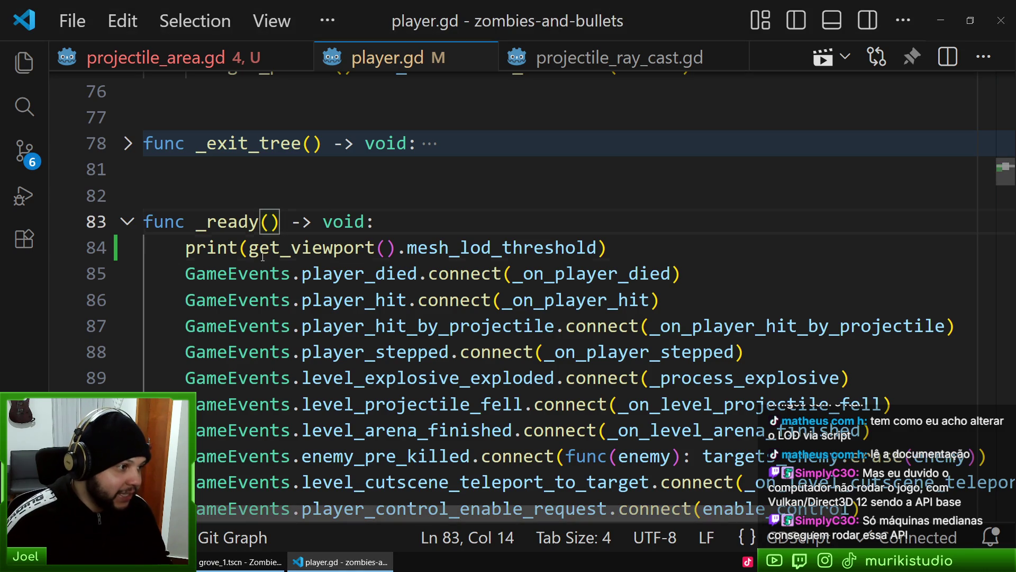
Change line 84 from print(...) to get_viewport().mesh_lod_threshold = 900 and save player.gd
click(260, 248)
click(376, 222)
click(207, 247)
key(ctrl+BackSpace)
key(ctrl+Delete)
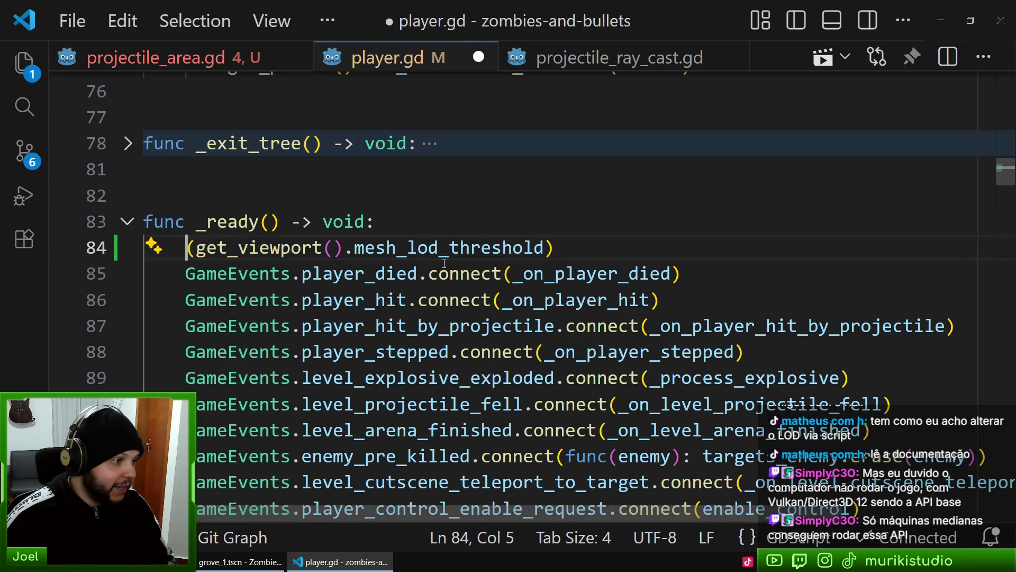
key(Delete)
key(End)
key(BackSpace)
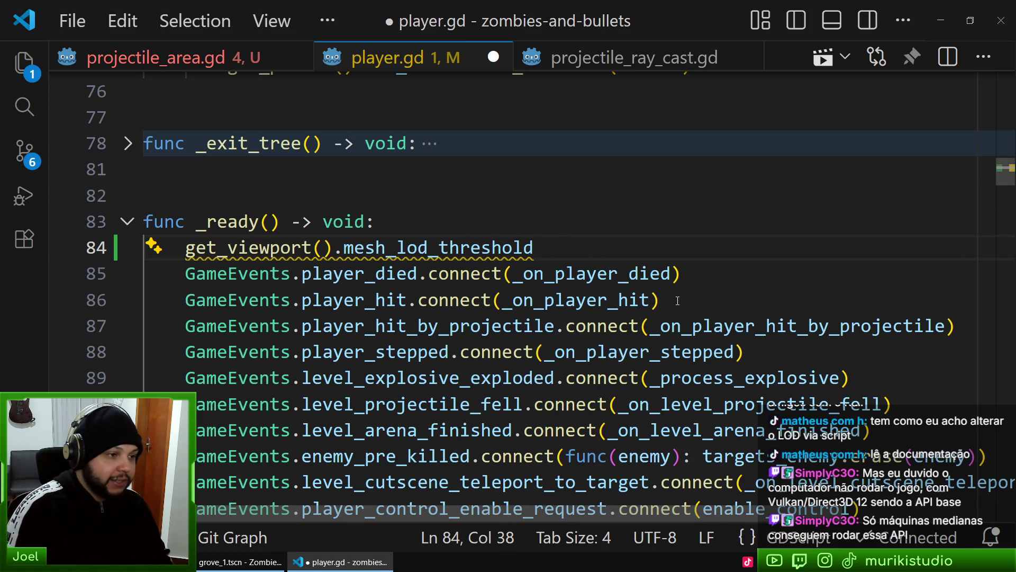
text( = )
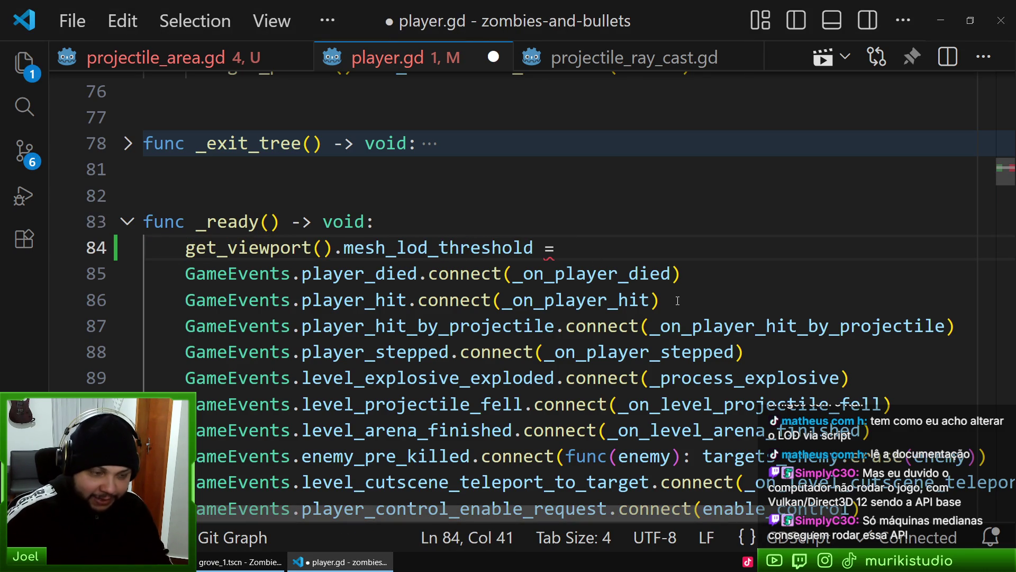
text(900)
mouse_move(521, 272)
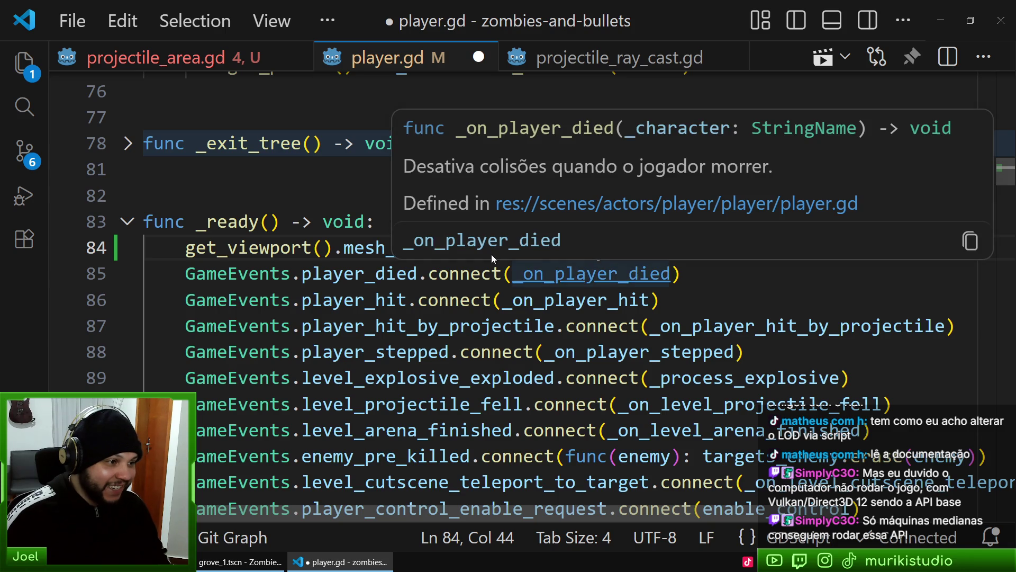
mouse_move(374, 243)
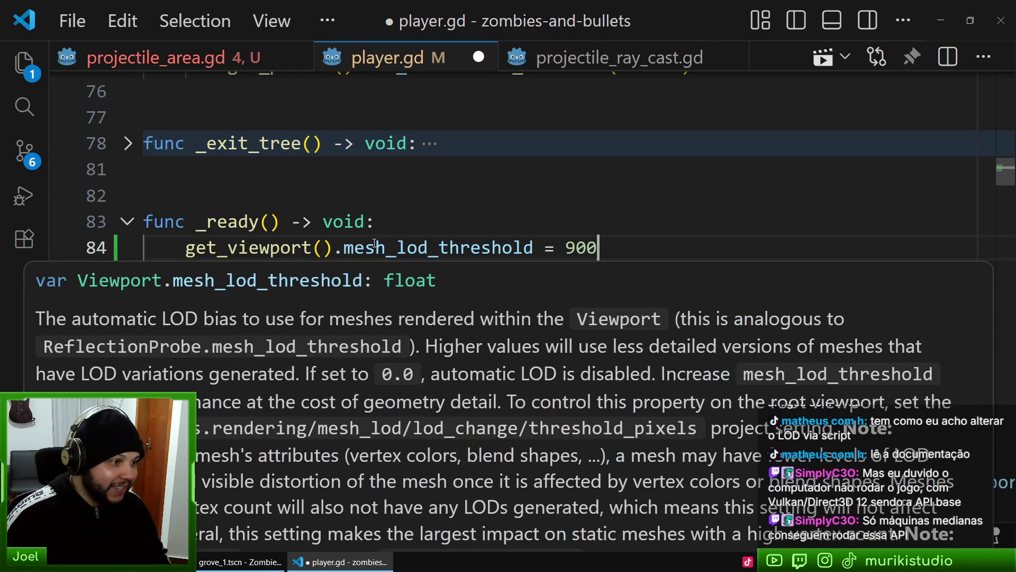
key(ctrl+s)
Run the game from the Godot editor and maximize its window
click(240, 562)
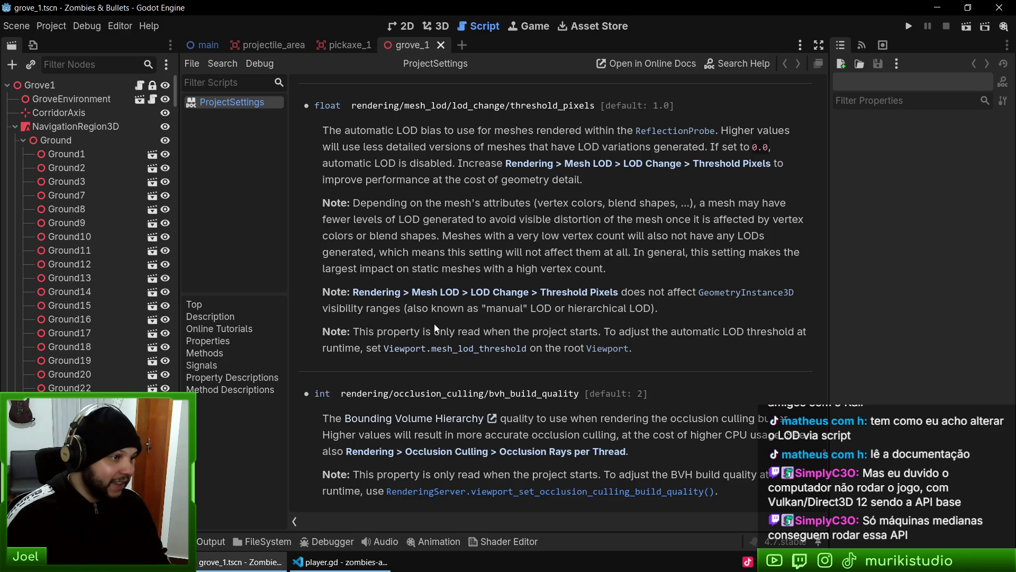
key(ctrl+shift+F5)
key(Return)
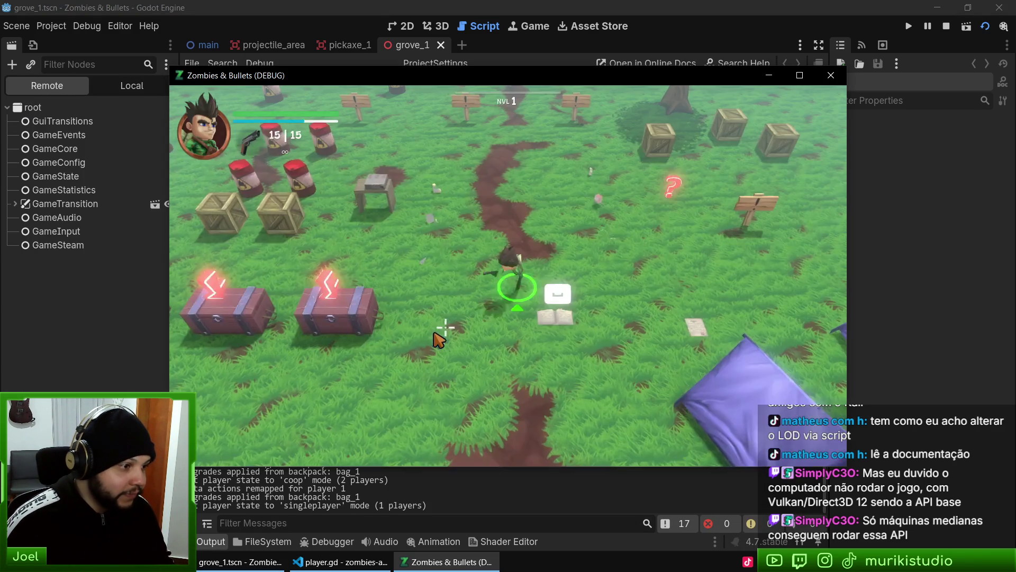
key(super+Up)
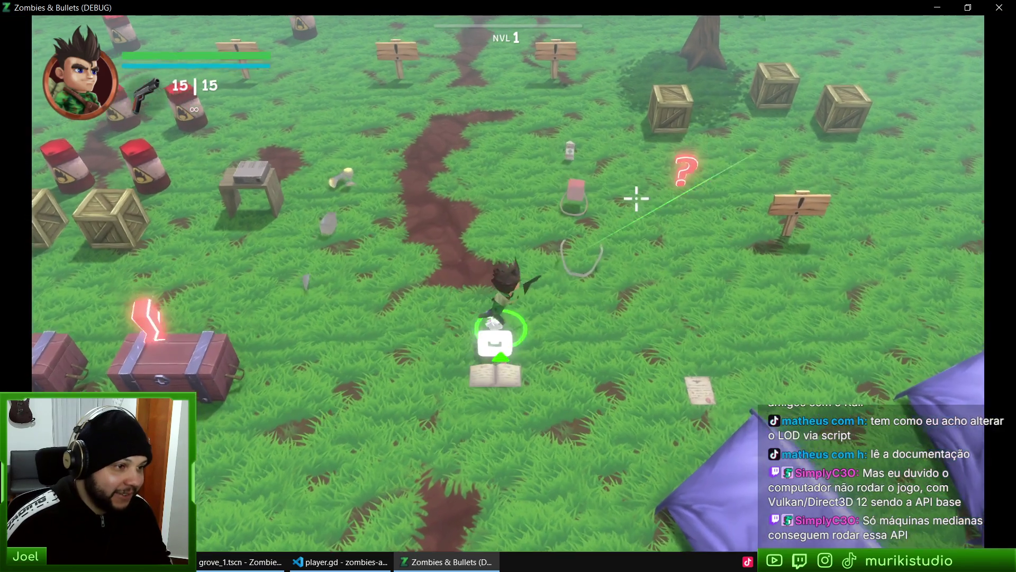
Walk the character around the map, try the close-up and third-person cameras, then close the game
key(s+d)
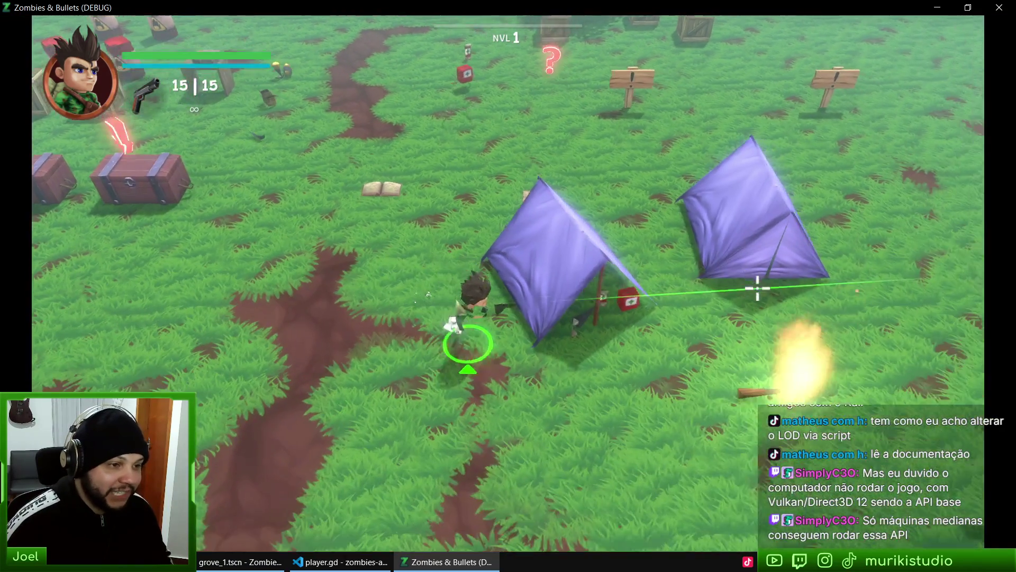
key(s+a)
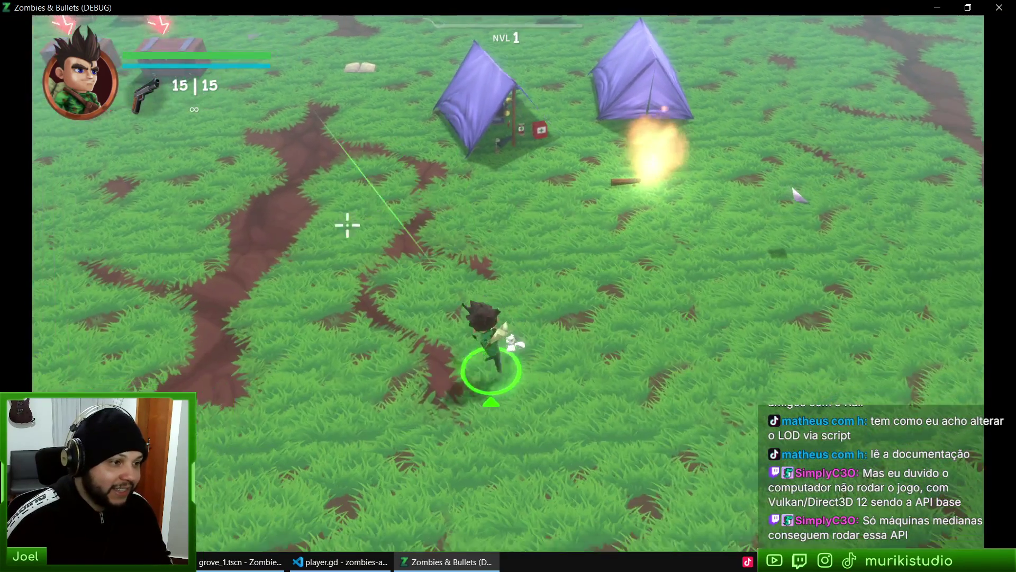
key(w+a)
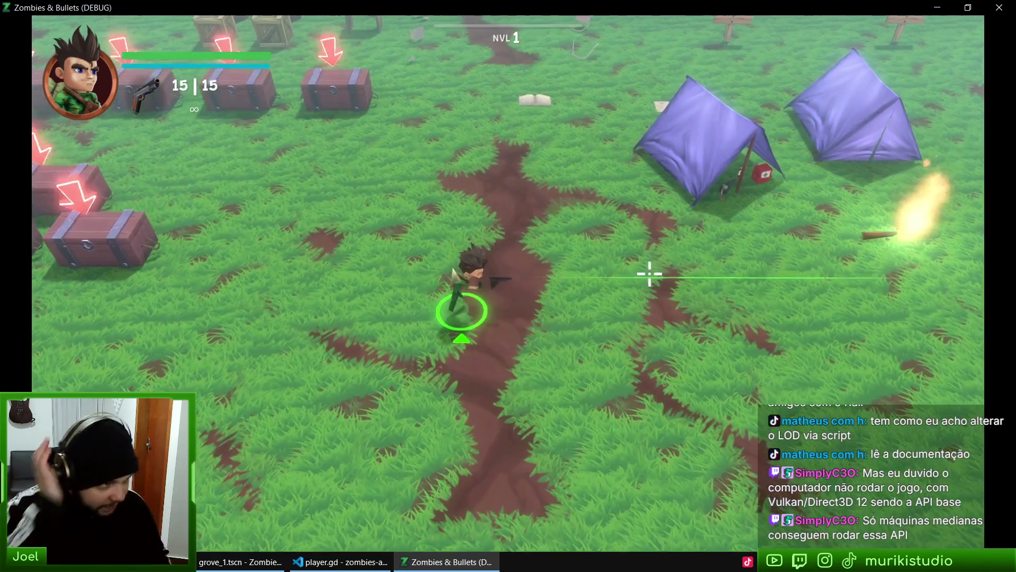
key(a)
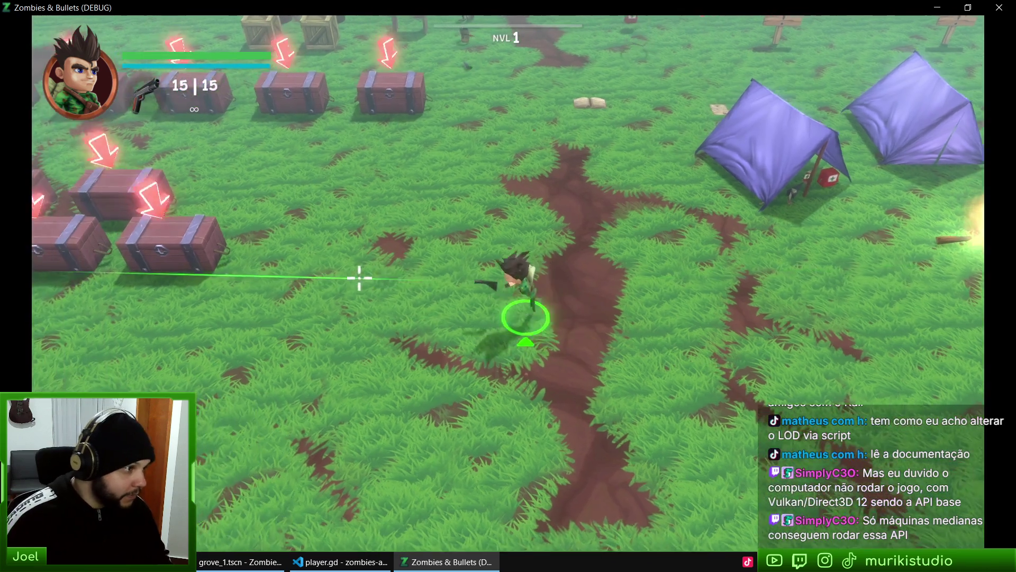
key(a)
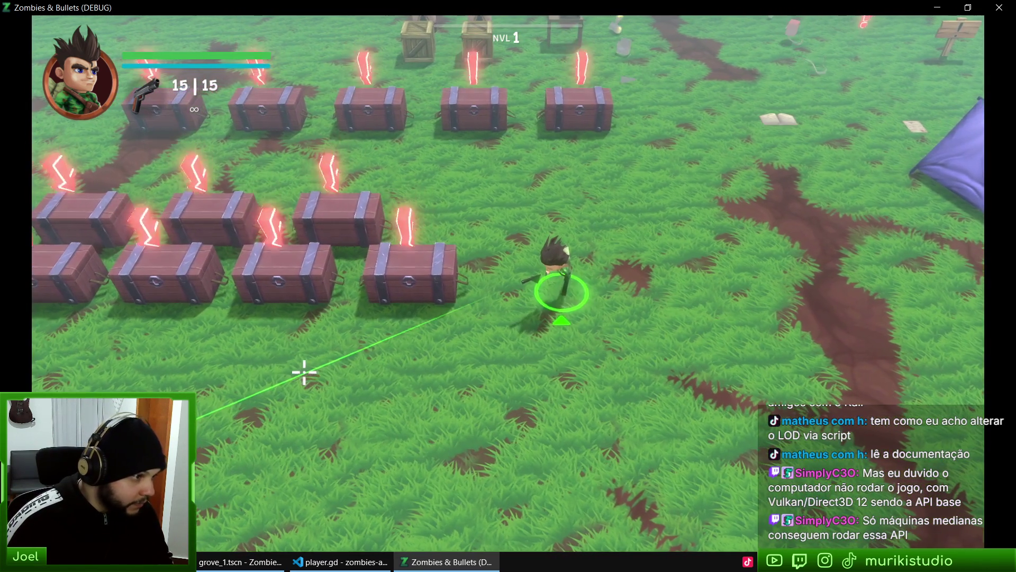
key(c)
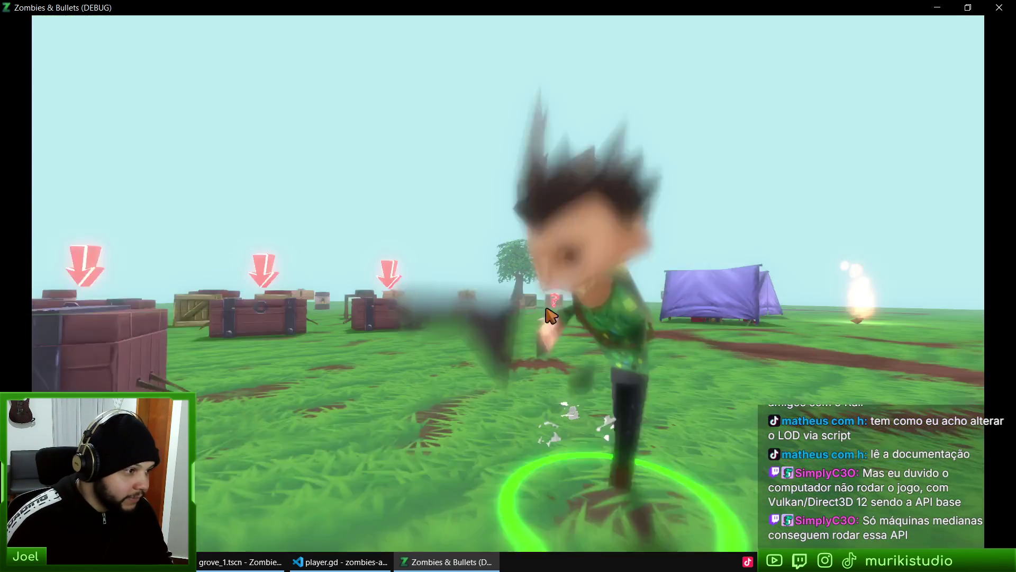
key(a)
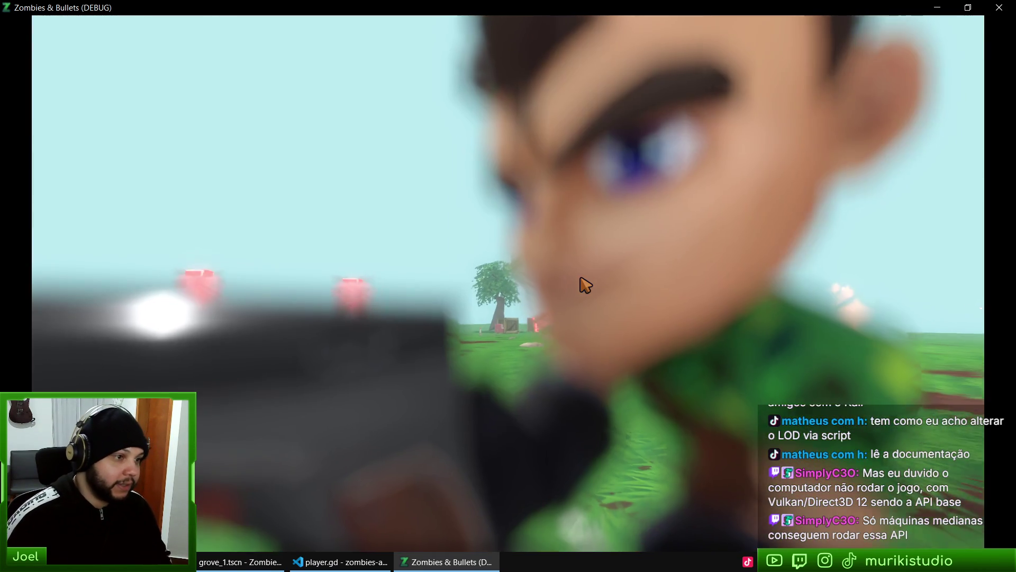
key(c)
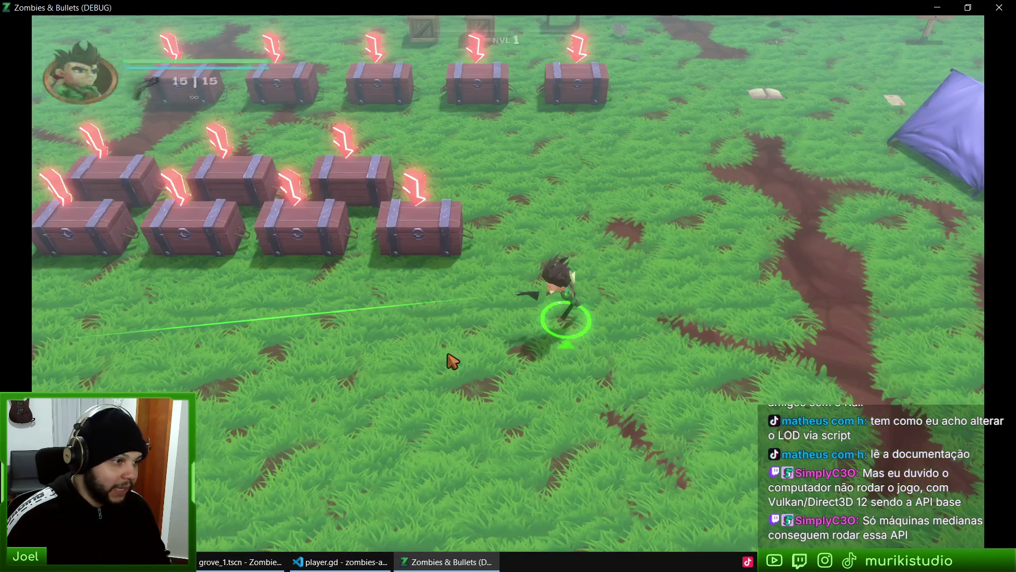
key(alt+F4)
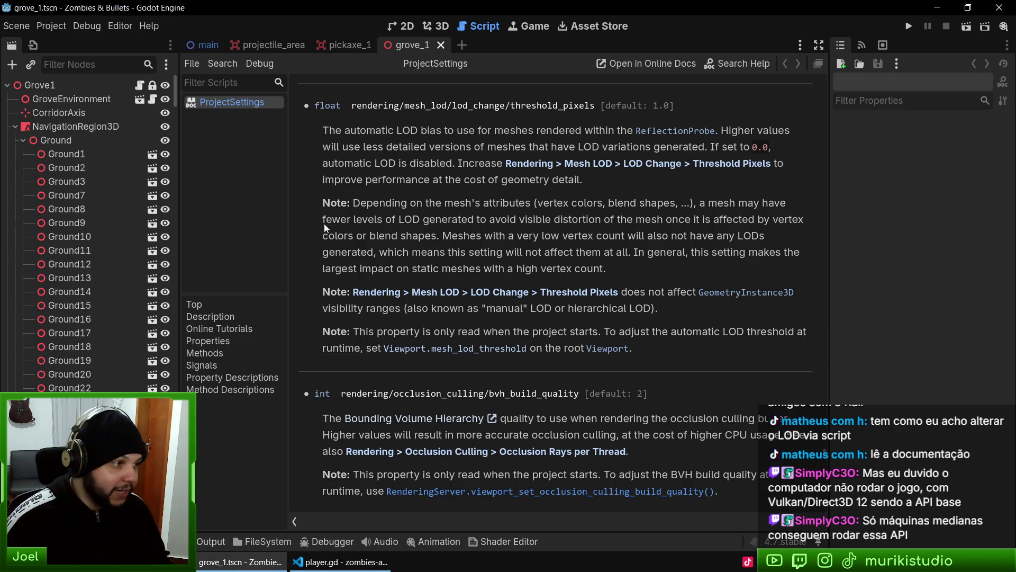
Close the ProjectSettings documentation page in Godot and bring player.gd forward in VS Code
middle_click(233, 104)
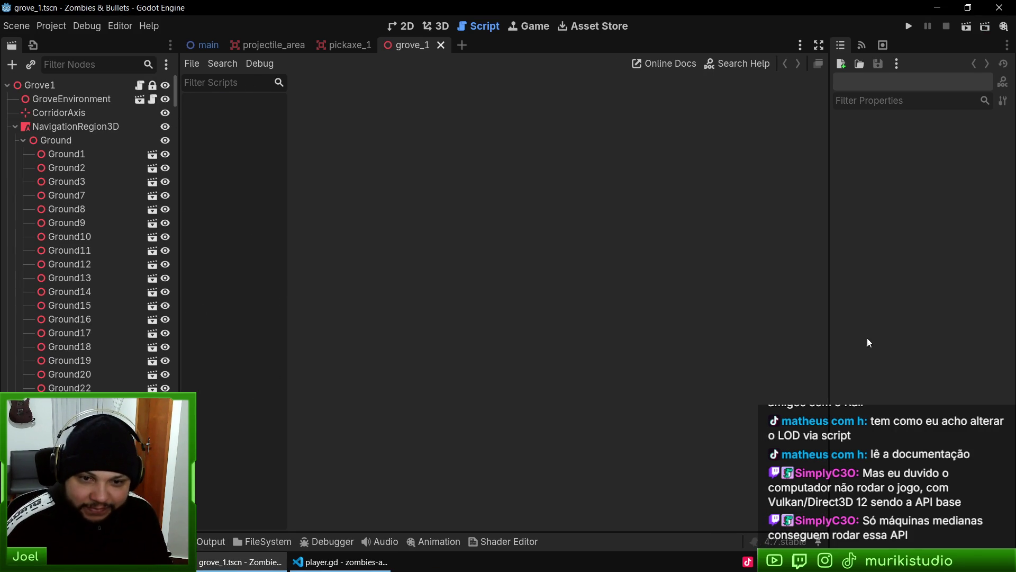
click(365, 561)
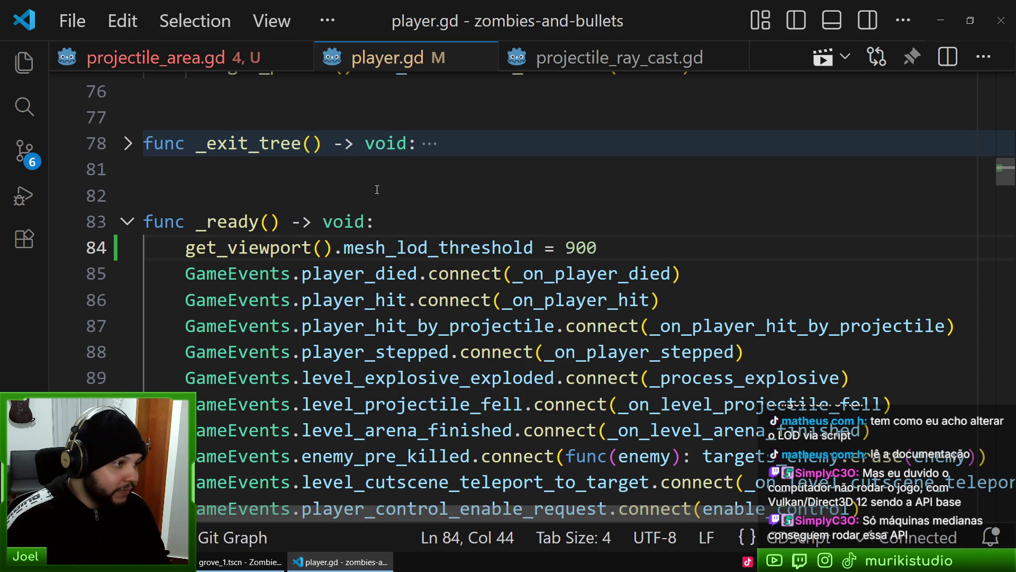
Remove the mesh_lod_threshold = 900 line from _ready in player.gd and save the file
double_click(359, 248)
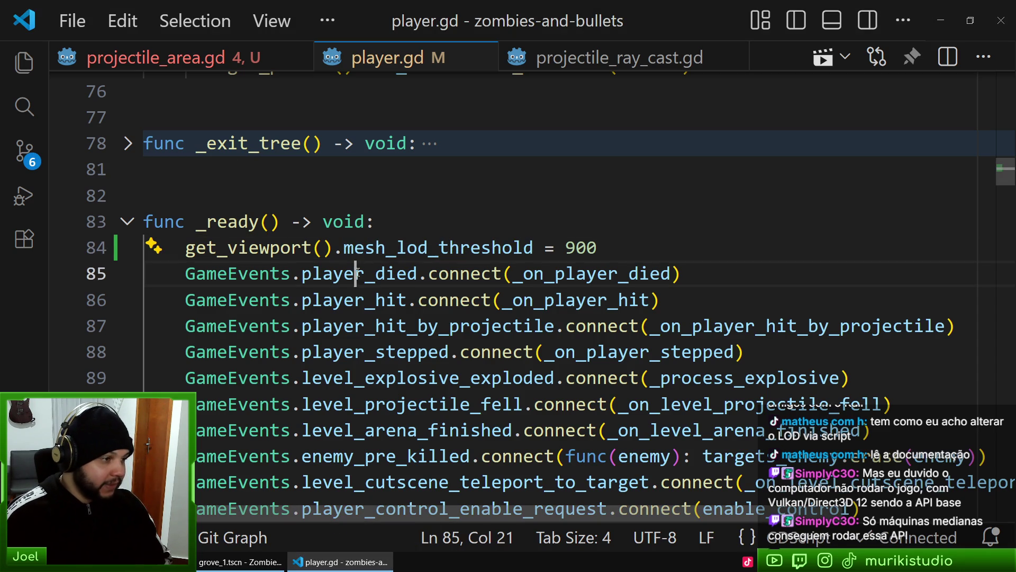
triple_click(360, 248)
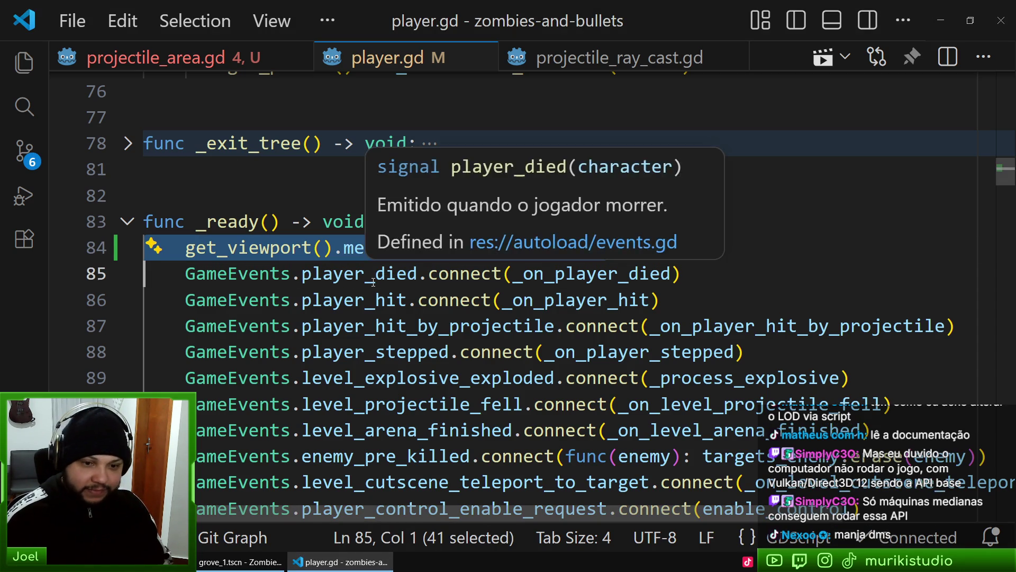
key(BackSpace)
click(325, 248)
key(ctrl+s)
click(418, 405)
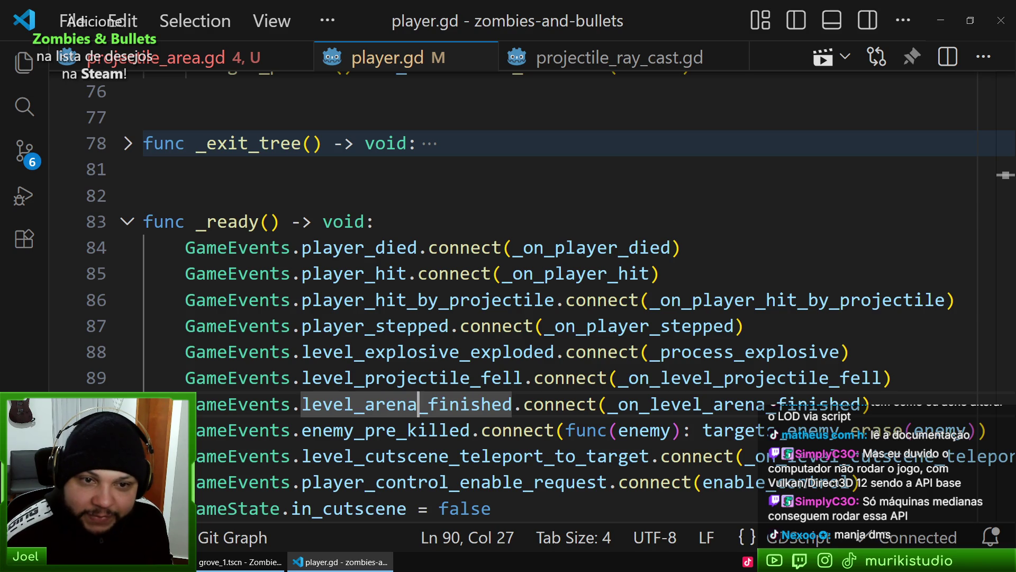
key(alt+Tab)
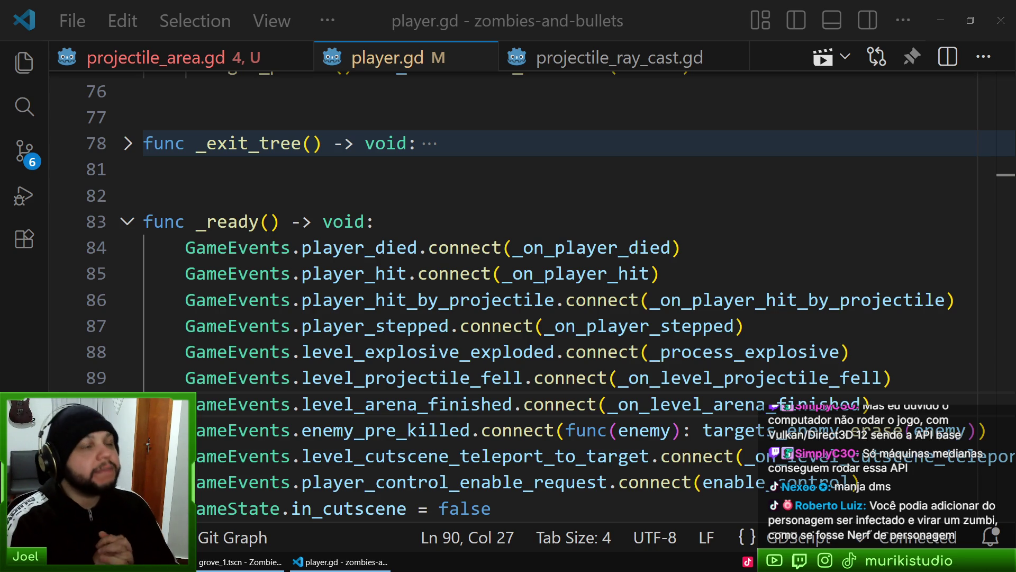
In a new browser tab, search Google for 'metal slug marco zombie' and show image results
click(492, 508)
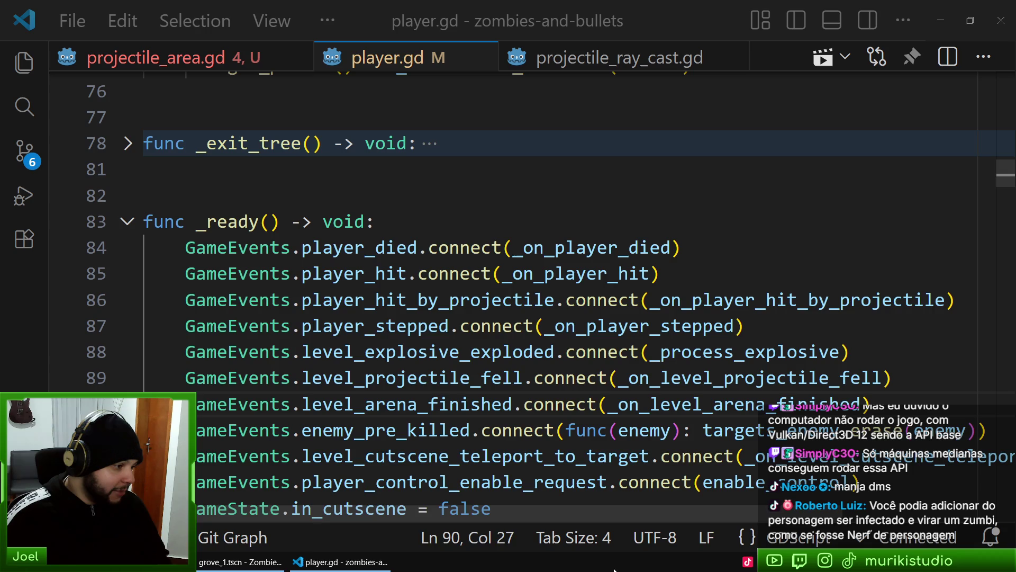
key(alt+Tab)
key(ctrl+t)
text(m)
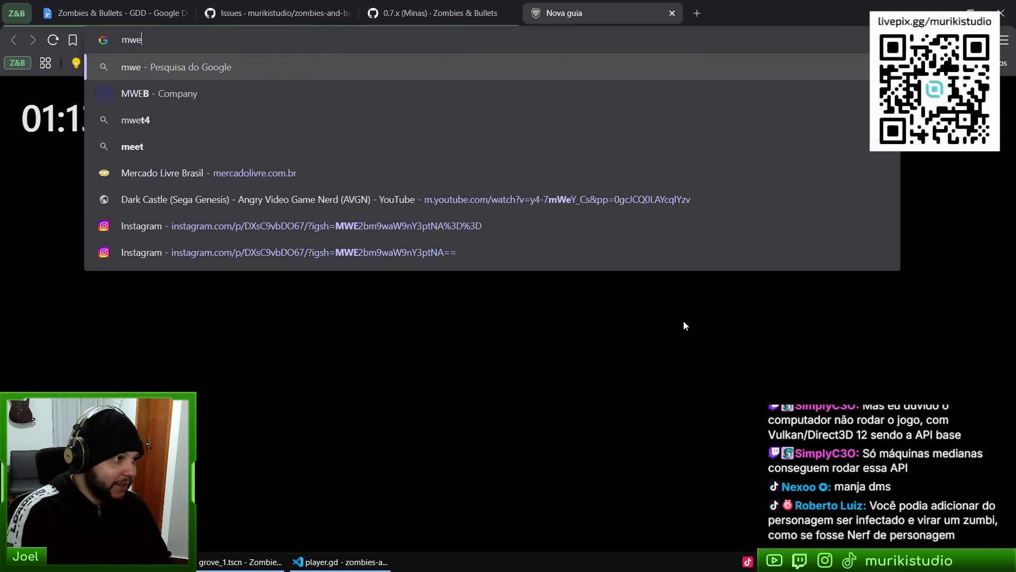
text(etal slu)
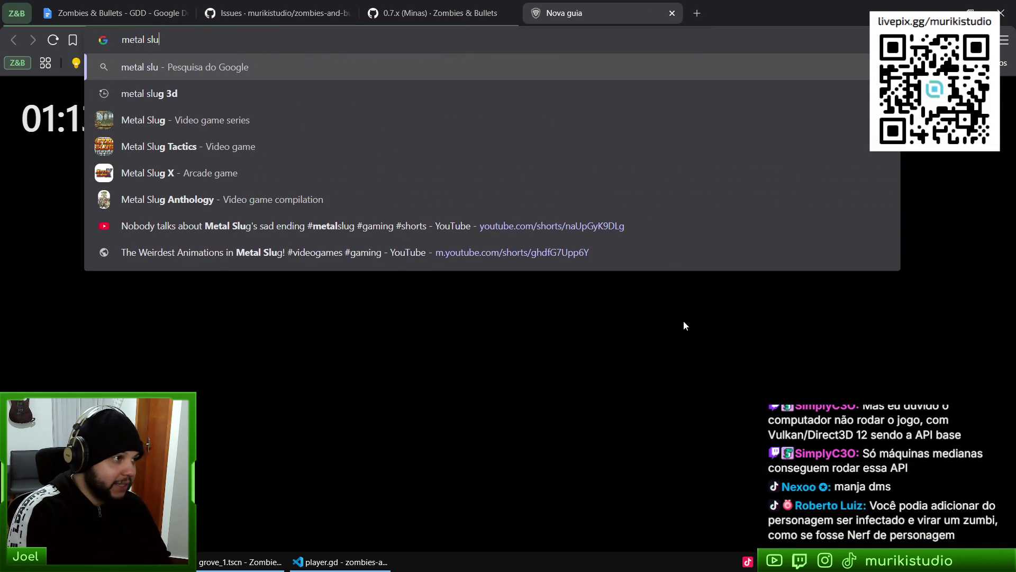
text(g marco zombie)
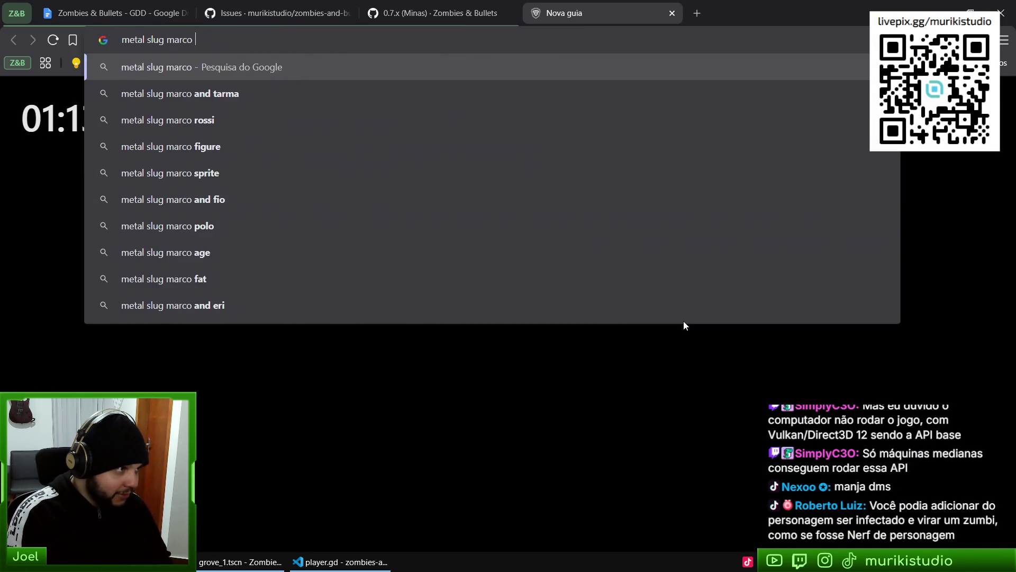
key(Return)
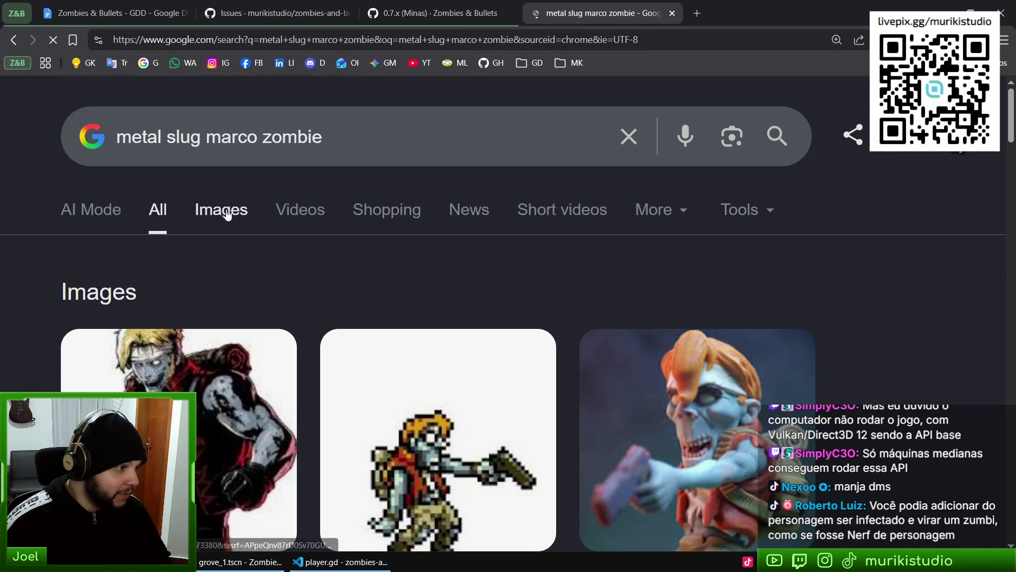
click(222, 211)
Preview the zombie Marco pixel-art GIF and view it in its own tab
scroll(593, 177, down, 10)
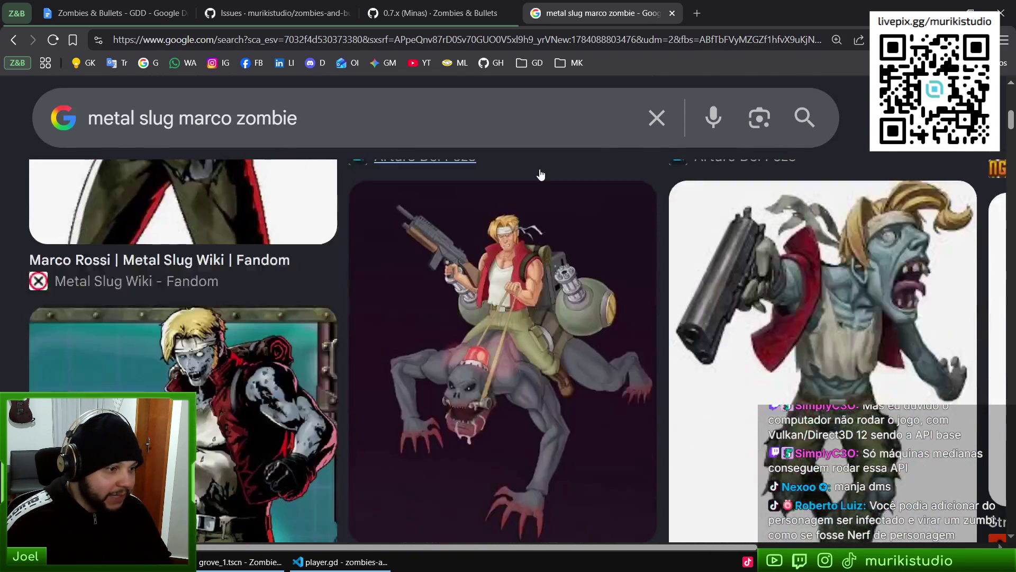
scroll(554, 196, down, 5)
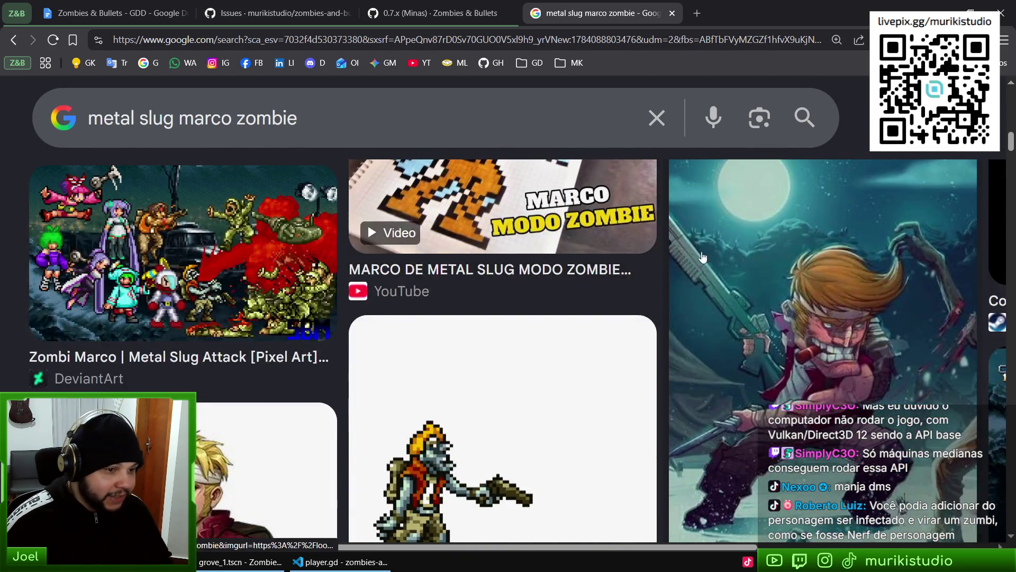
scroll(574, 206, down, 3)
click(511, 275)
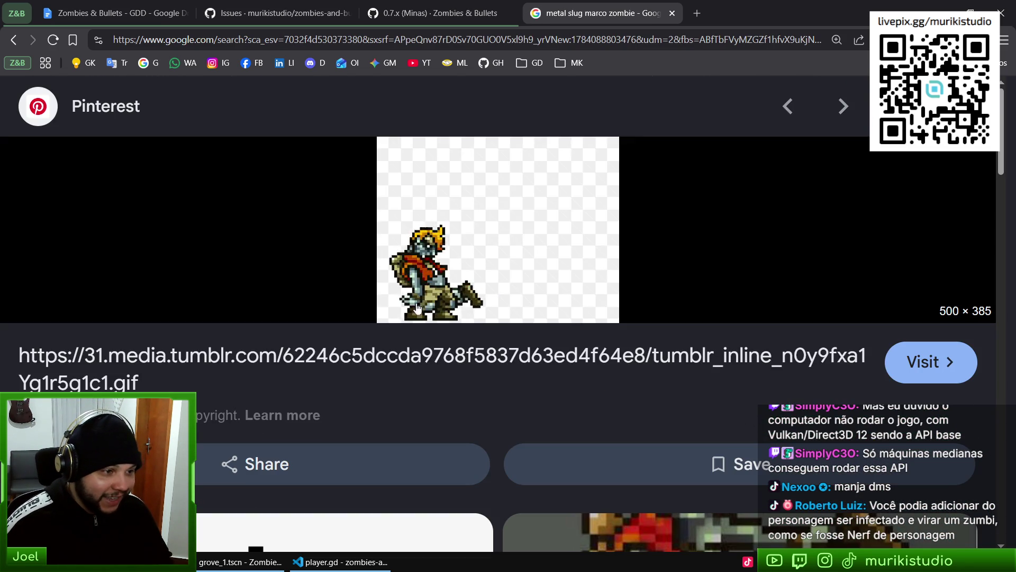
right_click(491, 244)
click(582, 379)
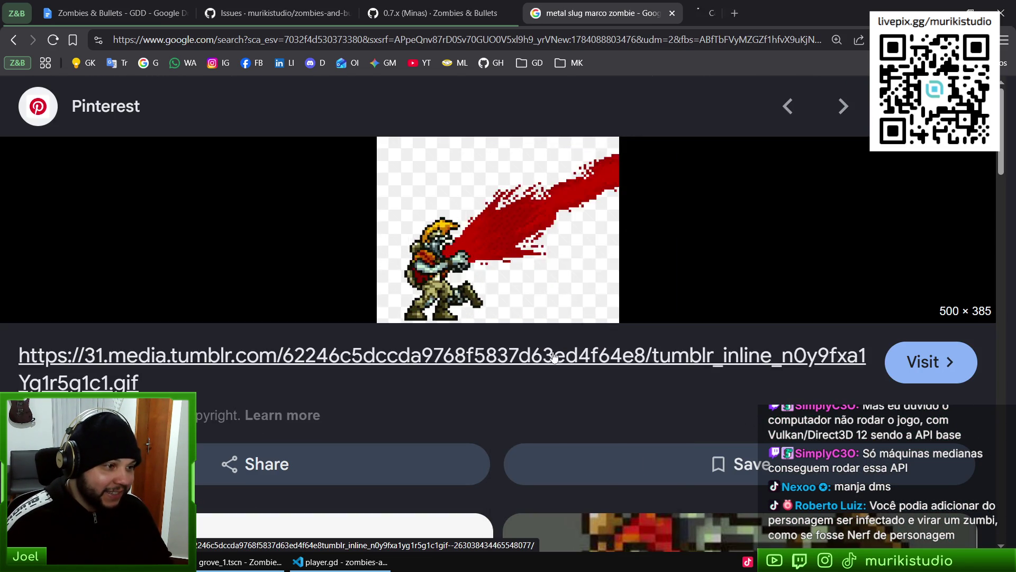
key(ctrl+Tab)
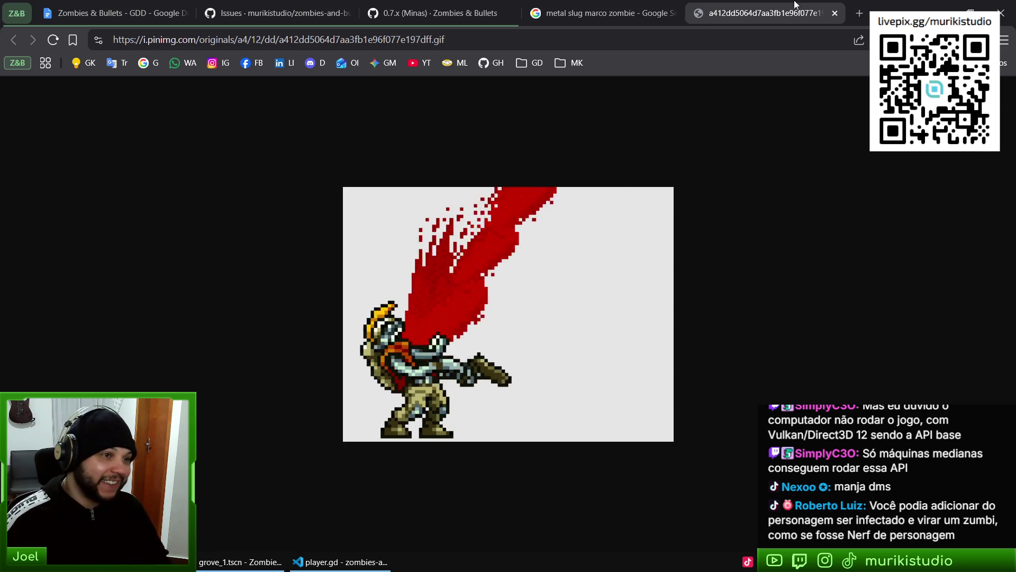
Close the GIF and Google Images tabs and return to player.gd
key(ctrl+w)
scroll(521, 429, down, 5)
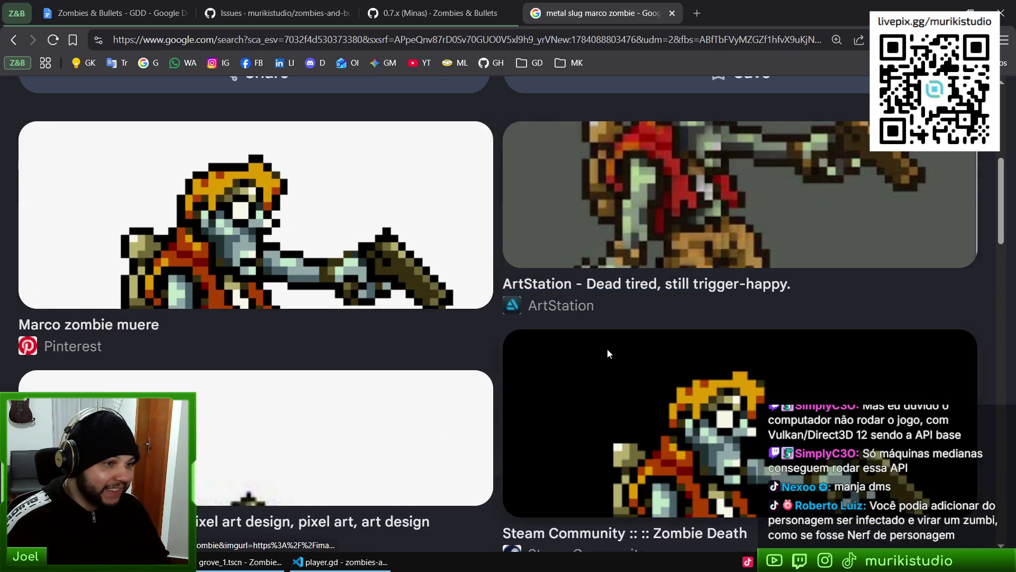
scroll(608, 352, up, 5)
key(ctrl+w)
key(alt+Tab)
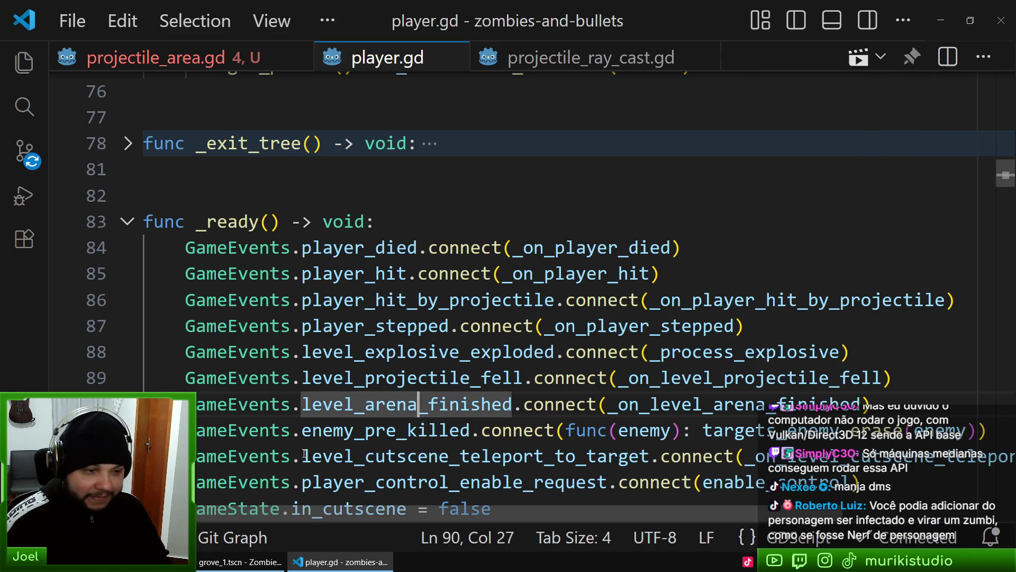
Move the caret through lines 86, the _ready line and 81 of player.gd, then return to Godot
click(492, 300)
click(477, 221)
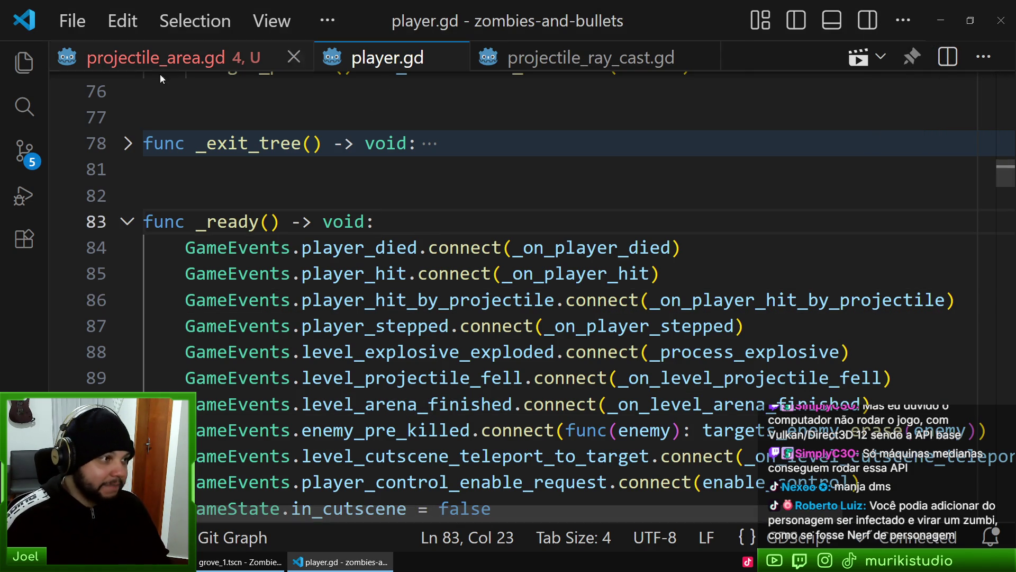
mouse_move(561, 404)
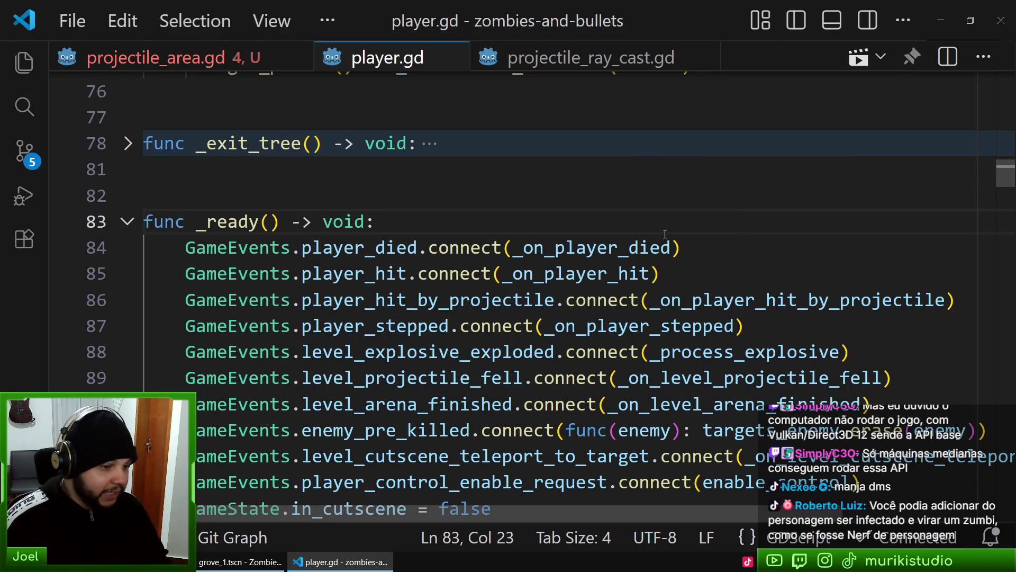
key(Up)
key(Up)
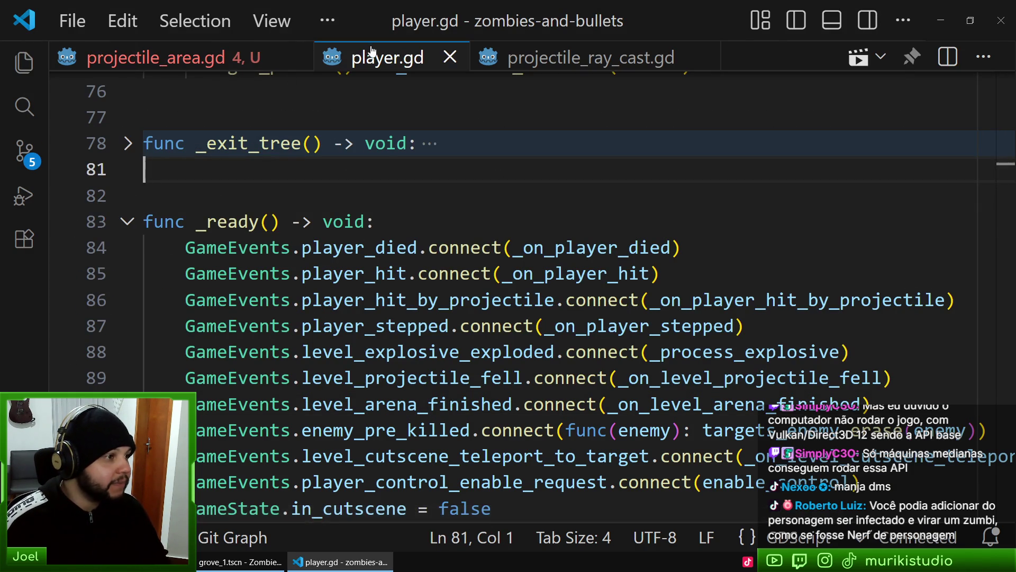
key(alt+Tab)
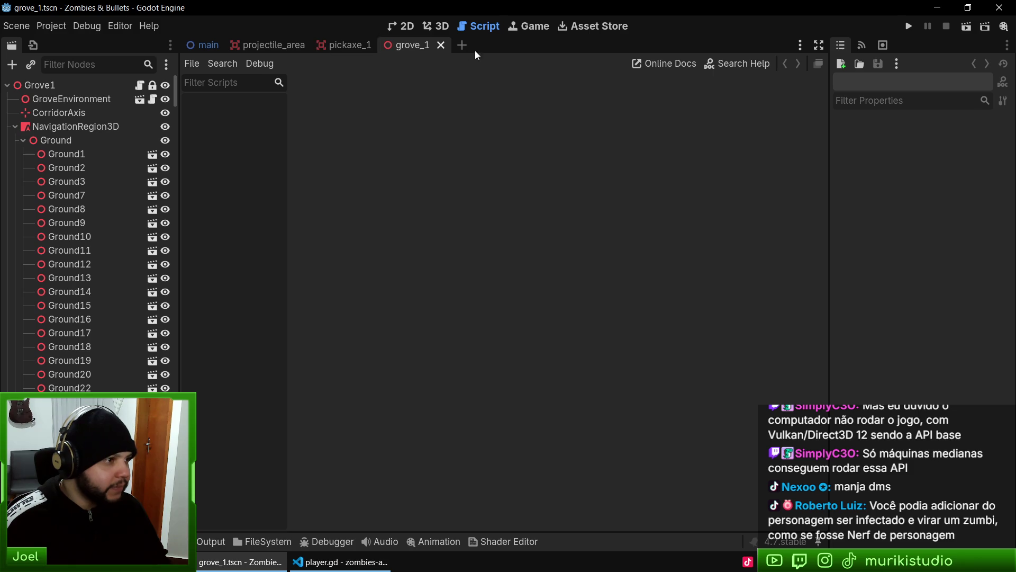
Switch Godot to the 3D workspace and close the grove_1 scene, leaving pickaxe_1 showing
click(433, 27)
middle_click(421, 45)
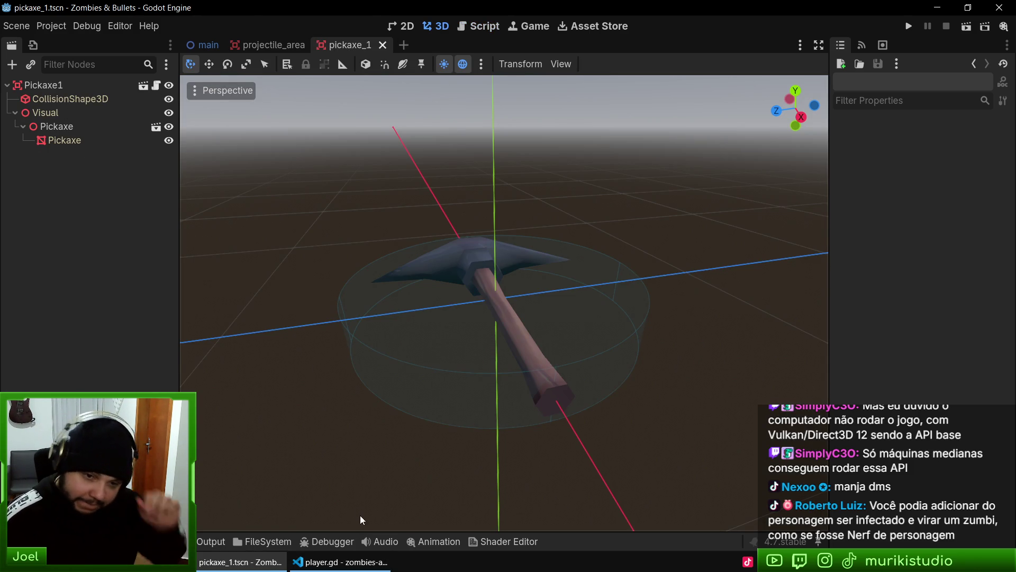
Back in player.gd, place the caret on empty lines 82 and 81, then bring up file search (Ctrl+P)
click(338, 562)
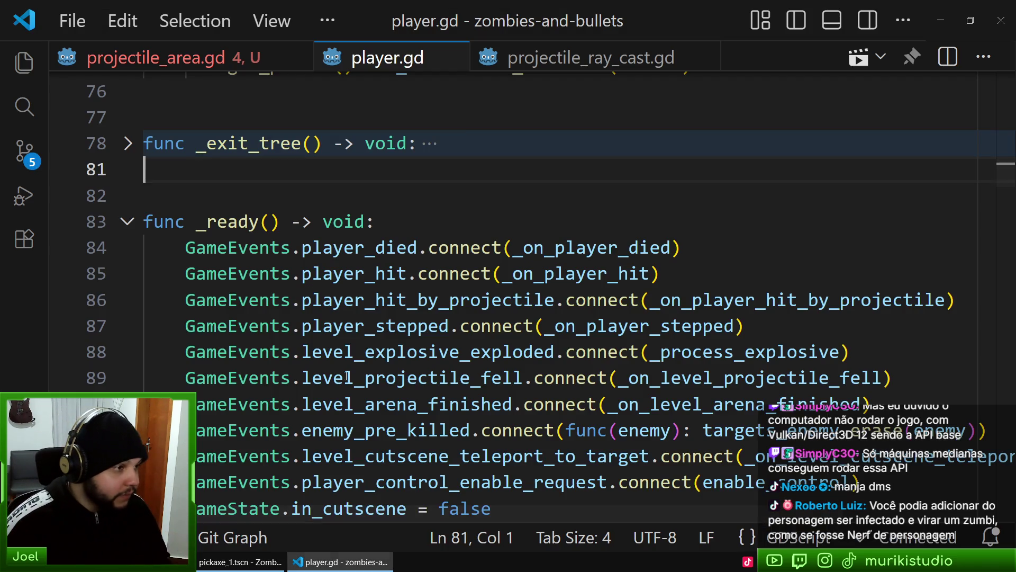
click(292, 184)
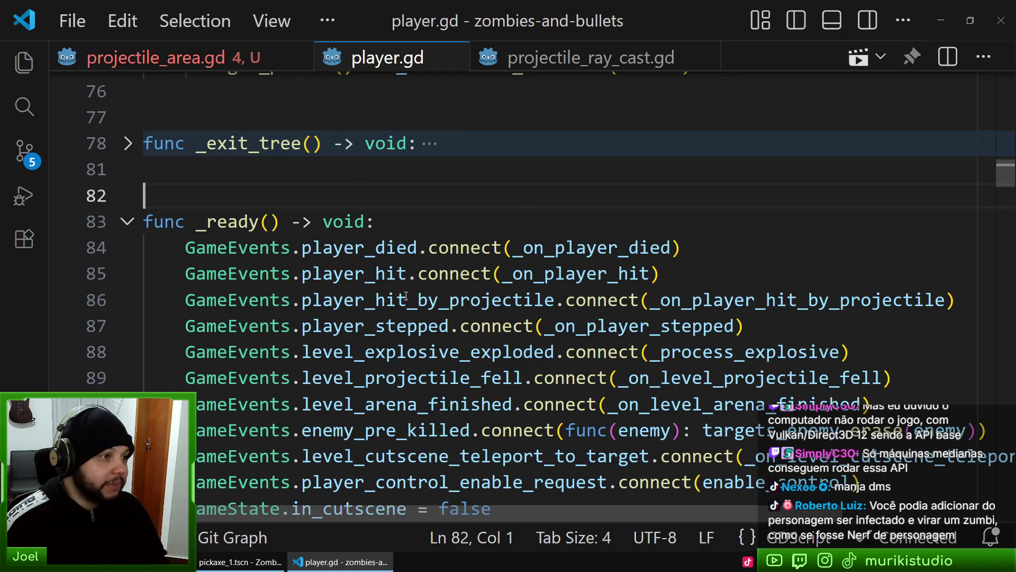
click(341, 174)
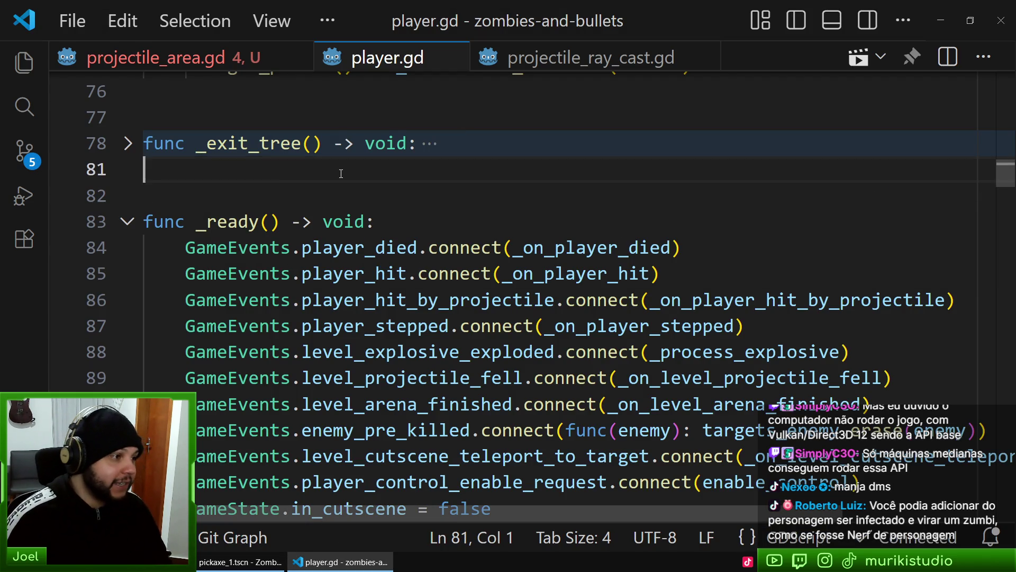
key(ctrl+p)
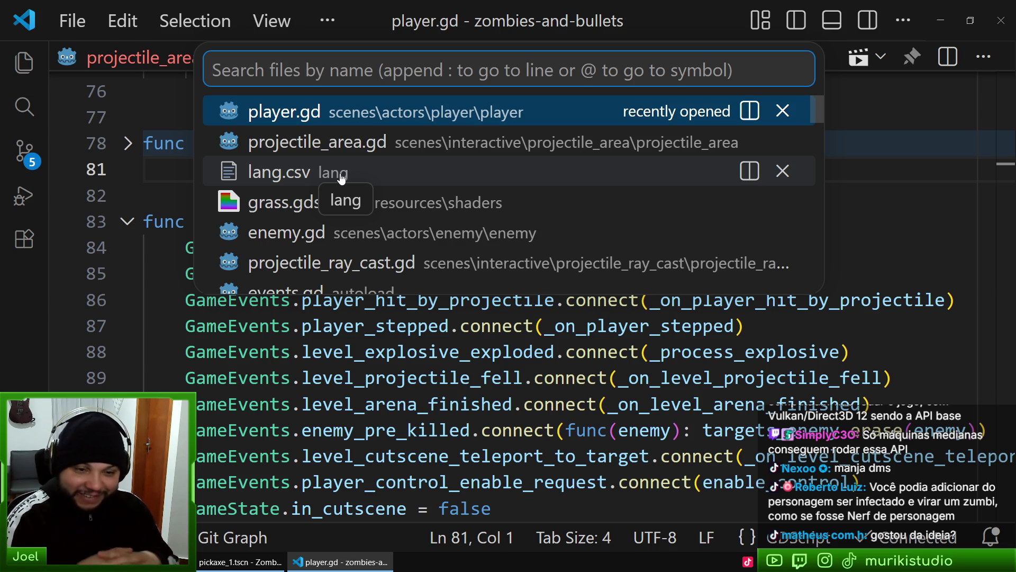
Open tab_video.gd from the 'tab_vi' file search and review its Shadow Resolution and Shadow Softness options
text(tab_vi)
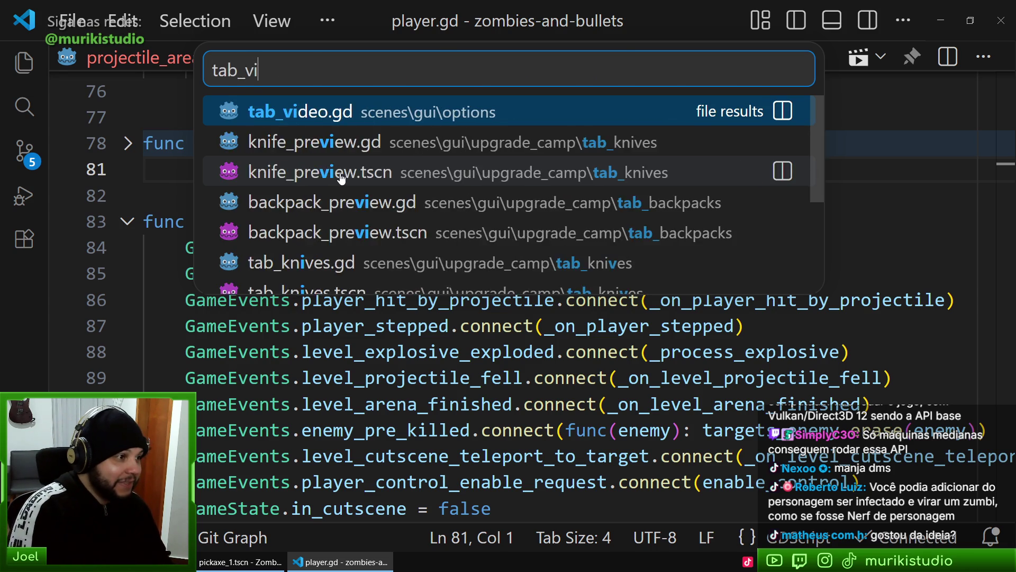
key(Return)
scroll(335, 126, down, 10)
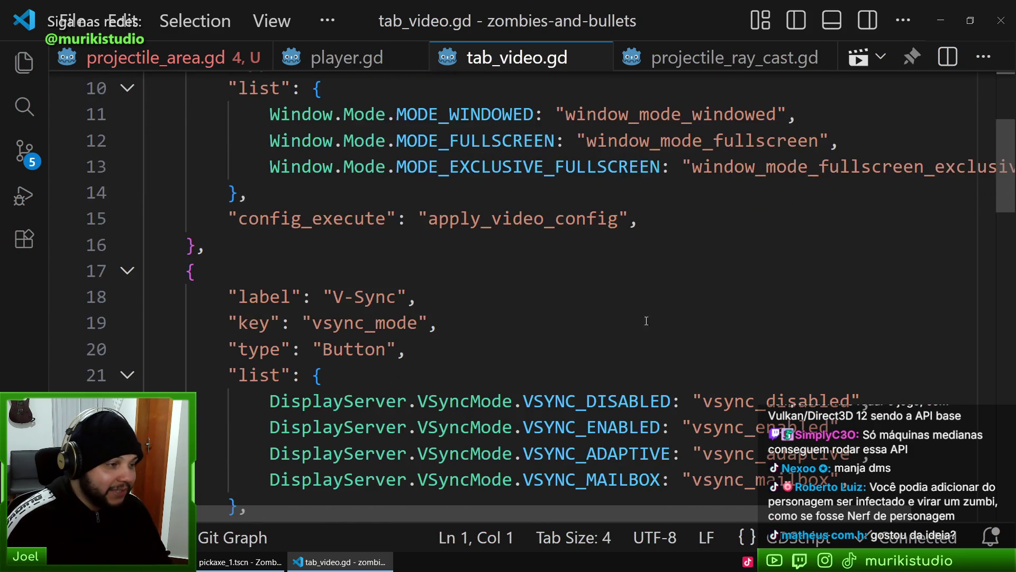
scroll(541, 255, down, 4)
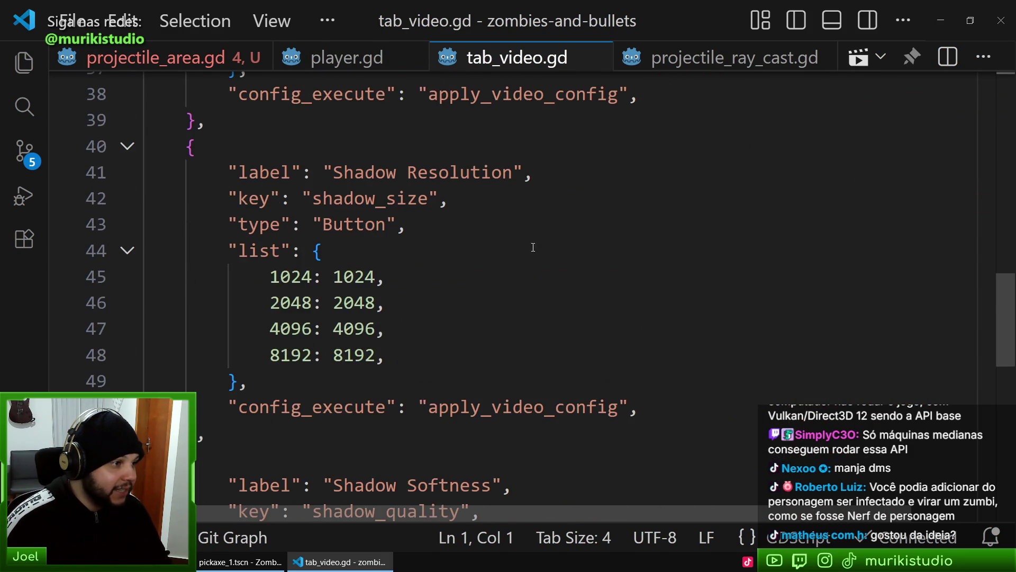
scroll(531, 249, up, 2)
scroll(527, 255, down, 3)
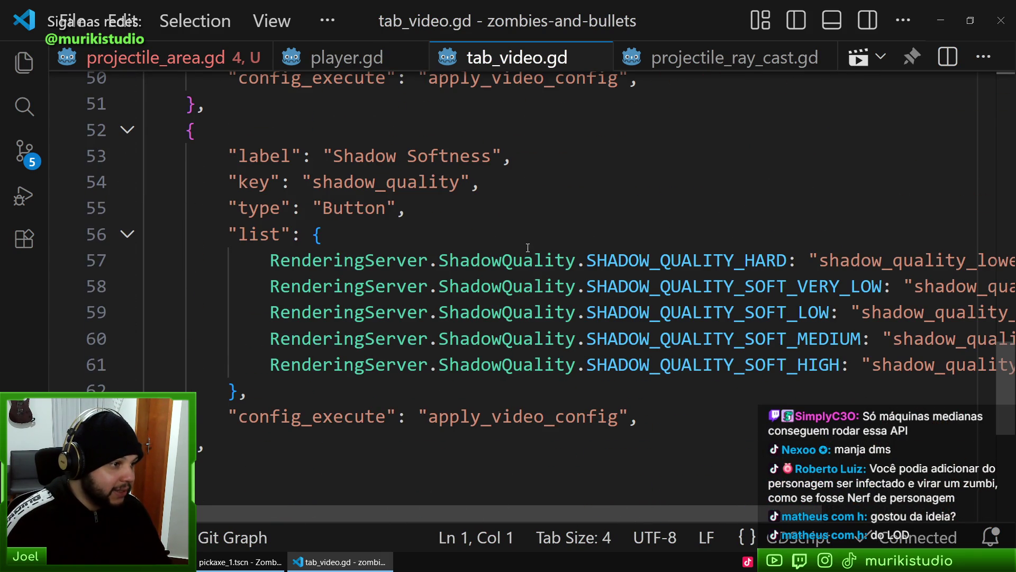
scroll(528, 247, up, 5)
scroll(470, 234, down, 5)
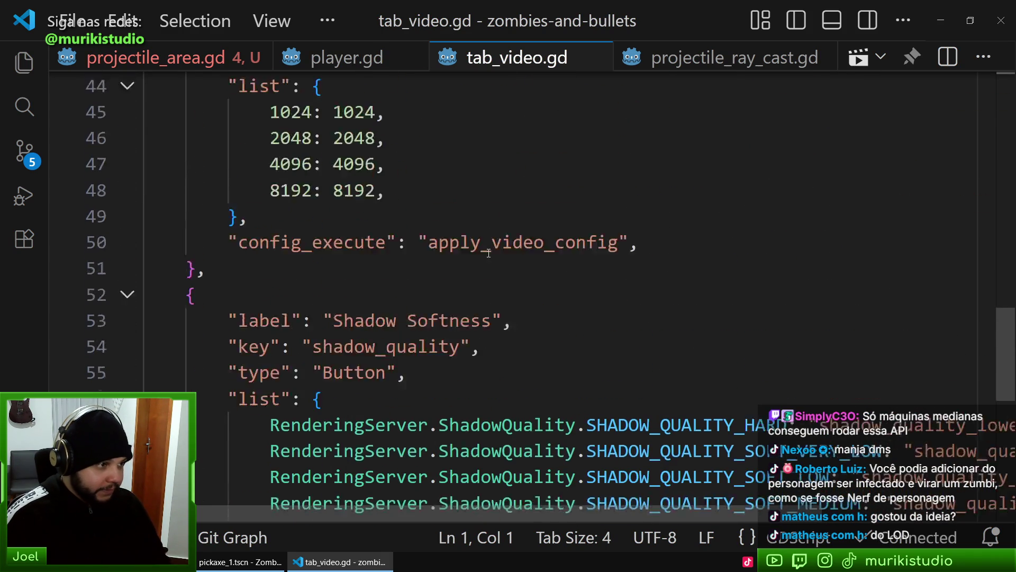
scroll(400, 377, up, 1)
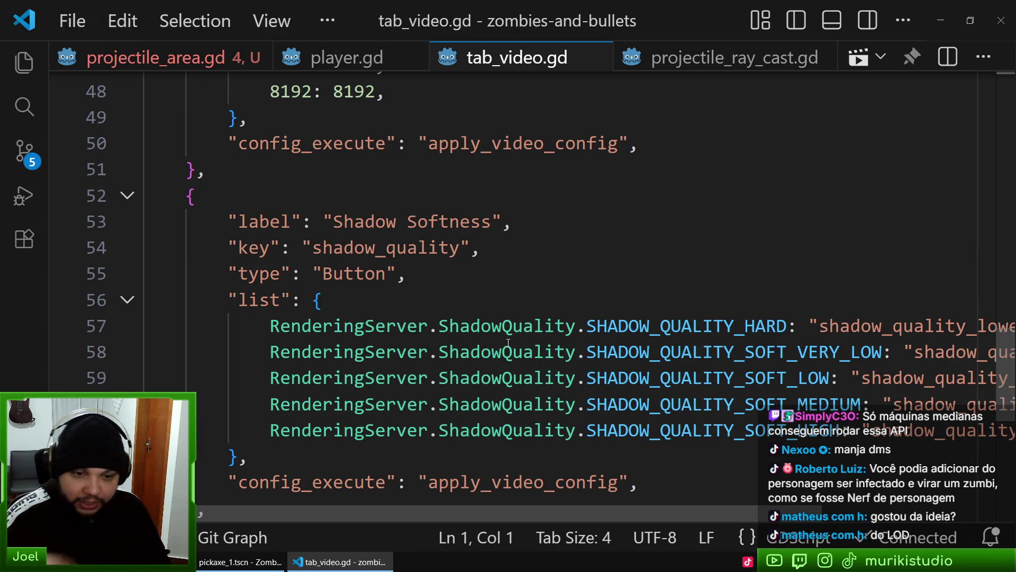
scroll(491, 196, down, 2)
scroll(532, 333, up, 1)
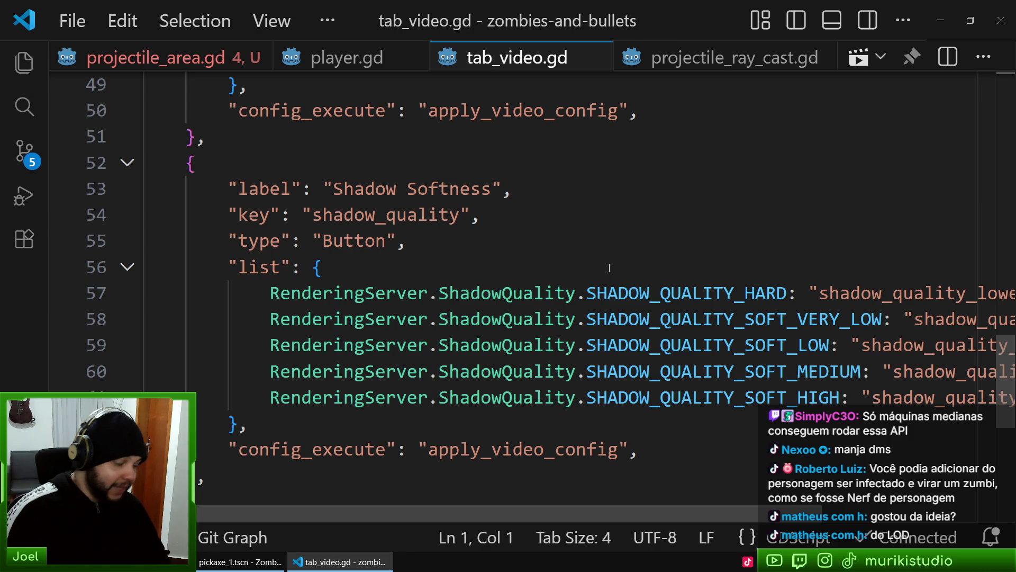
key(ctrl+p)
Open tab_audio.gd, changing the file search from 'volu' to 'tab_au'
text(vol)
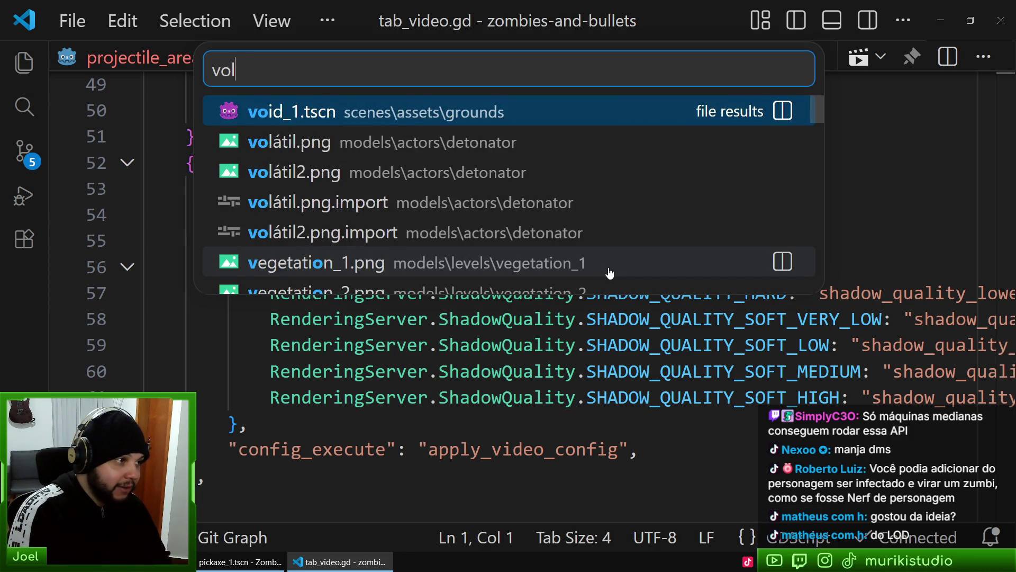
text(u)
key(BackSpace)
key(BackSpace)
key(BackSpace)
text(tab)
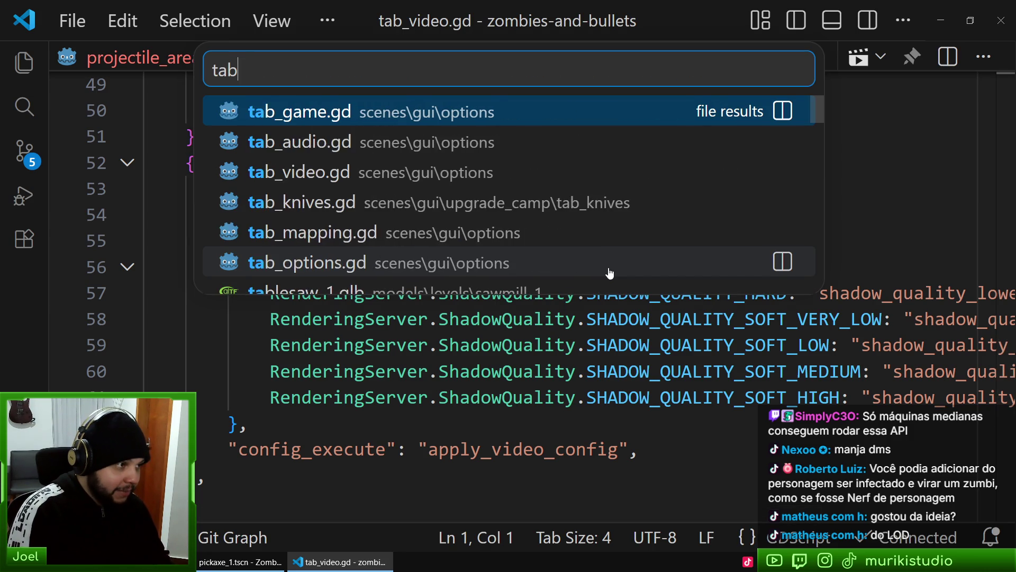
text(_au)
key(Return)
scroll(550, 286, down, 3)
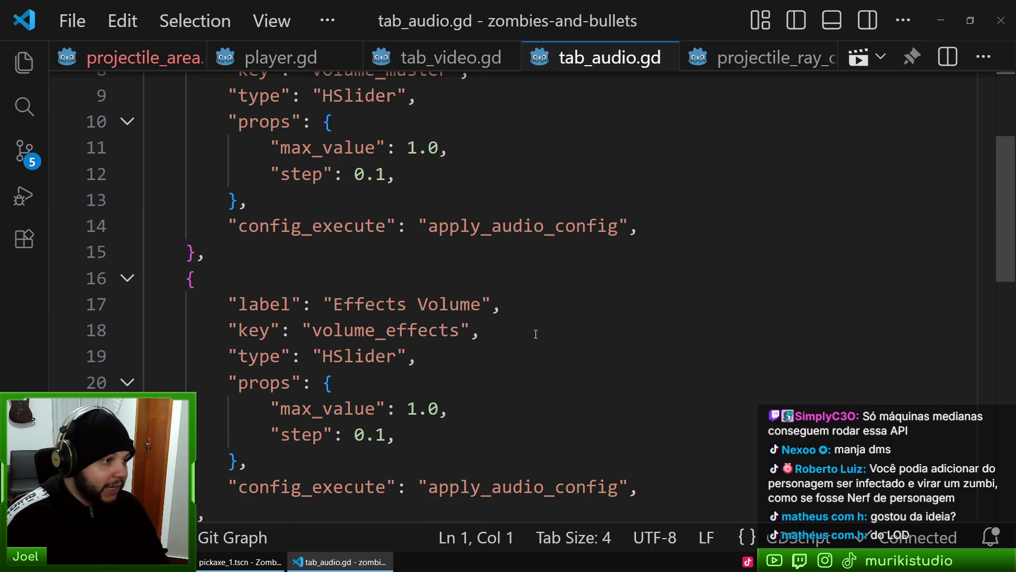
scroll(347, 359, up, 2)
Browse the Master, Effects and Music Volume entries, ending at the close of the Master Volume entry
click(259, 356)
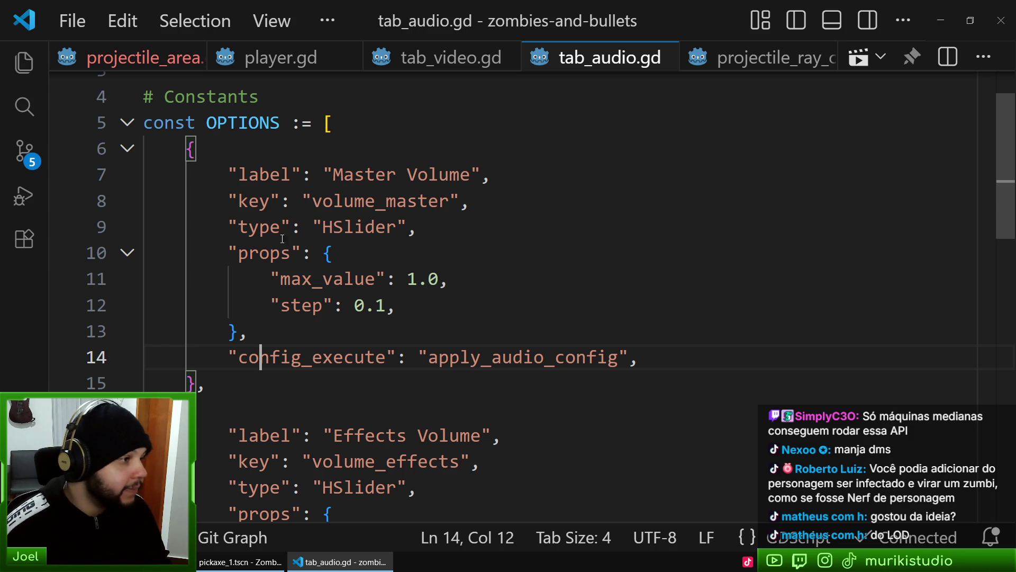
click(469, 233)
click(223, 389)
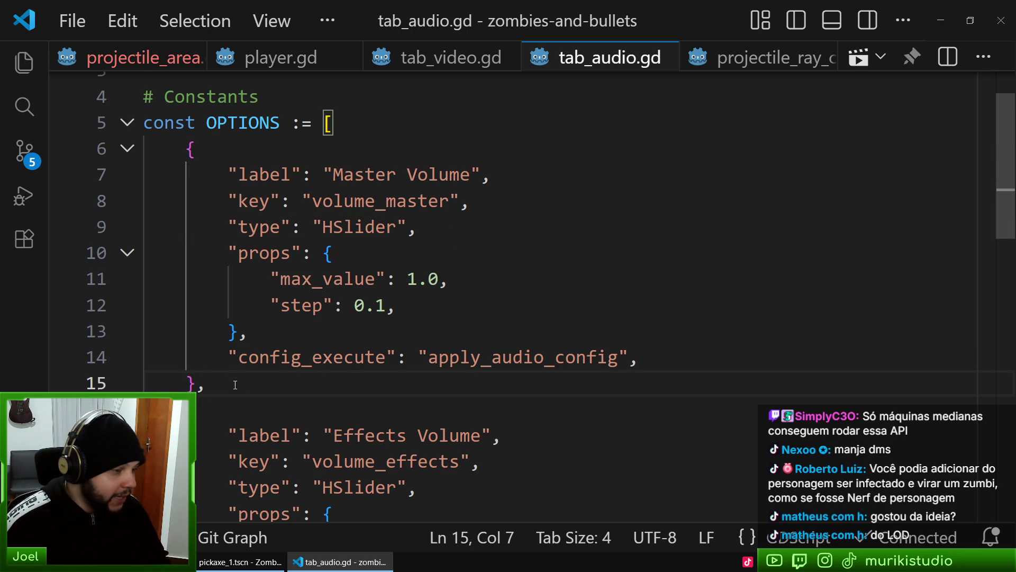
scroll(235, 385, down, 1)
click(461, 292)
click(632, 307)
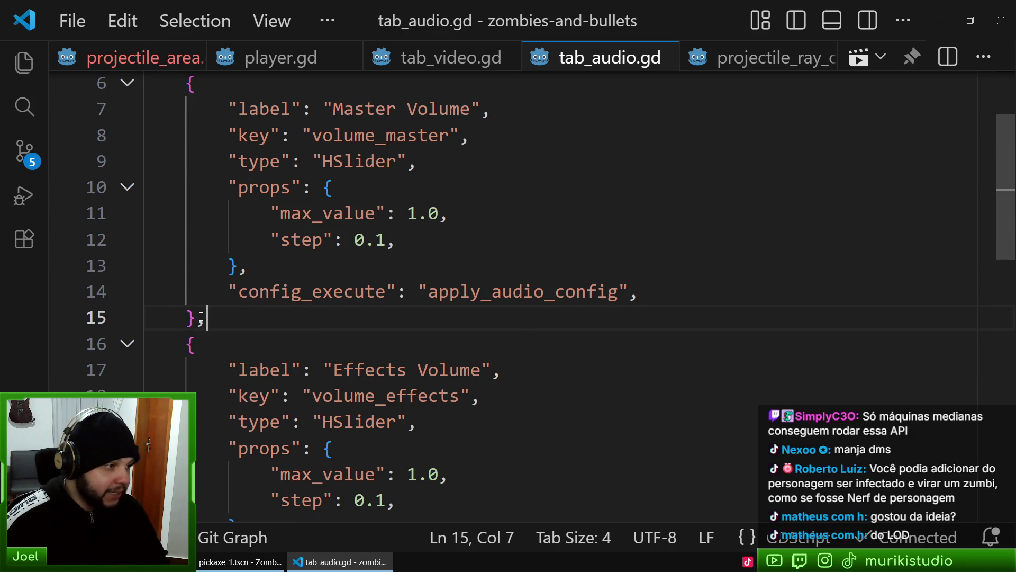
scroll(290, 355, down, 3)
scroll(433, 380, down, 3)
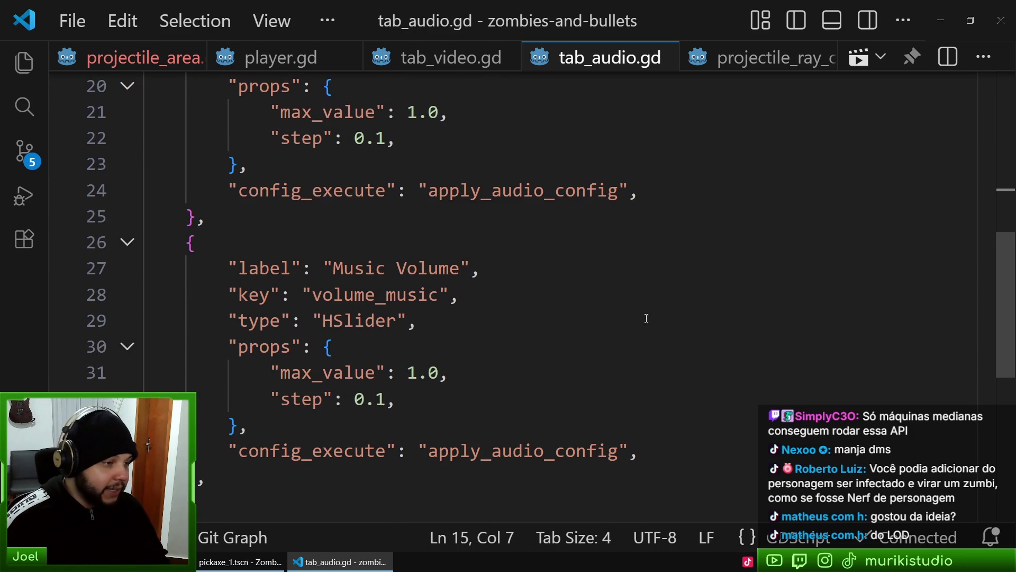
click(448, 191)
scroll(552, 340, down, 3)
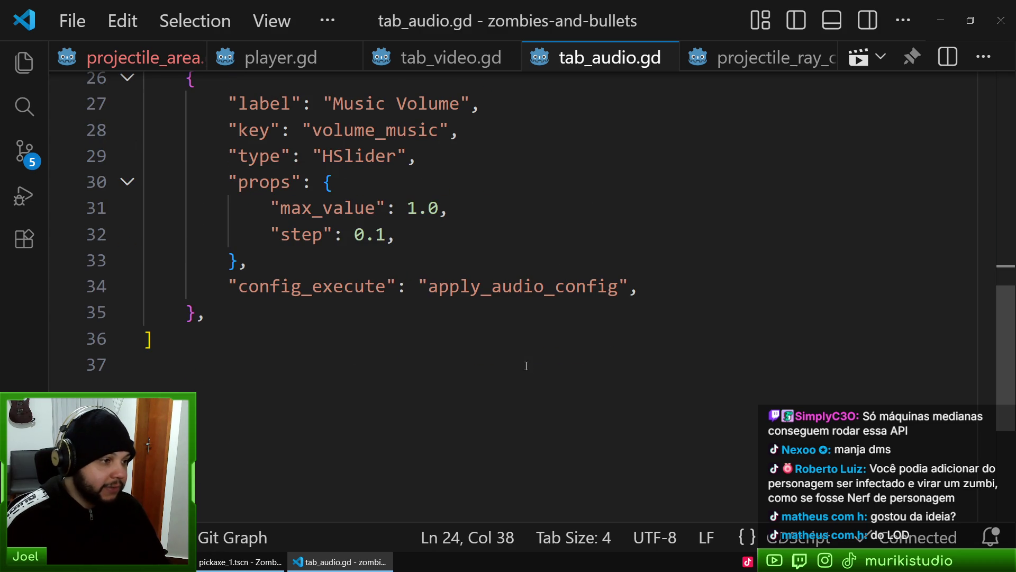
scroll(474, 340, up, 1)
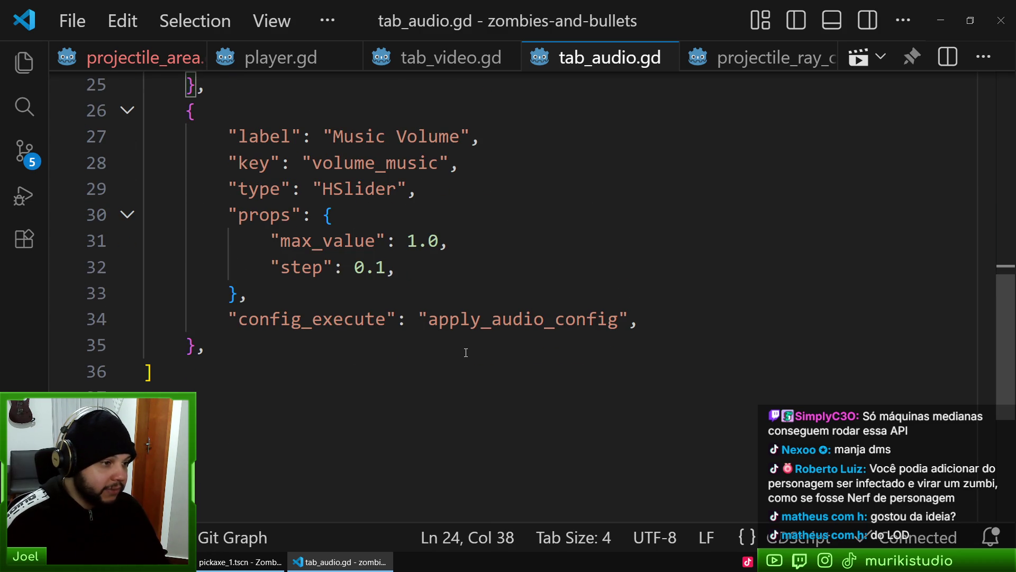
scroll(412, 412, up, 10)
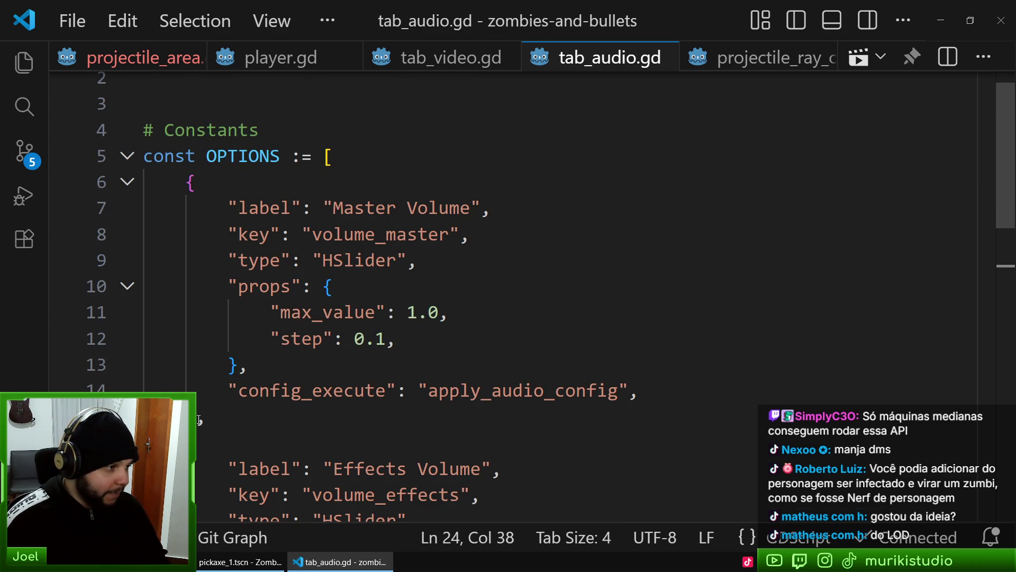
click(228, 421)
Paste the Master Volume entry from tab_audio.gd after Shadow Softness in tab_video.gd
drag(228, 421, 404, 145)
key(ctrl+c)
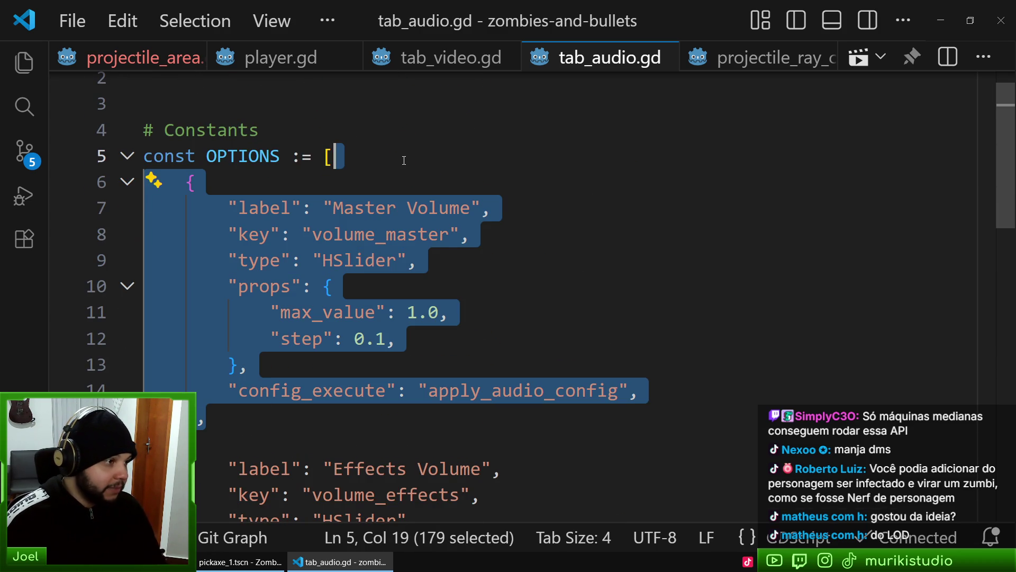
click(475, 156)
click(455, 58)
scroll(453, 400, down, 1)
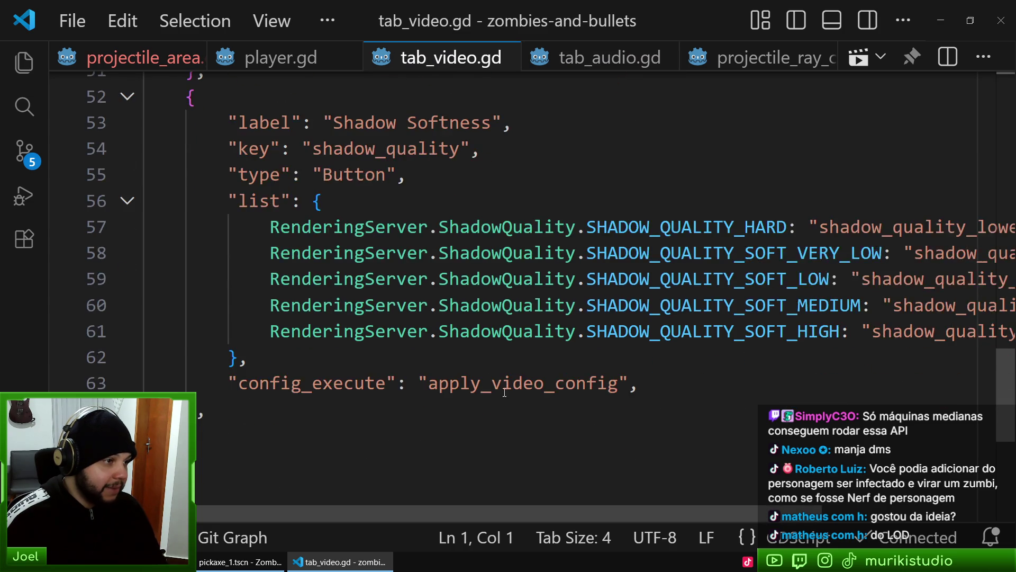
scroll(453, 400, up, 1)
scroll(453, 399, down, 2)
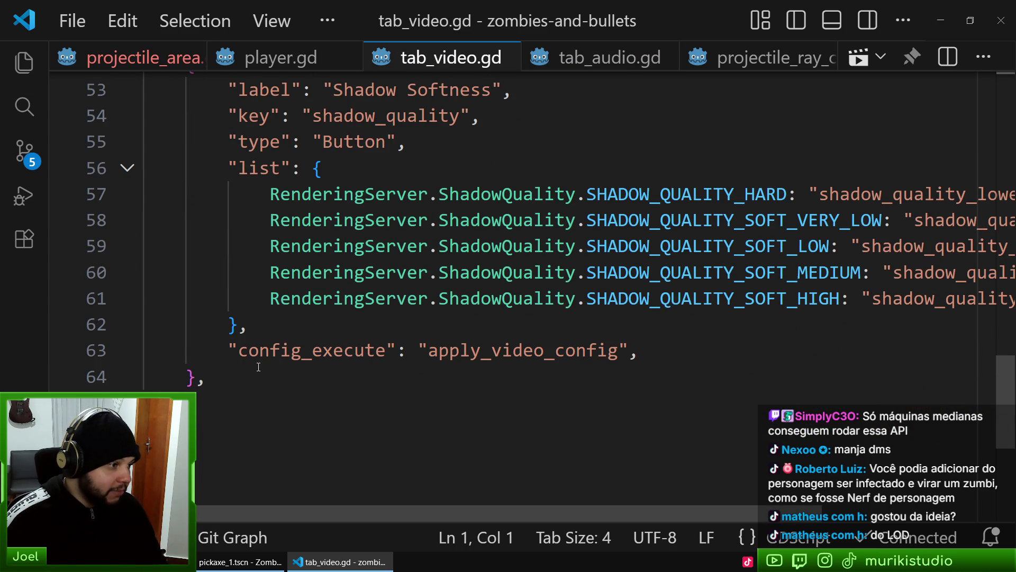
click(225, 377)
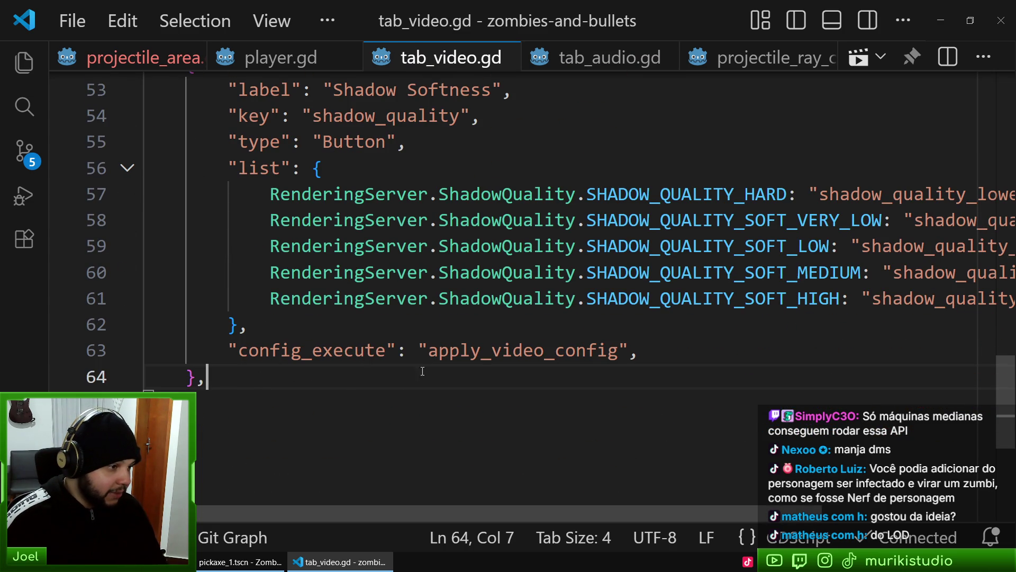
scroll(423, 371, up, 4)
scroll(254, 360, down, 5)
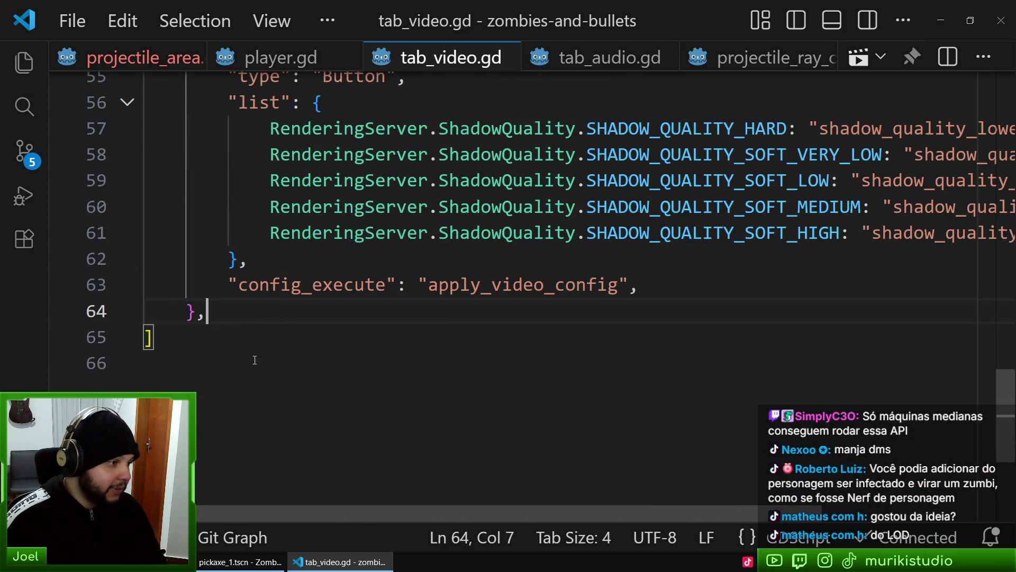
key(ctrl+v)
Relabel the pasted entry 'Model Quality' and select its volume_master key
click(353, 170)
key(Left)
key(Left)
key(shift+Right)
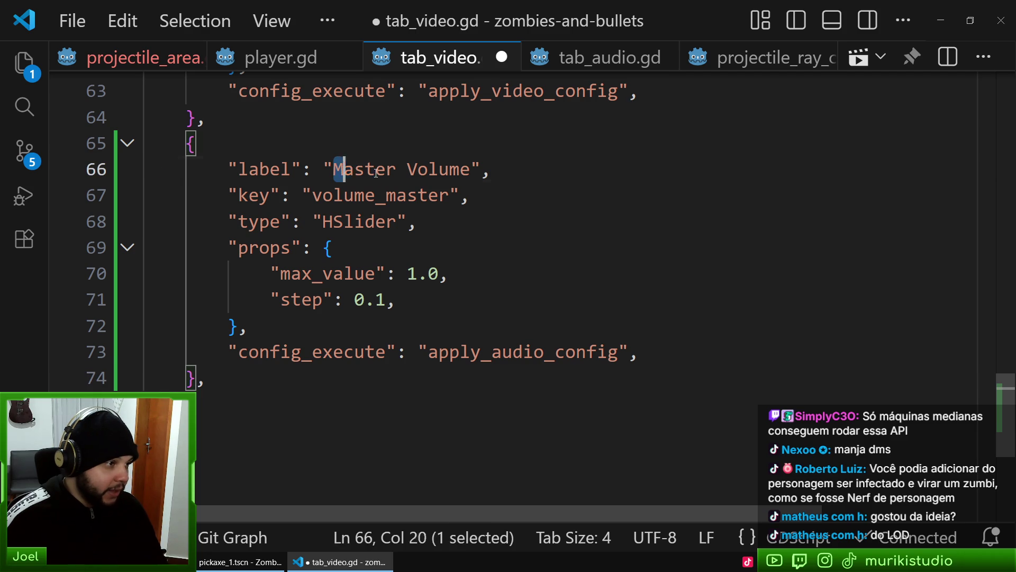
key(shift+Right)
key(shift+Right)
key(shift+Right)
key(shift+Left)
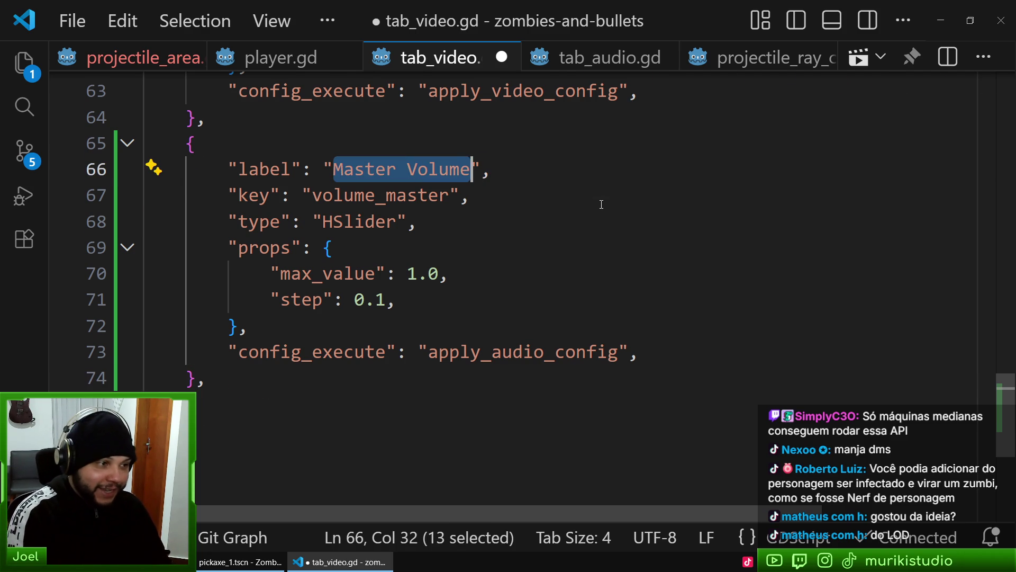
text(Model Quality)
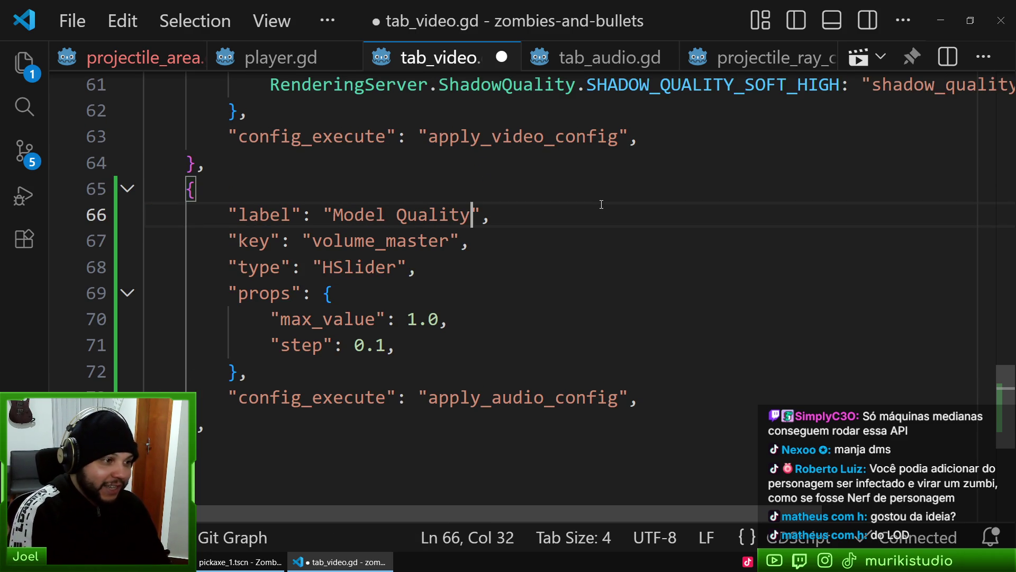
double_click(358, 242)
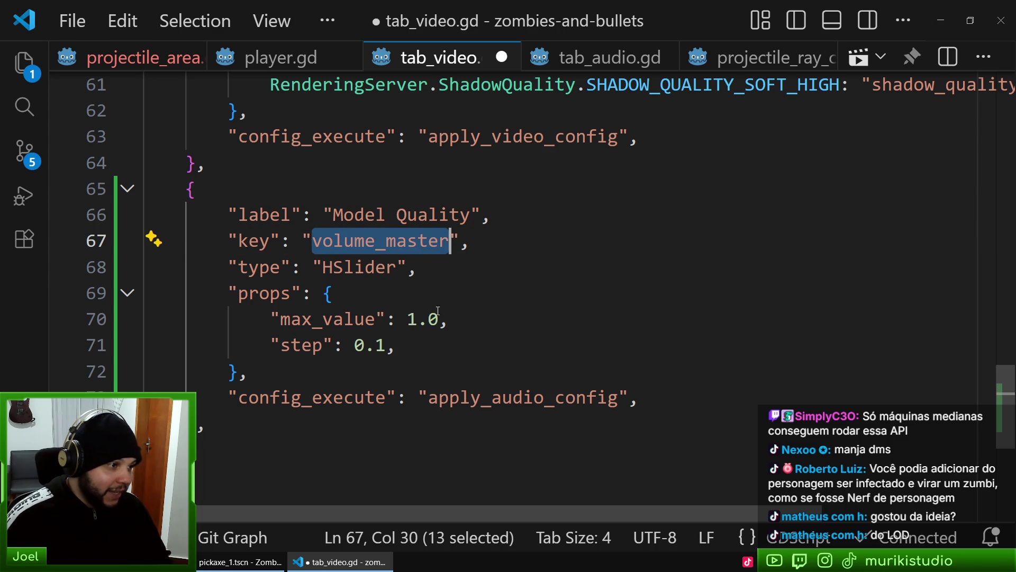
key(ctrl+p)
text(confgi)
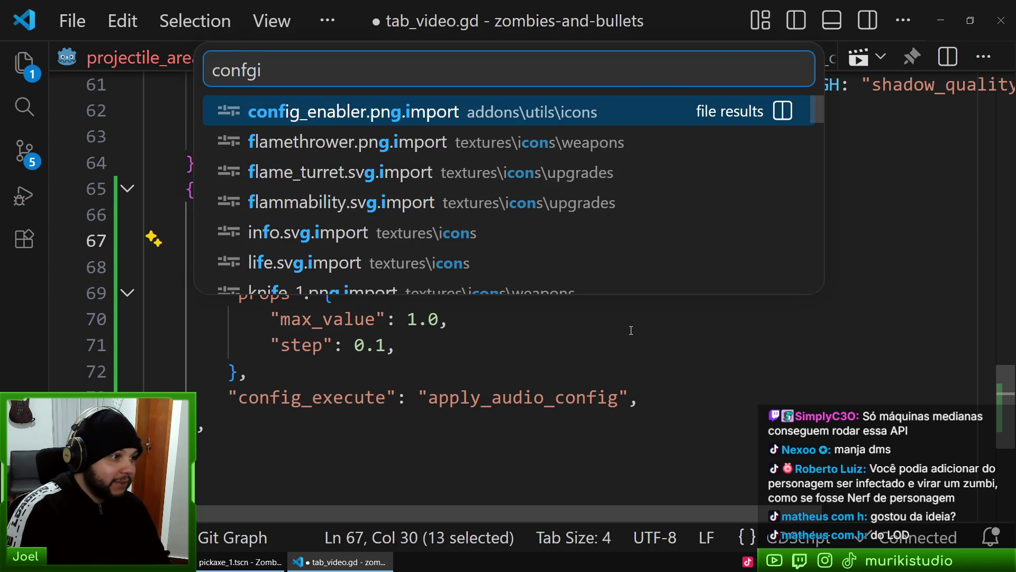
key(BackSpace)
key(BackSpace)
text(ig)
key(Return)
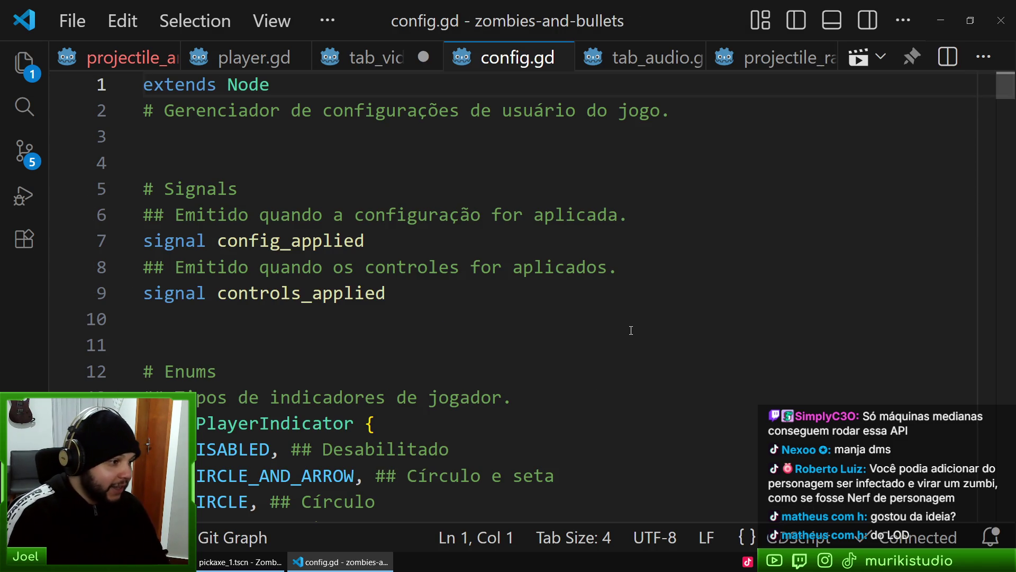
scroll(631, 331, down, 10)
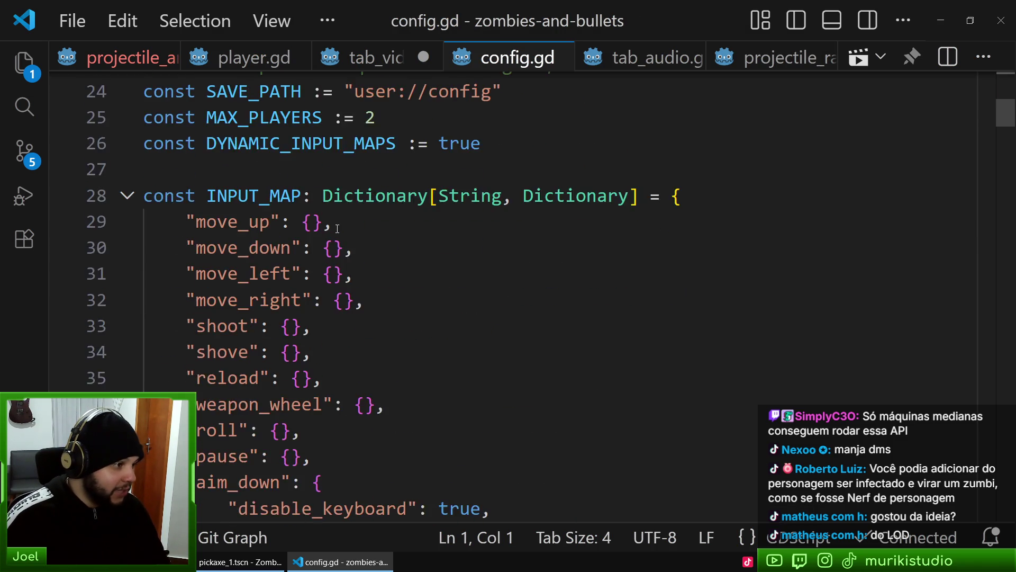
scroll(347, 253, up, 3)
click(204, 211)
key(Down)
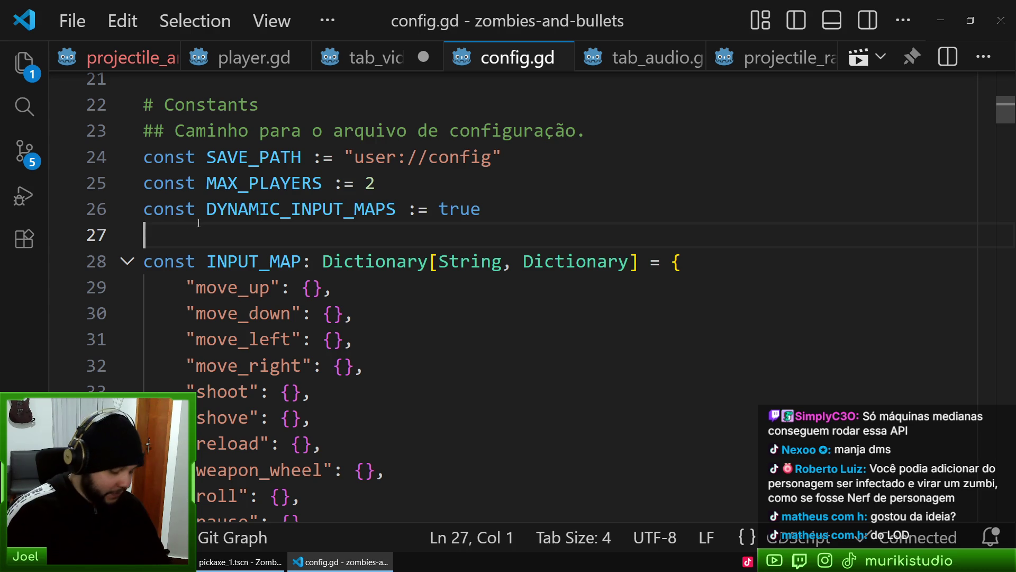
key(ctrl+k)
key(ctrl+0)
scroll(198, 222, down, 10)
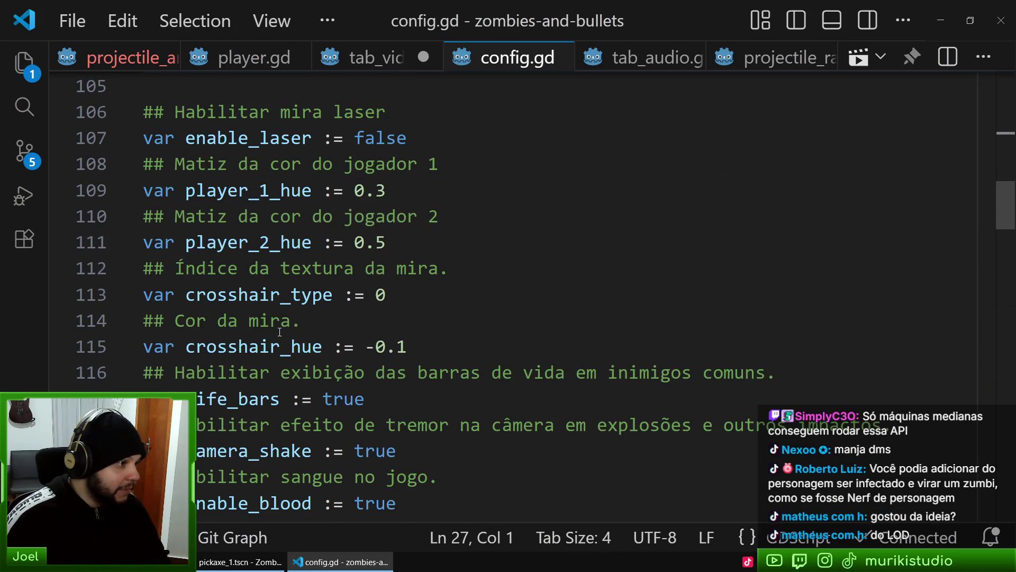
scroll(280, 332, down, 8)
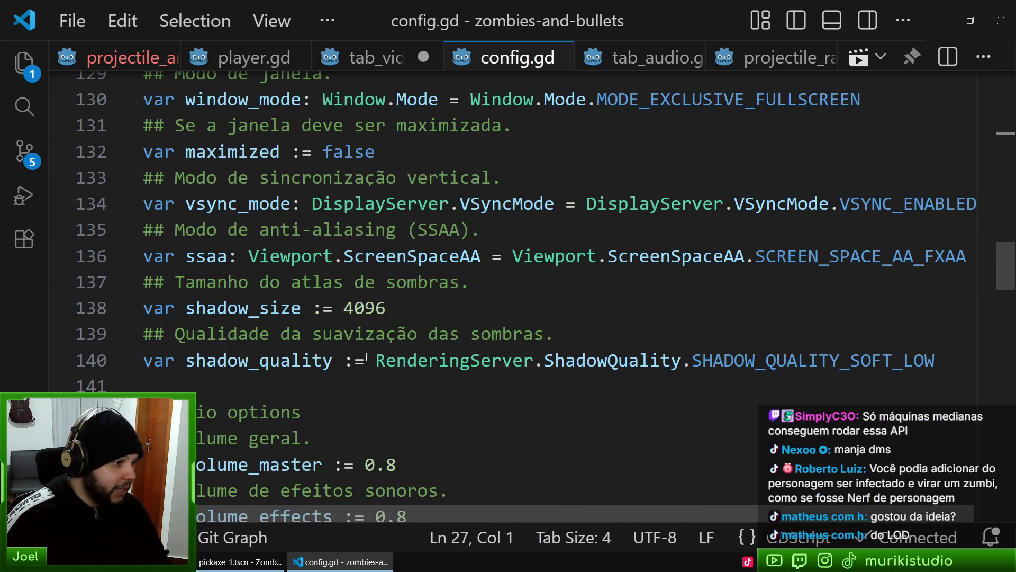
Add a ## comment line and var model_quality := 2.0 below shadow_quality in config.gd
click(971, 362)
key(Return)
text(##)
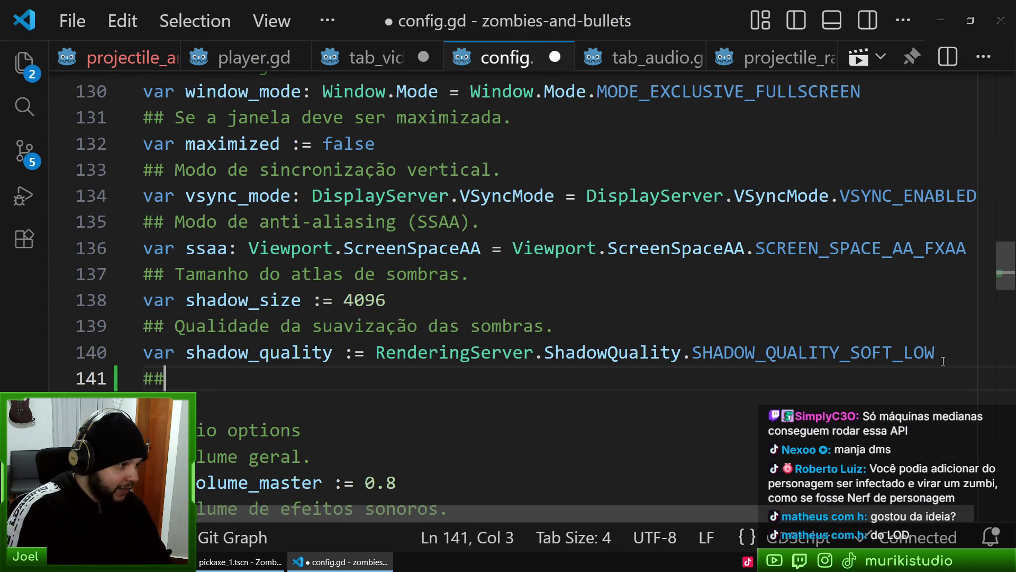
key(Return)
text(ar model)
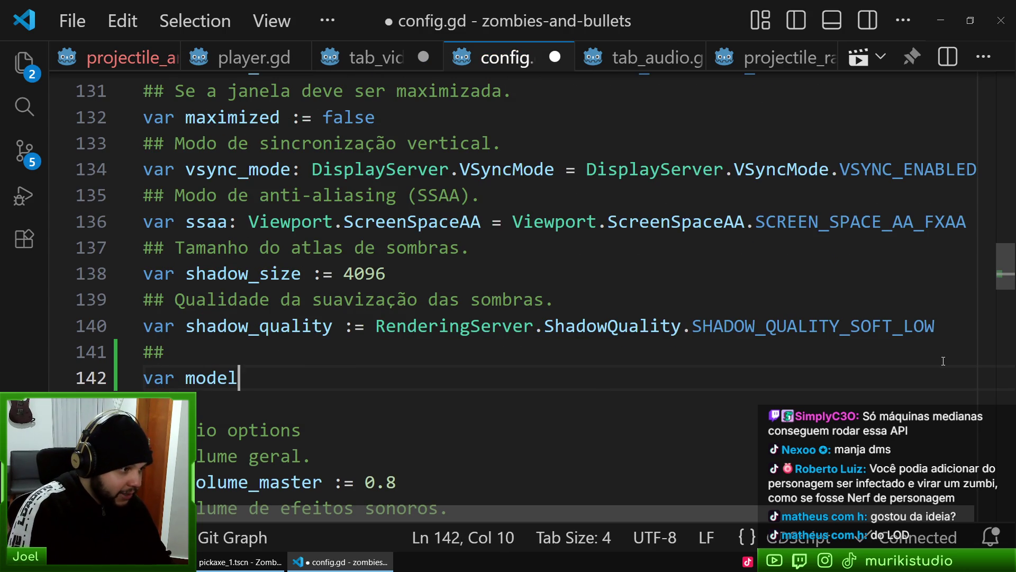
text(_quality )
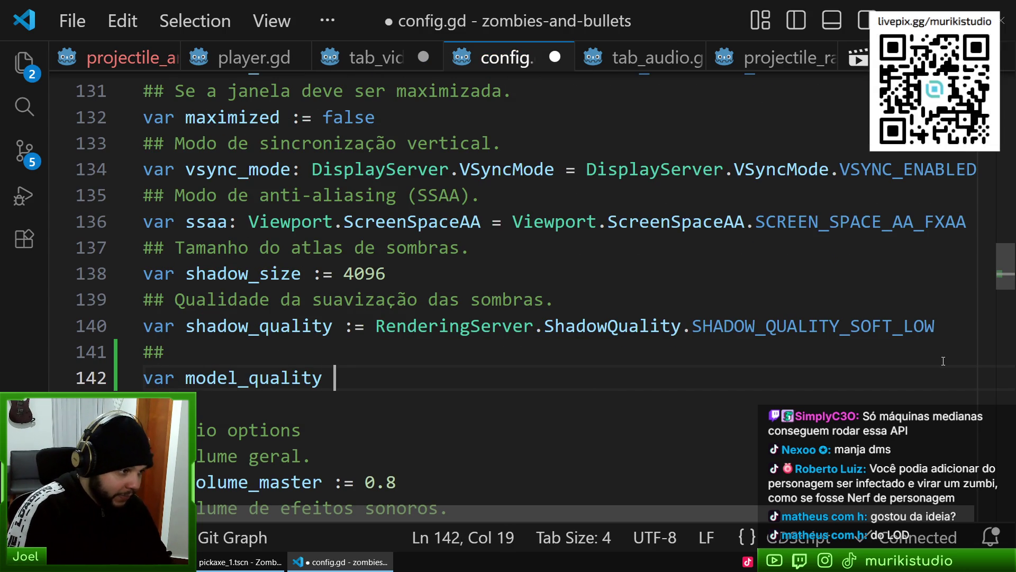
text(:= )
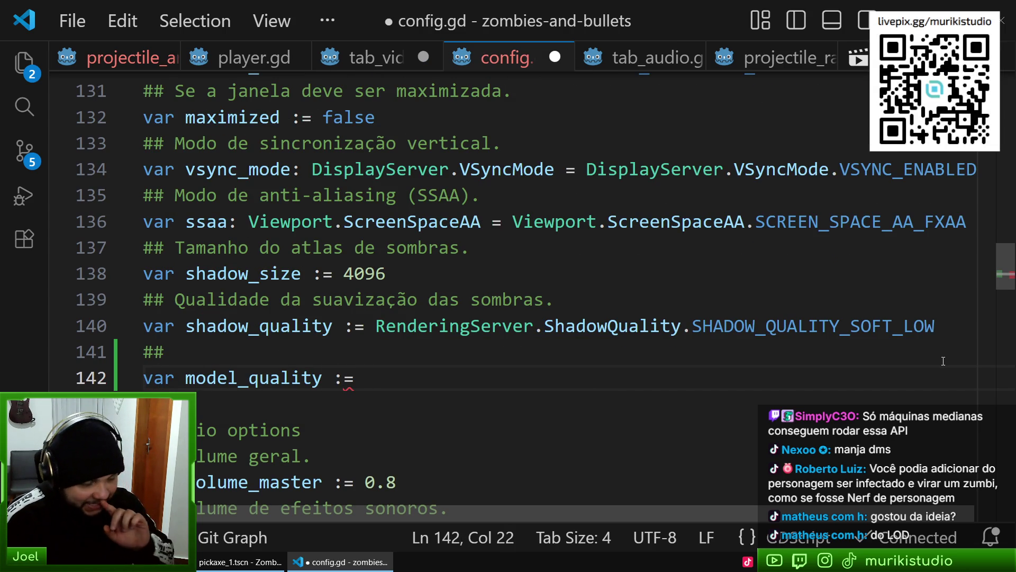
text(2.0)
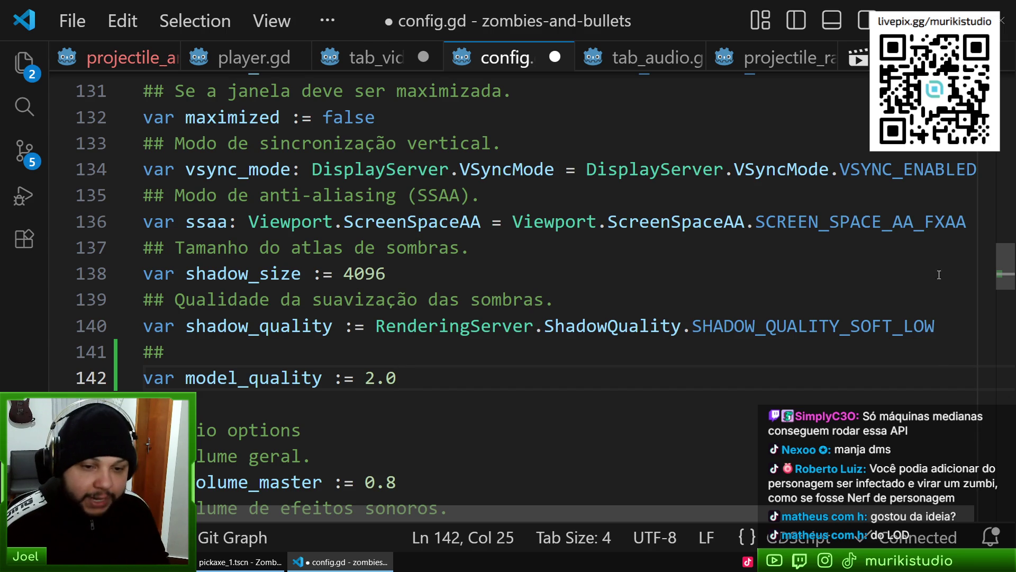
Write the comment 'Qualidade do LOD de malhas do jogo.' and save config.gd
click(583, 398)
click(223, 357)
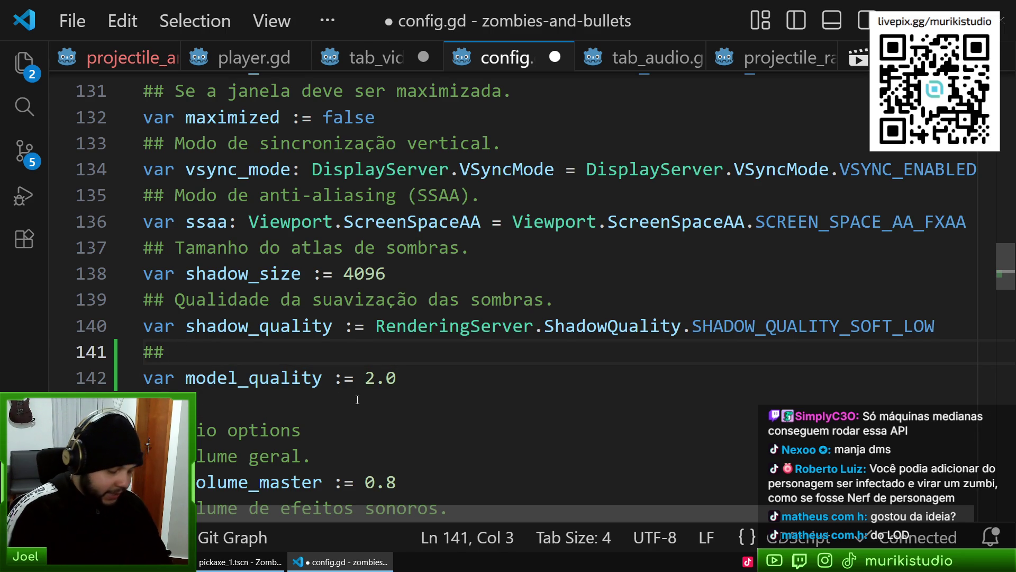
text( Qualidade do)
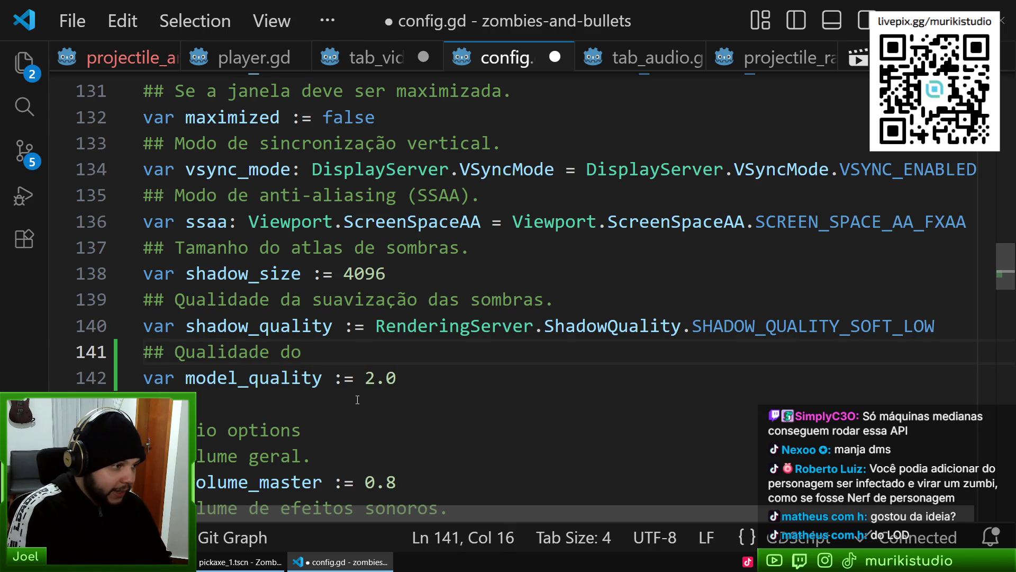
key(BackSpace)
key(BackSpace)
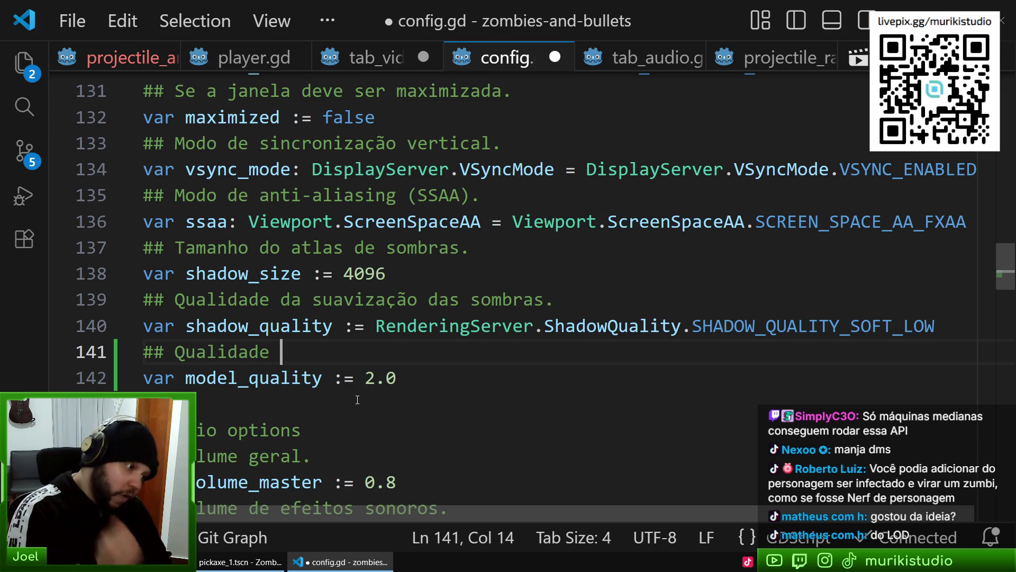
text(do LOD d)
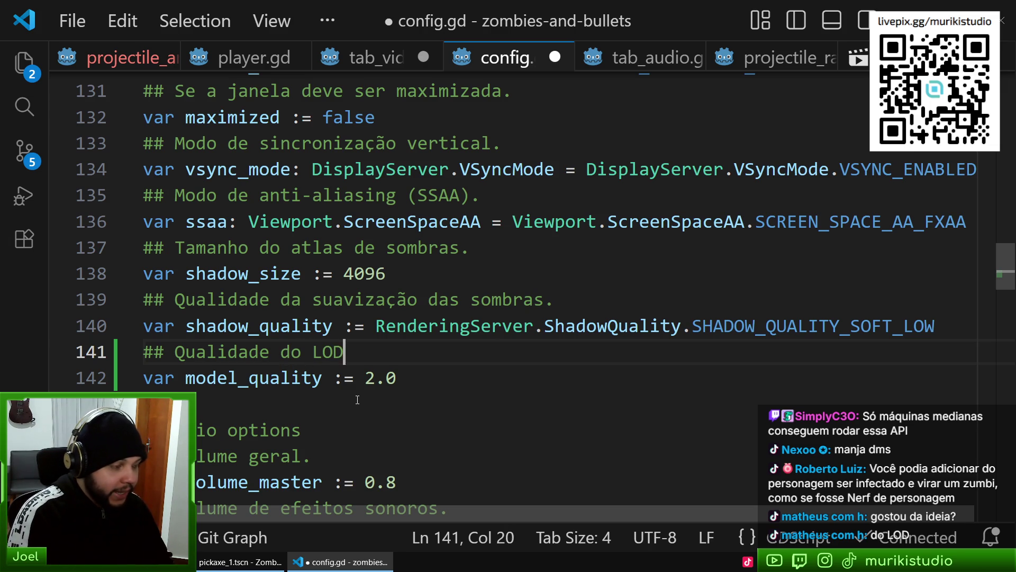
text(e ma)
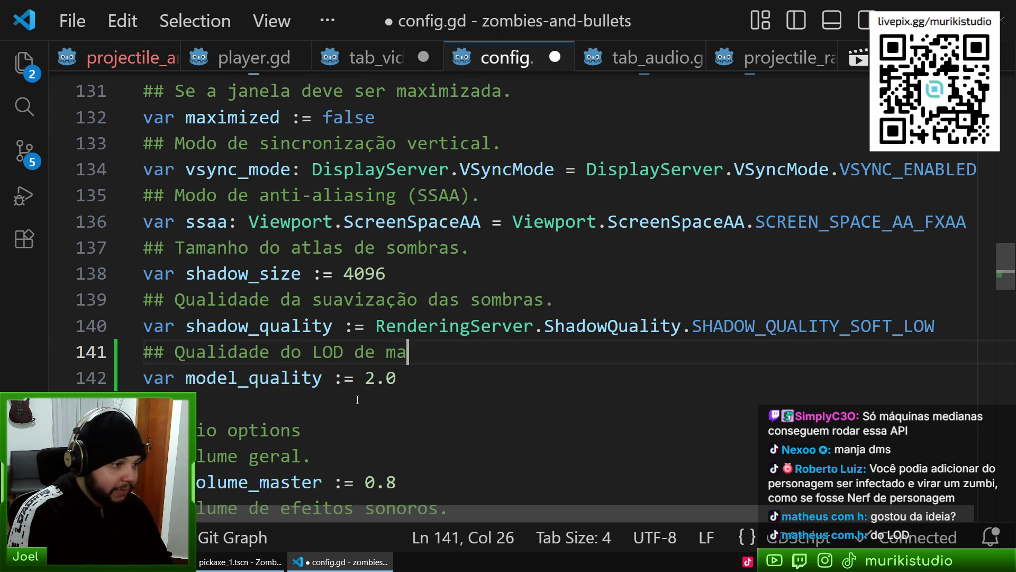
text(lhas do jogo.)
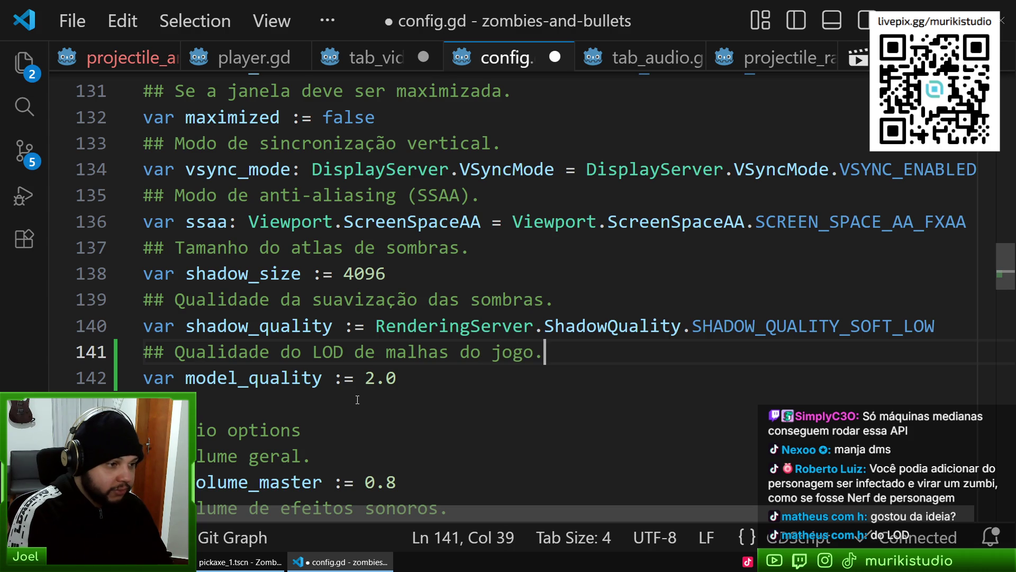
key(ctrl+s)
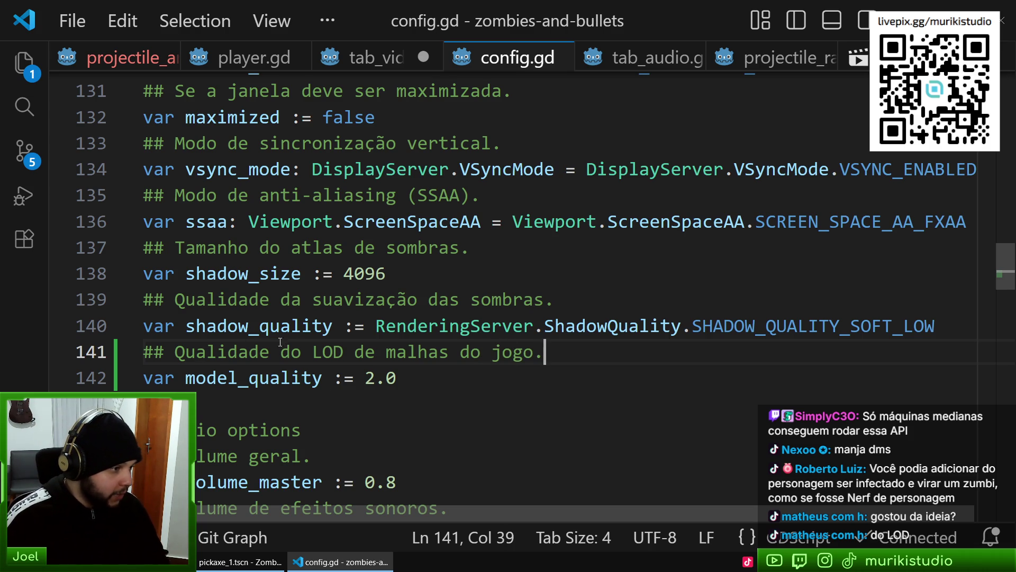
click(386, 377)
click(291, 377)
Compare the model_quality variable in config.gd with the Model Quality entry in tab_video.gd
click(217, 378)
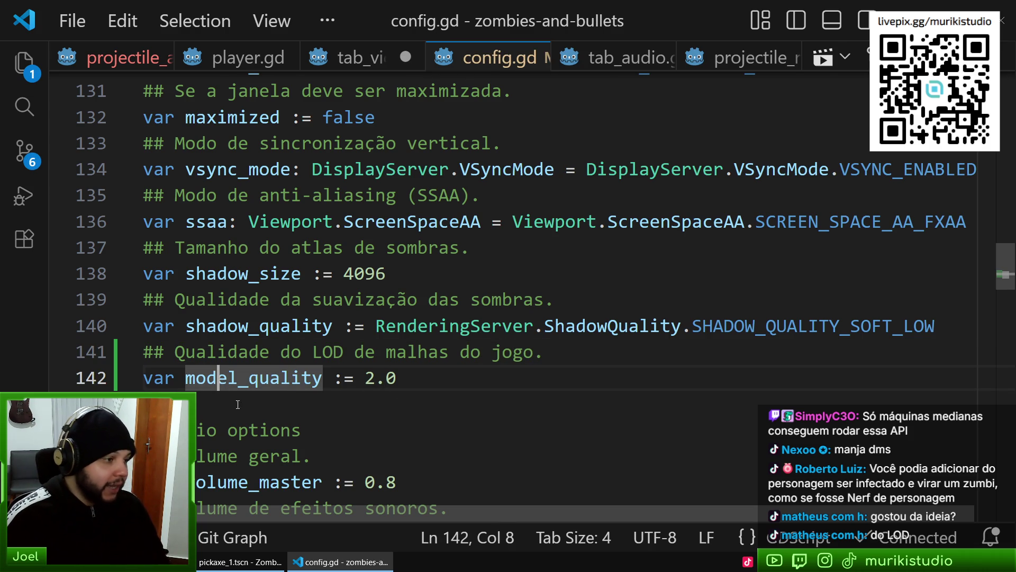
key(ctrl+Tab)
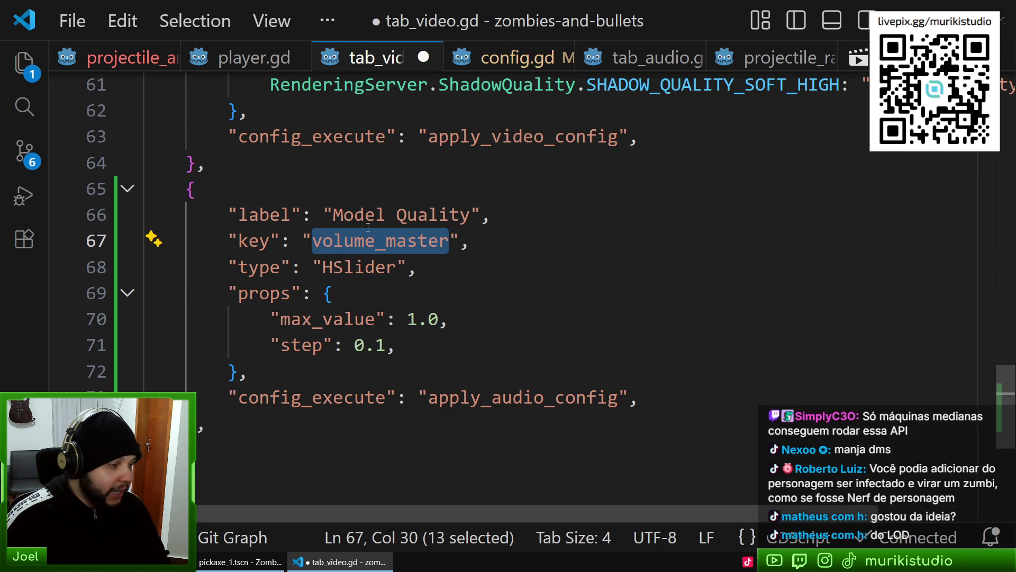
click(368, 226)
click(459, 319)
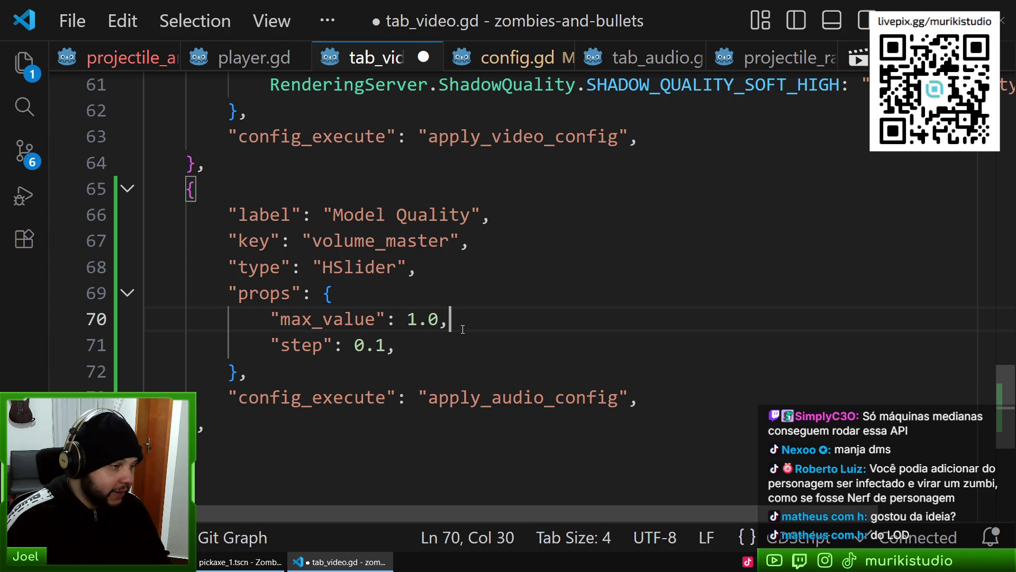
click(505, 58)
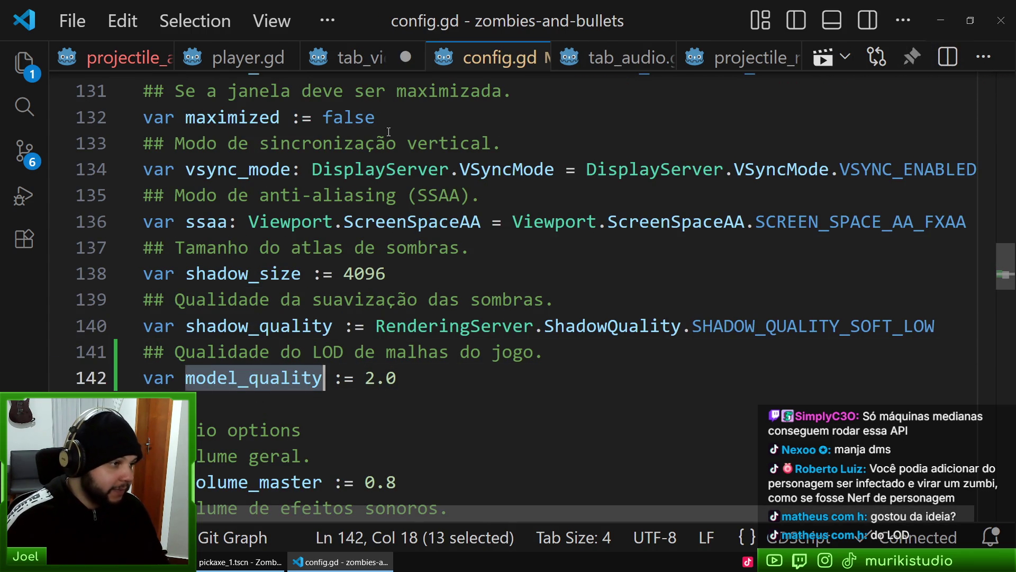
key(ctrl+Tab)
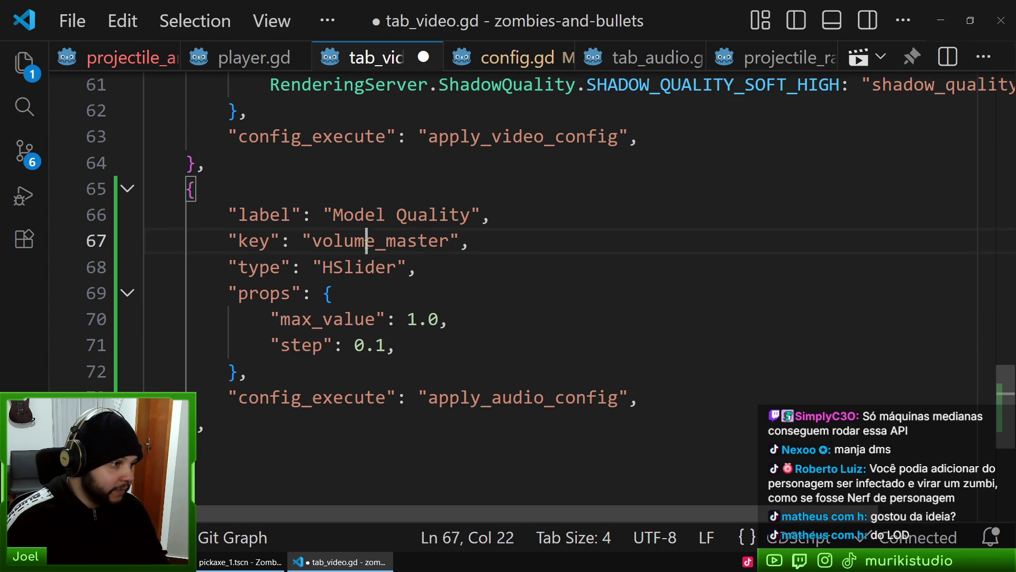
Replace volume_master with model_quality in the Model Quality entry, then select max_value's 1
double_click(364, 241)
text(model_quality)
click(333, 243)
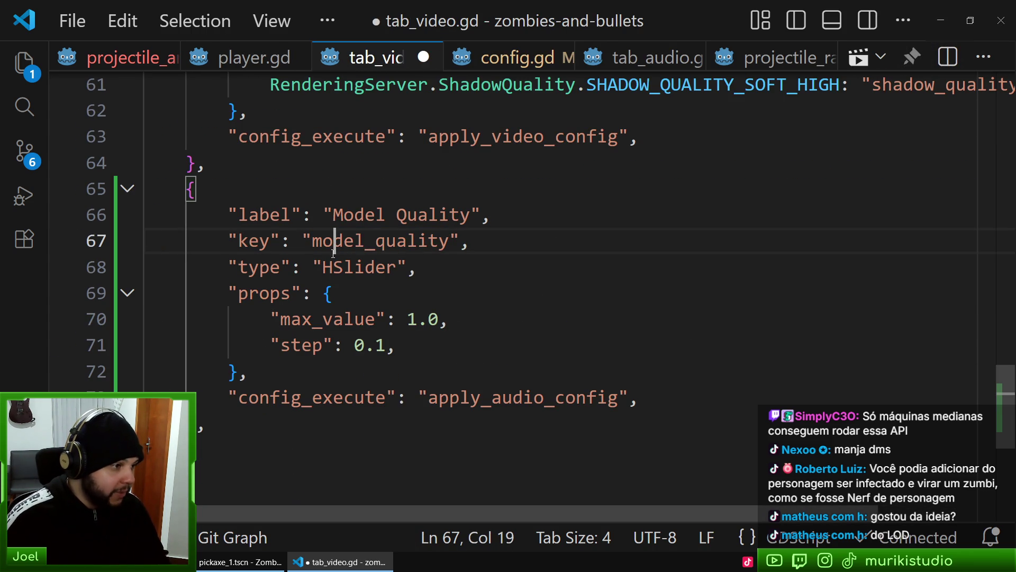
click(285, 292)
click(324, 320)
click(411, 325)
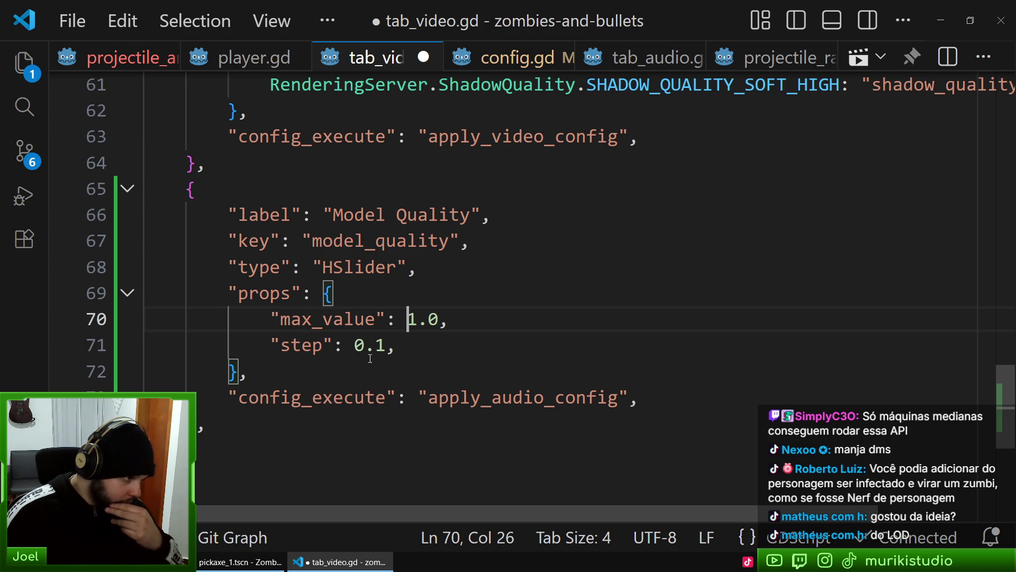
double_click(411, 318)
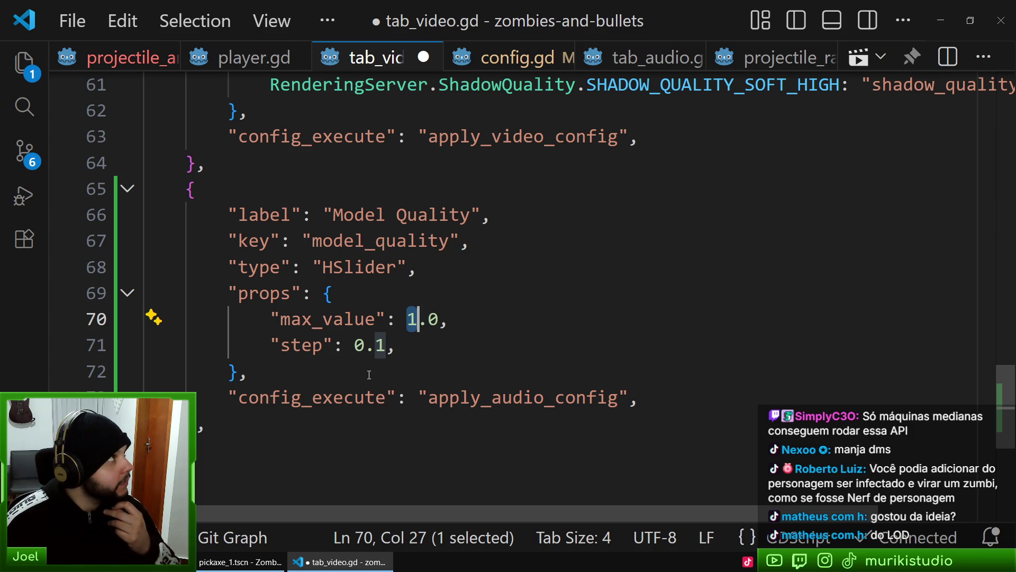
Duplicate the max_value line into a new min_value line set to 2
click(319, 320)
key(shift+alt+Down)
click(286, 320)
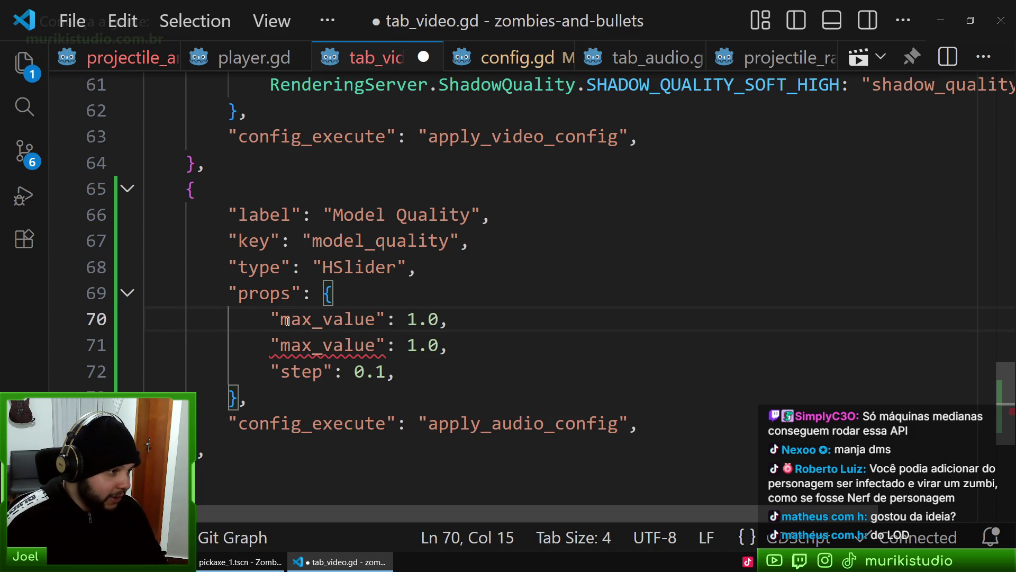
drag(312, 321, 279, 320)
text(min)
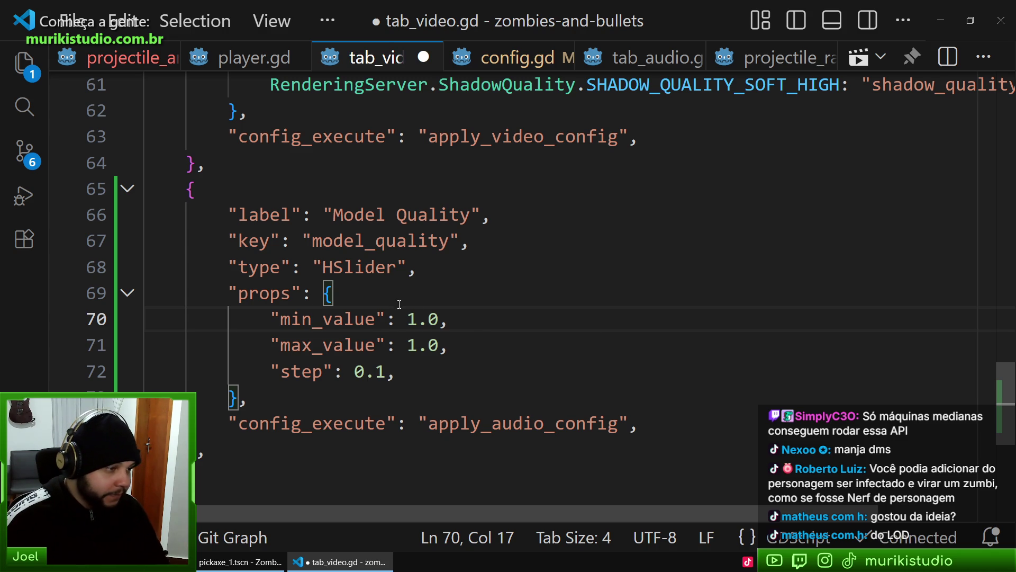
double_click(409, 318)
text(2)
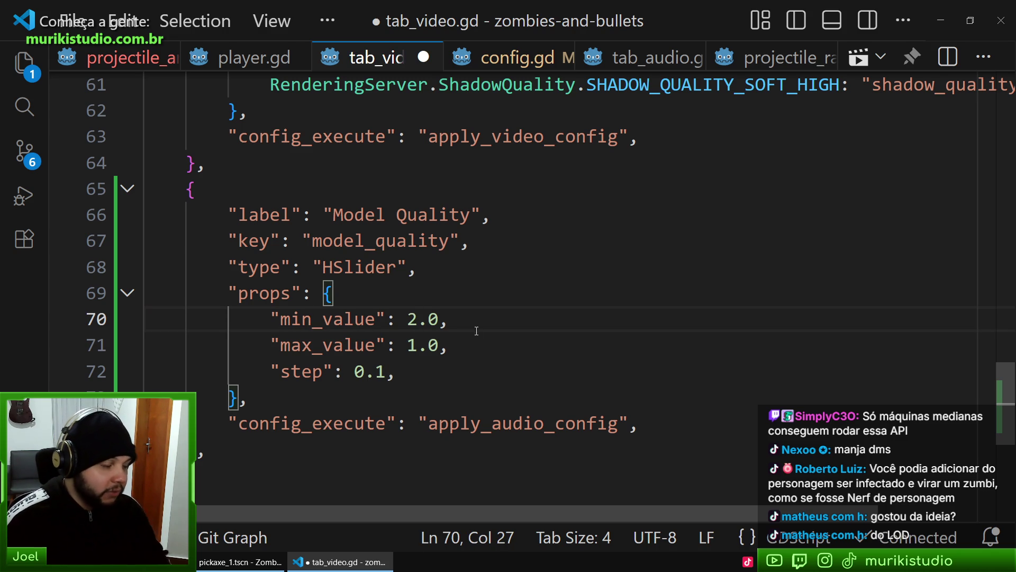
Change the Model Quality slider's max_value to 500
click(414, 294)
click(292, 345)
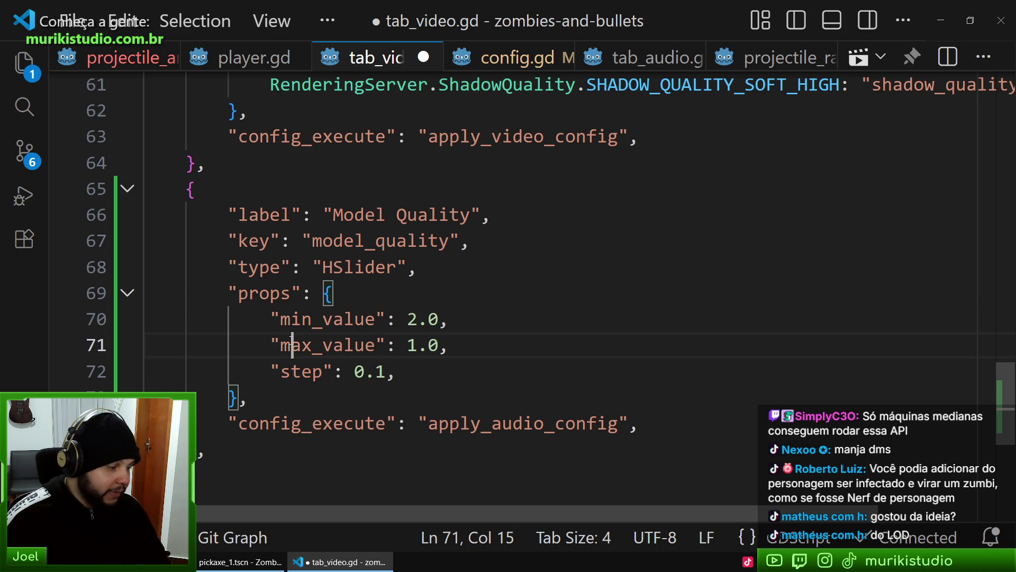
double_click(410, 345)
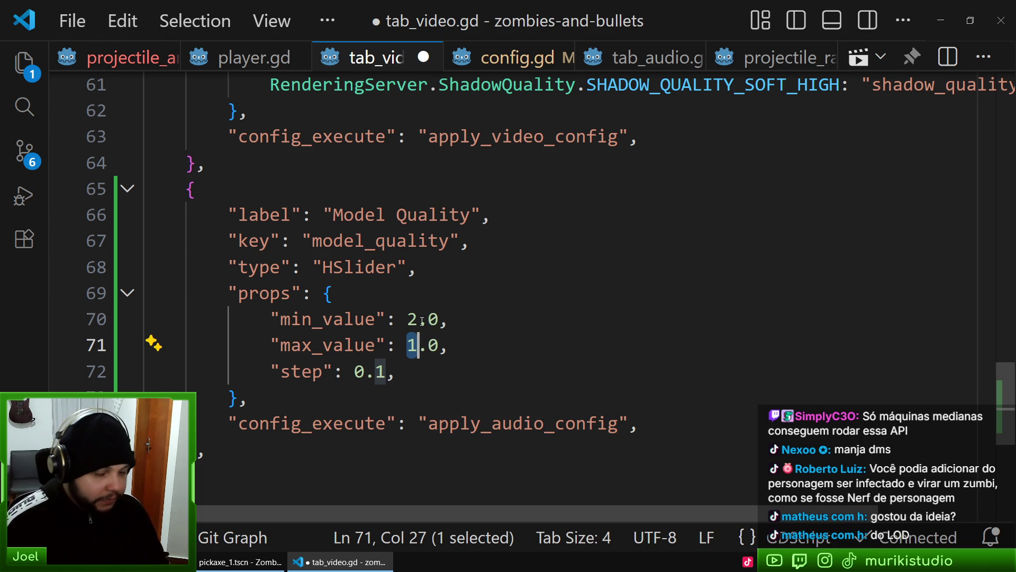
key(Up)
key(Up)
click(333, 346)
double_click(412, 347)
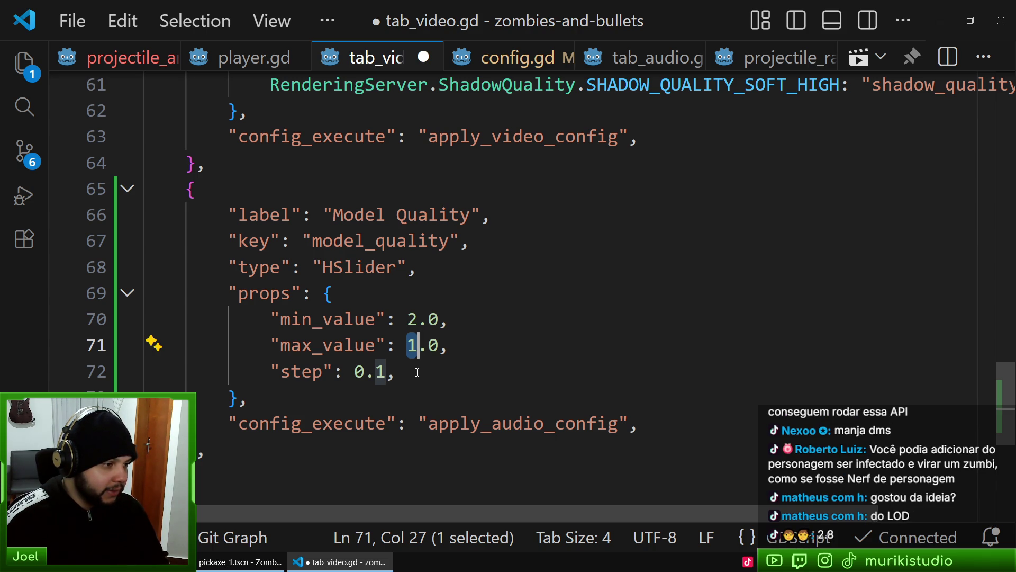
click(417, 372)
double_click(413, 345)
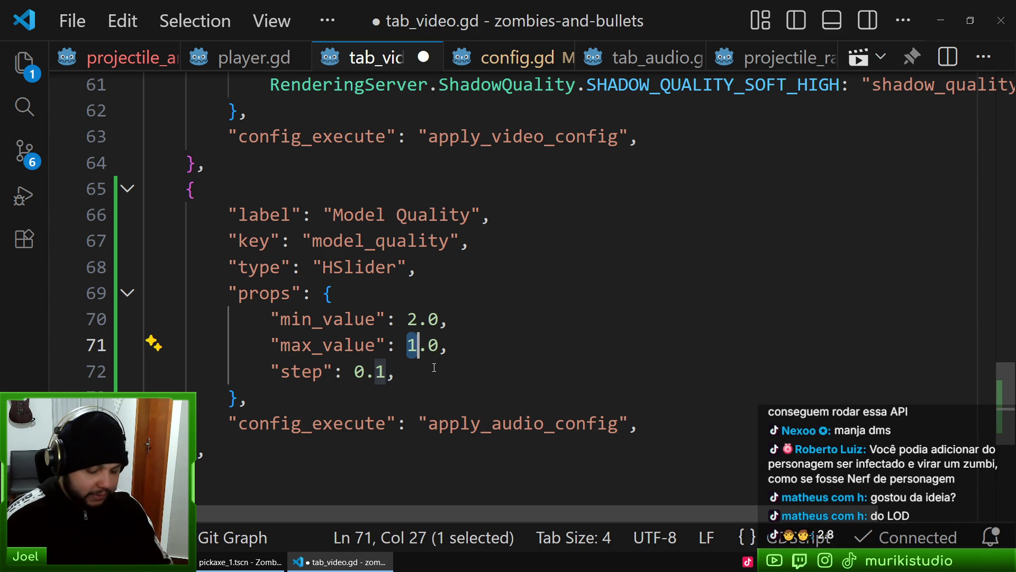
text(500)
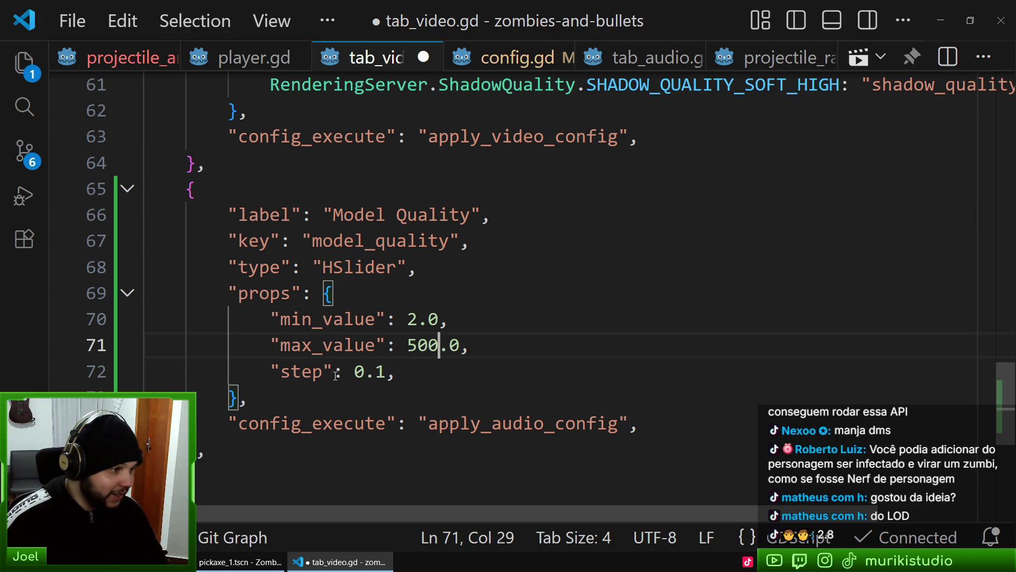
Set the slider's step value to 100.0
click(362, 372)
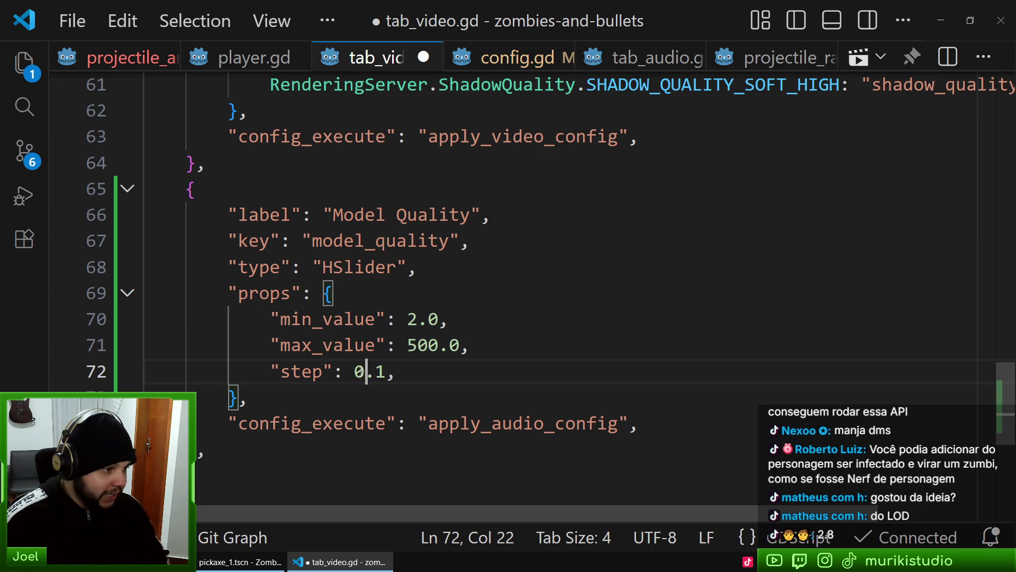
double_click(356, 365)
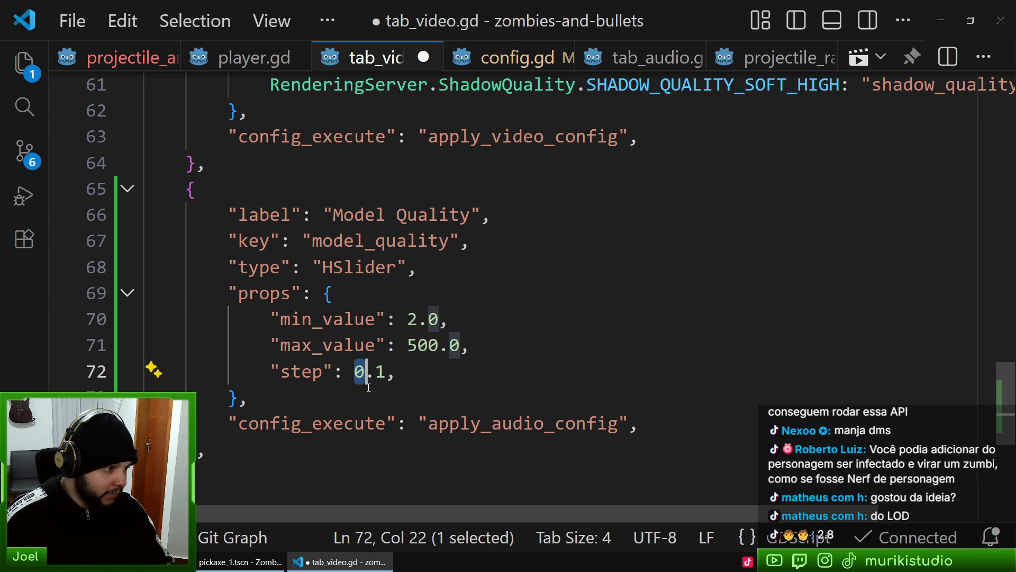
text(100)
double_click(401, 371)
text(0)
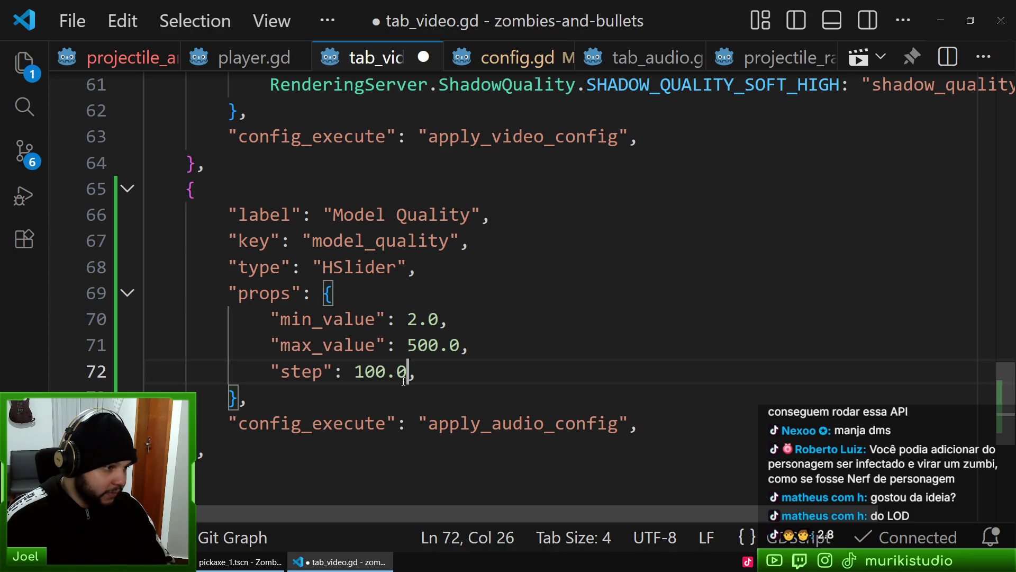
Adjust max_value to 502.0 and save tab_video.gd
click(335, 348)
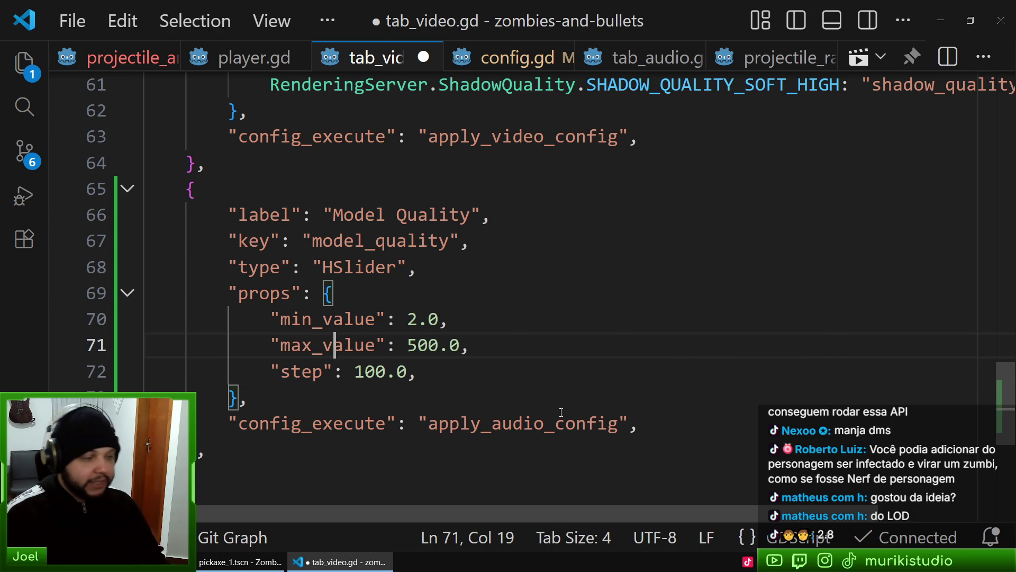
key(Up)
key(ctrl+Right)
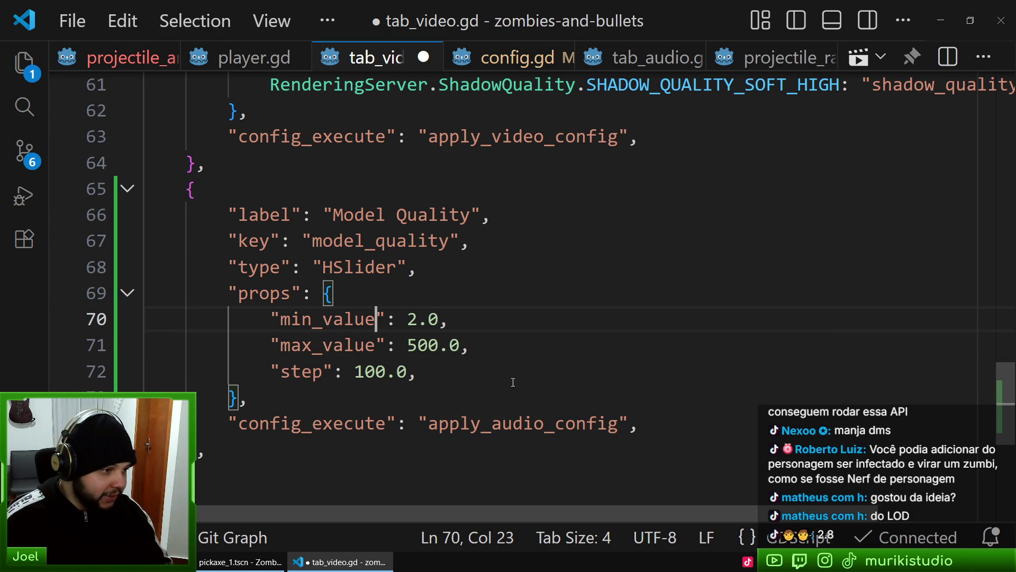
drag(424, 345, 440, 345)
text(2)
key(Down)
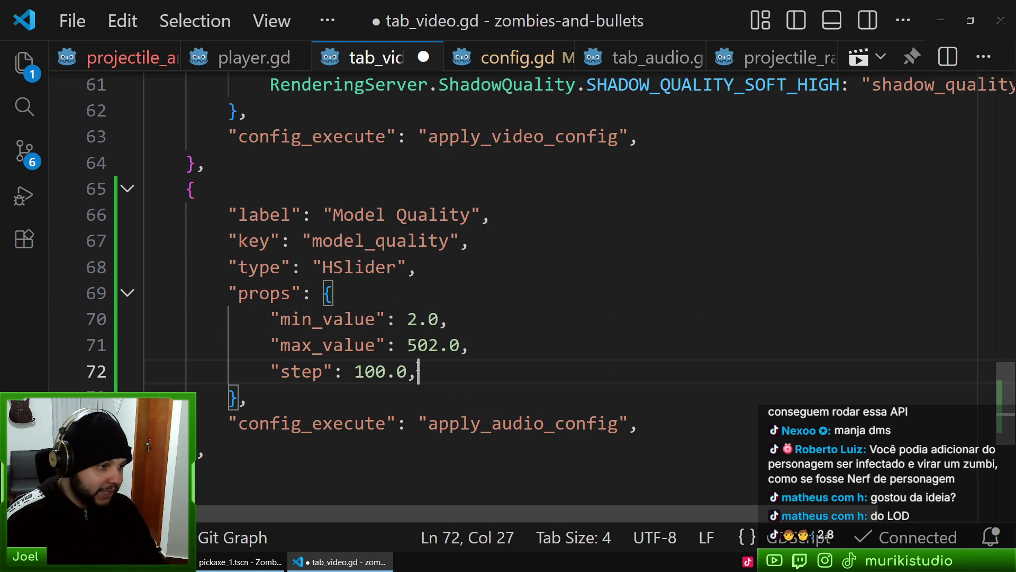
key(ctrl+s)
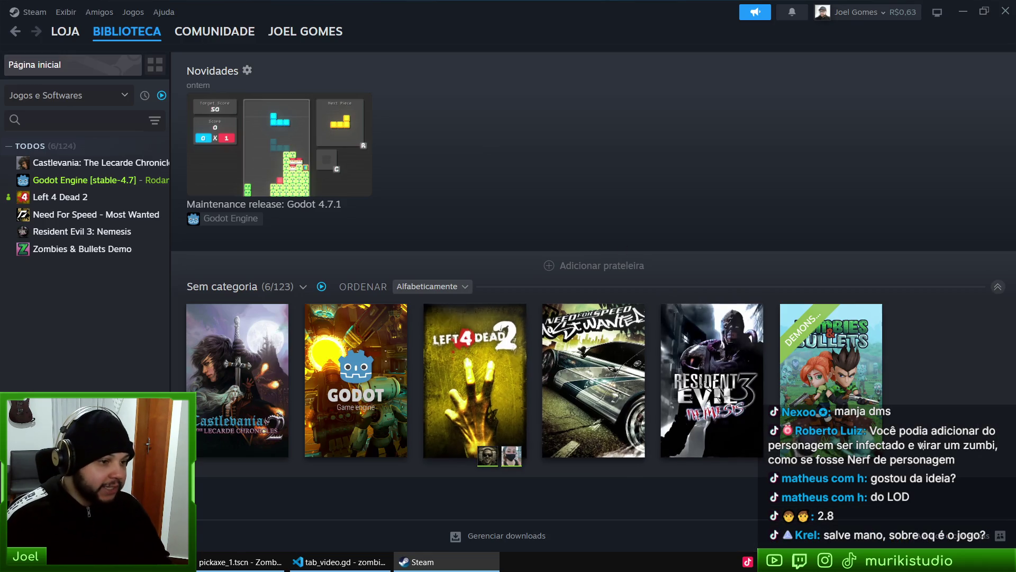
Open the Zombies & Bullets Demo store page from the Steam library and watch its gameplay trailer fullscreen
click(847, 366)
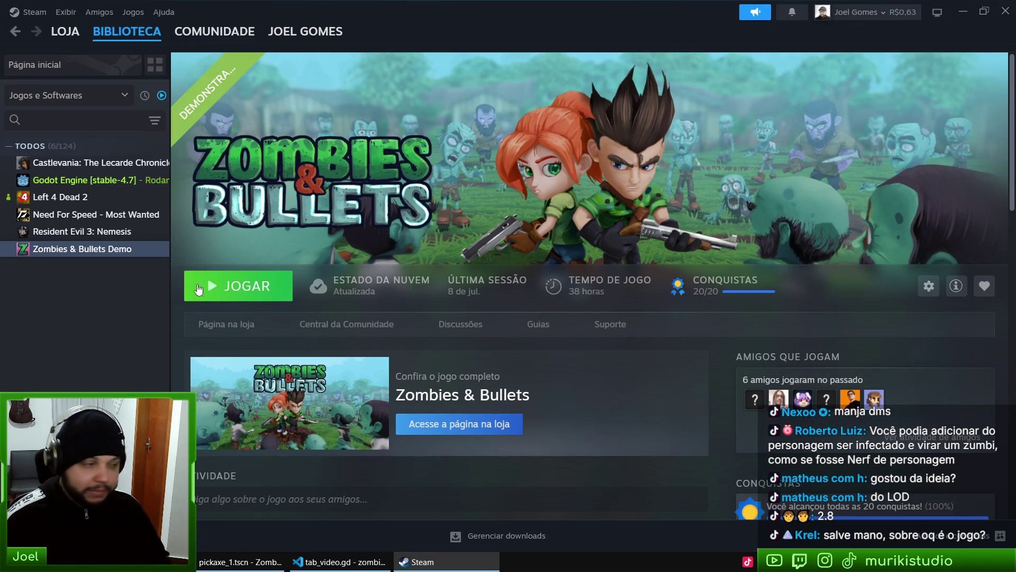
click(211, 326)
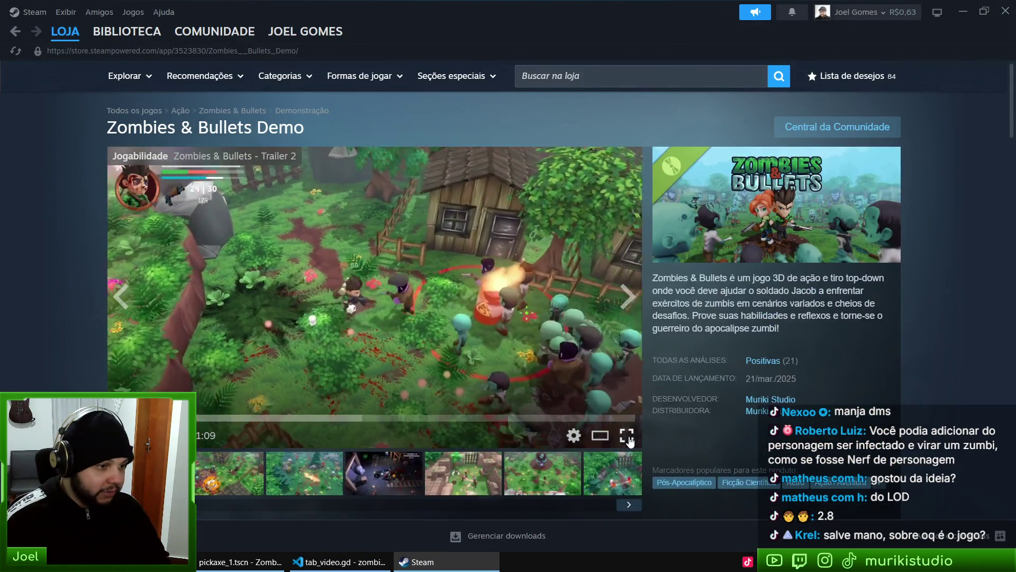
click(627, 435)
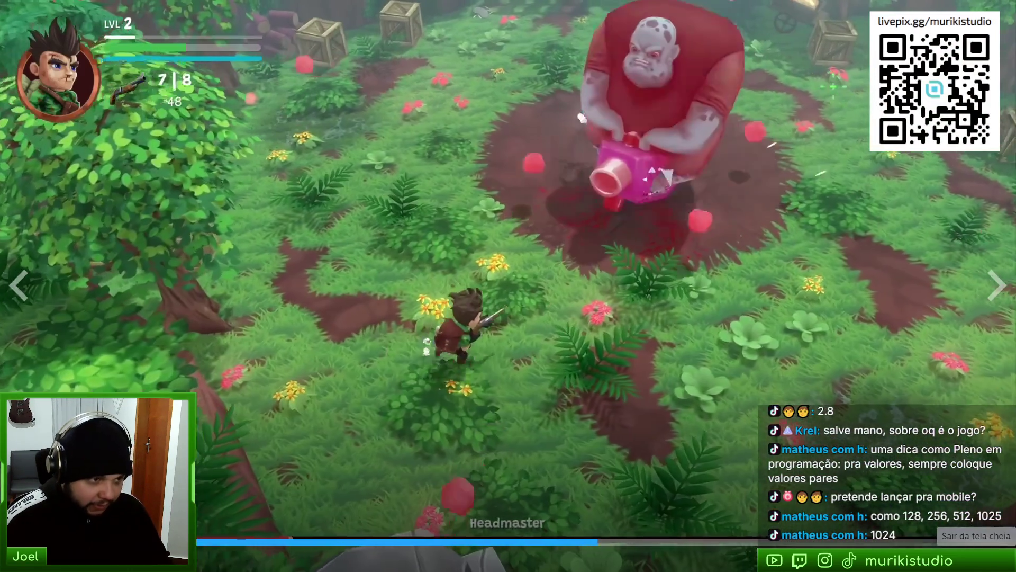
key(Escape)
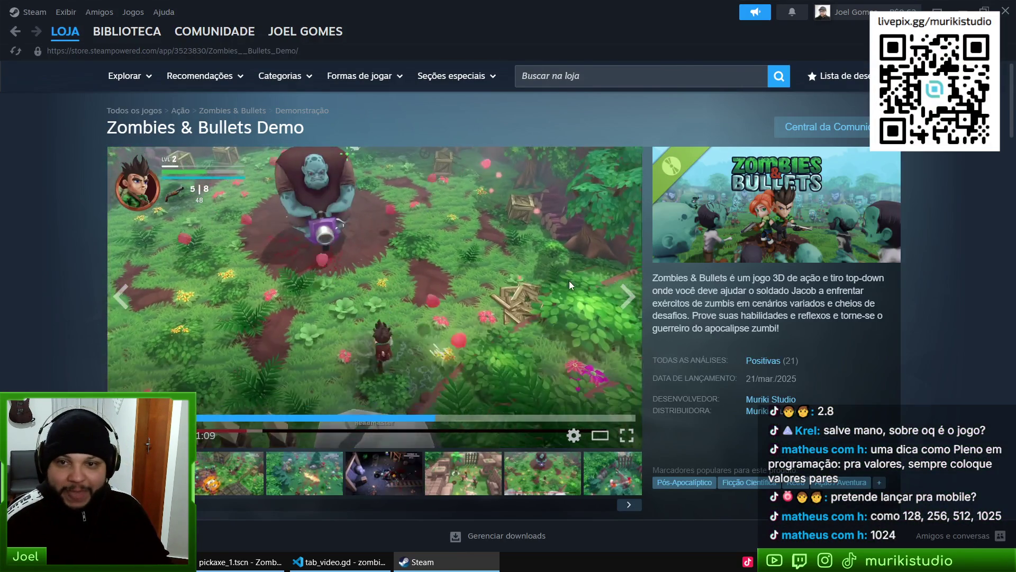
Back in tab_video.gd, set max_value to 1.0 and delete the min_value line
click(339, 561)
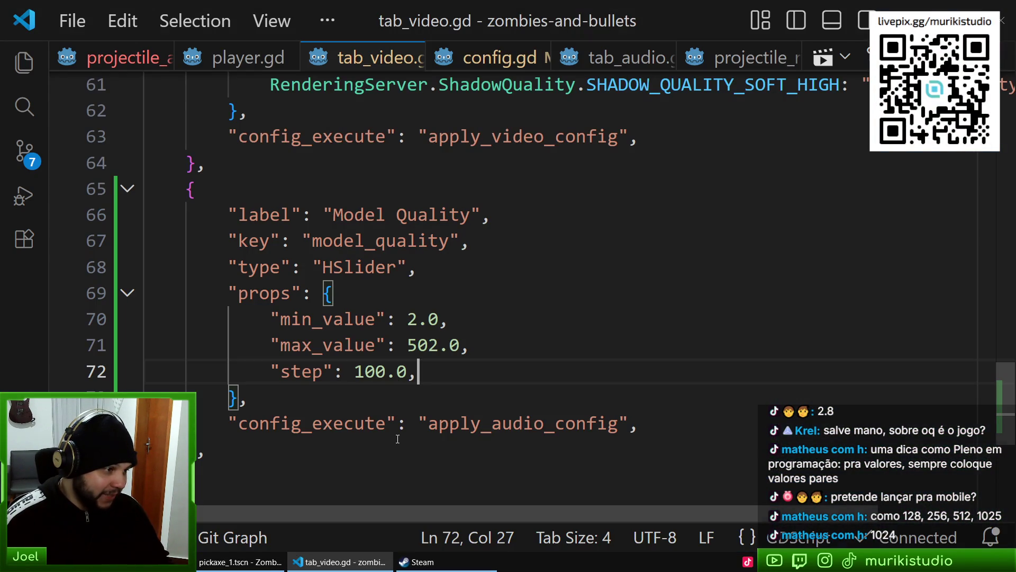
click(378, 318)
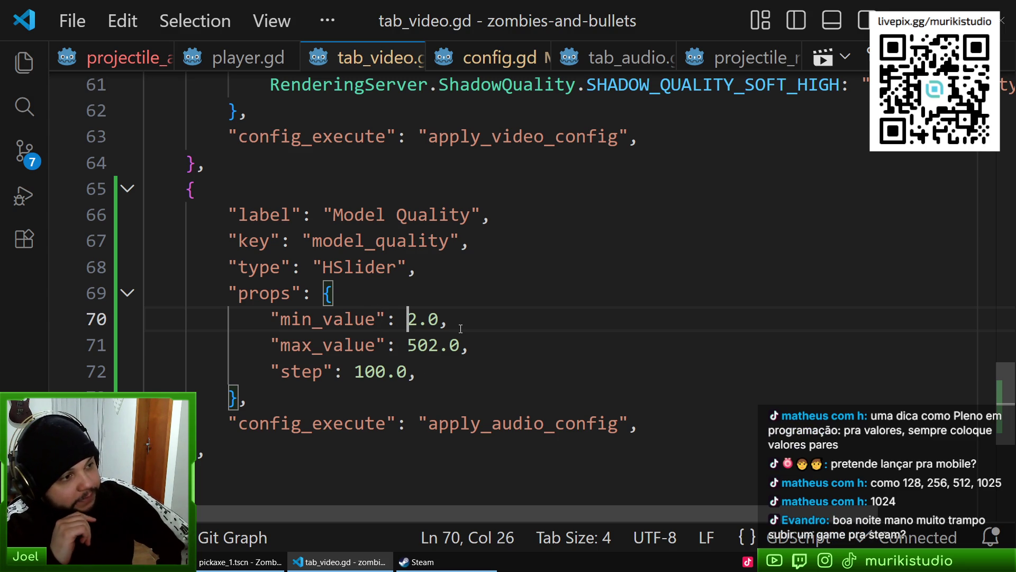
key(Left)
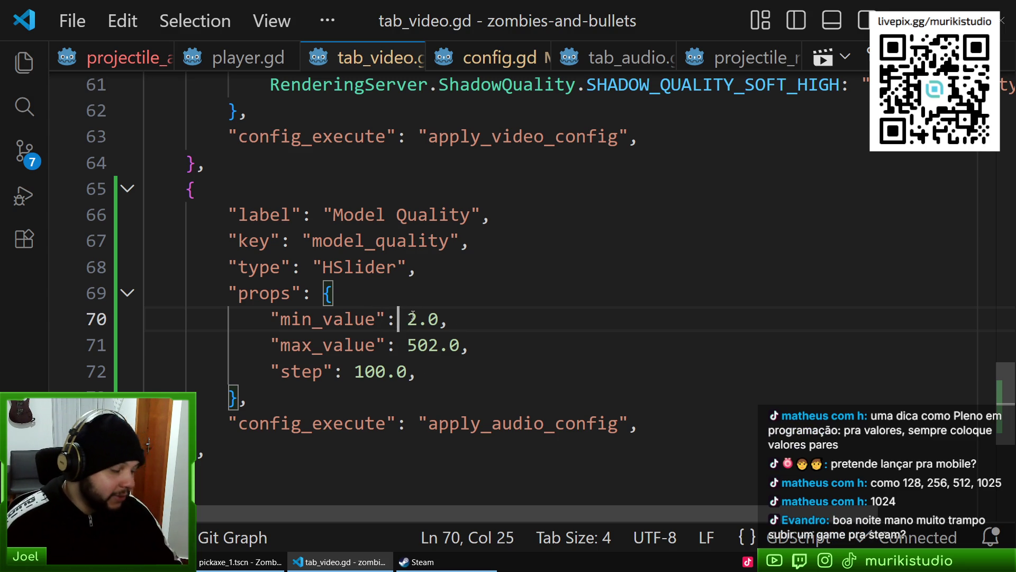
key(Right)
key(Right)
key(Down)
key(ctrl+d)
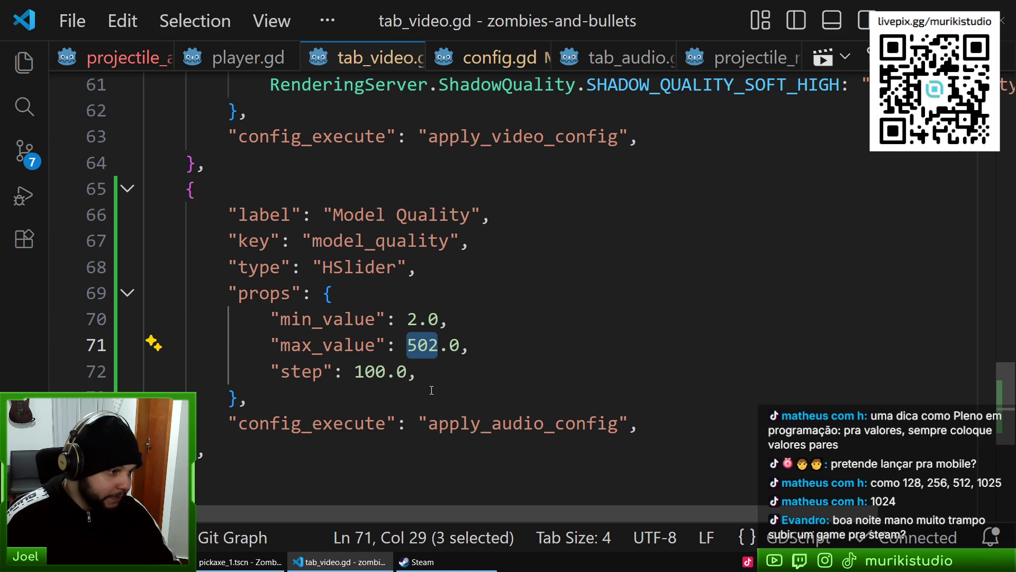
text(1)
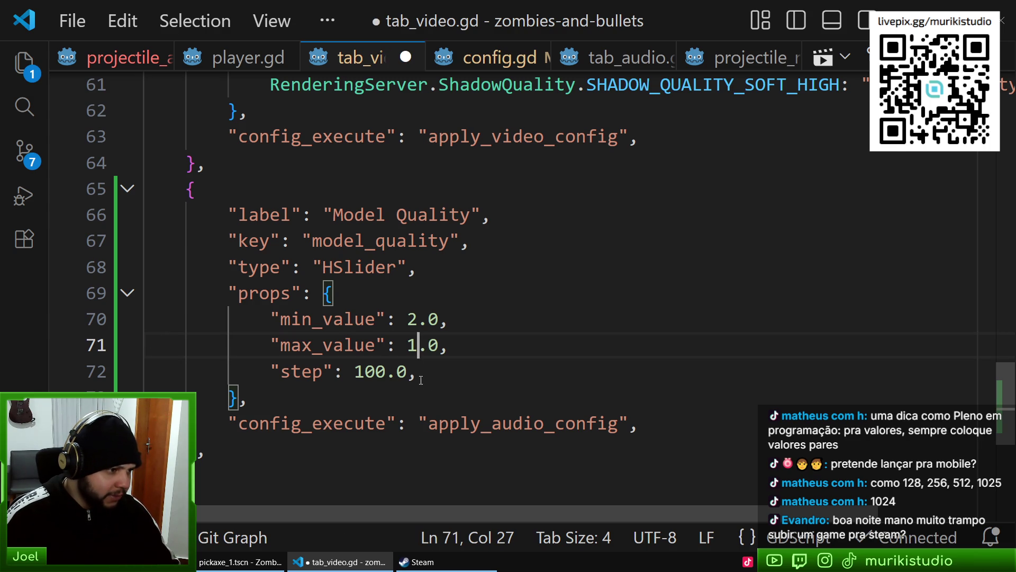
double_click(412, 322)
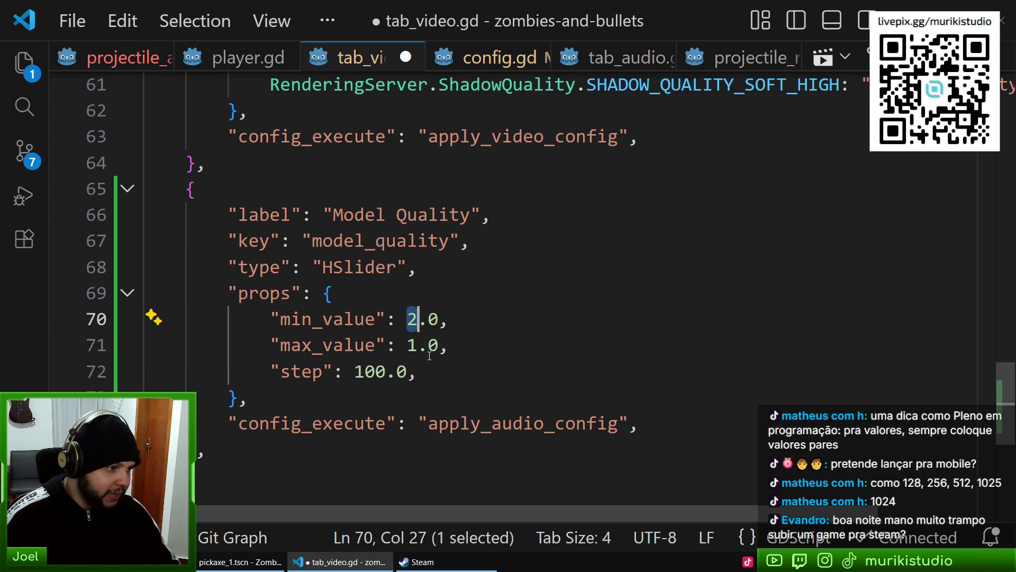
text(0)
drag(474, 329, 339, 297)
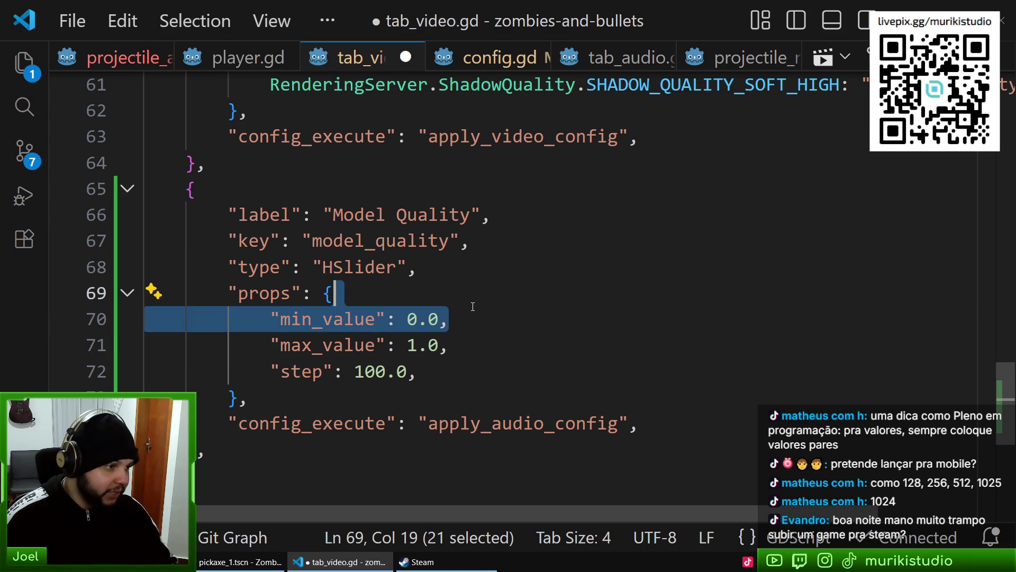
key(BackSpace)
Change the slider's step value to 0.1
click(313, 345)
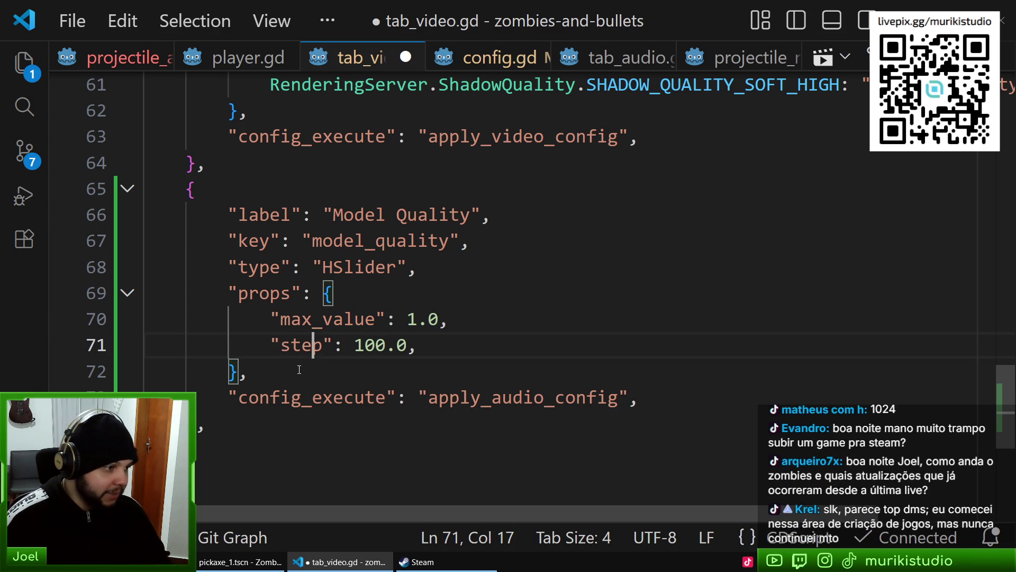
double_click(365, 345)
text(0)
double_click(380, 345)
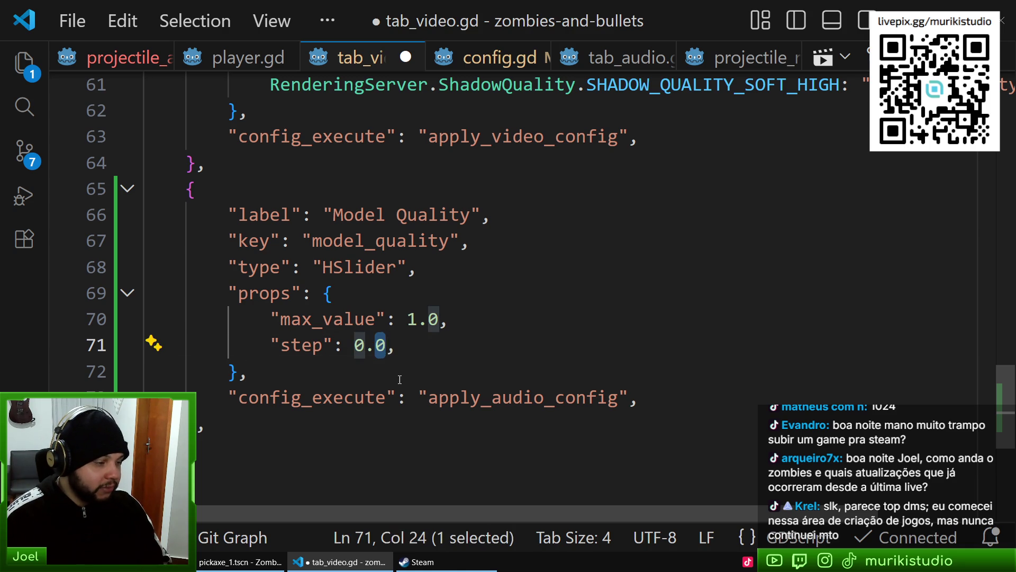
text(1)
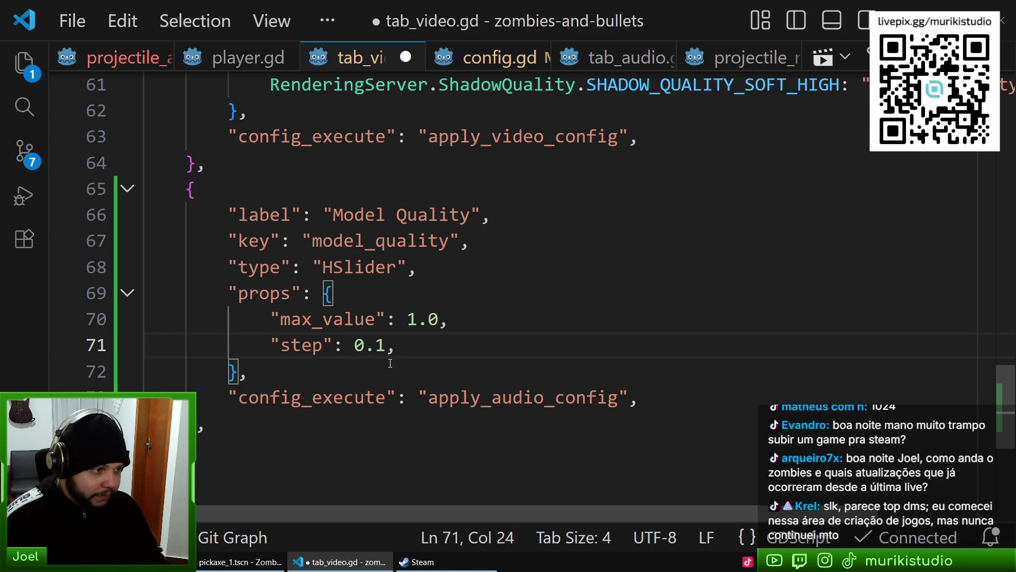
Replace apply_audio_config with apply_video_config in config_execute
click(391, 368)
click(418, 345)
key(Down)
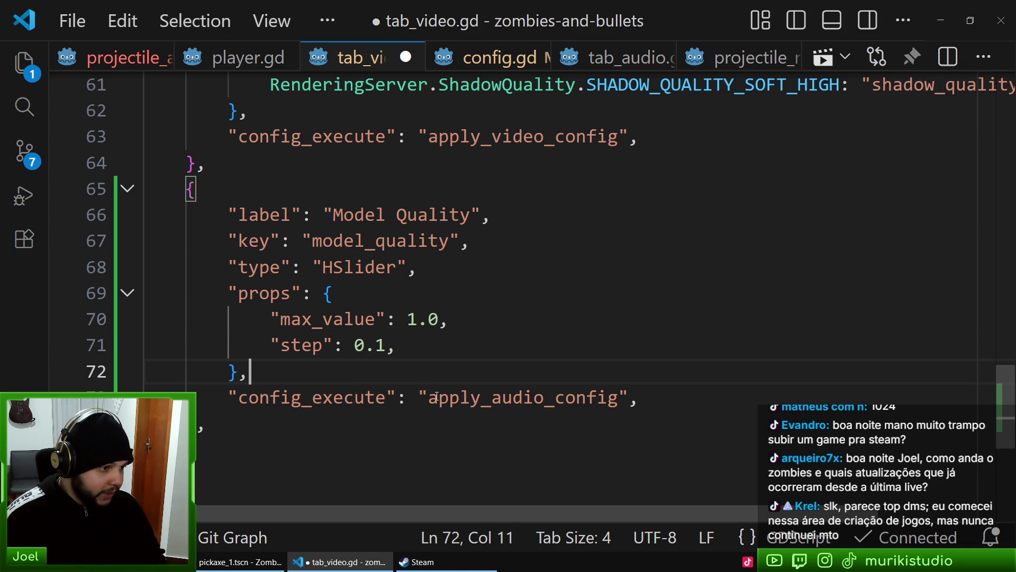
double_click(469, 397)
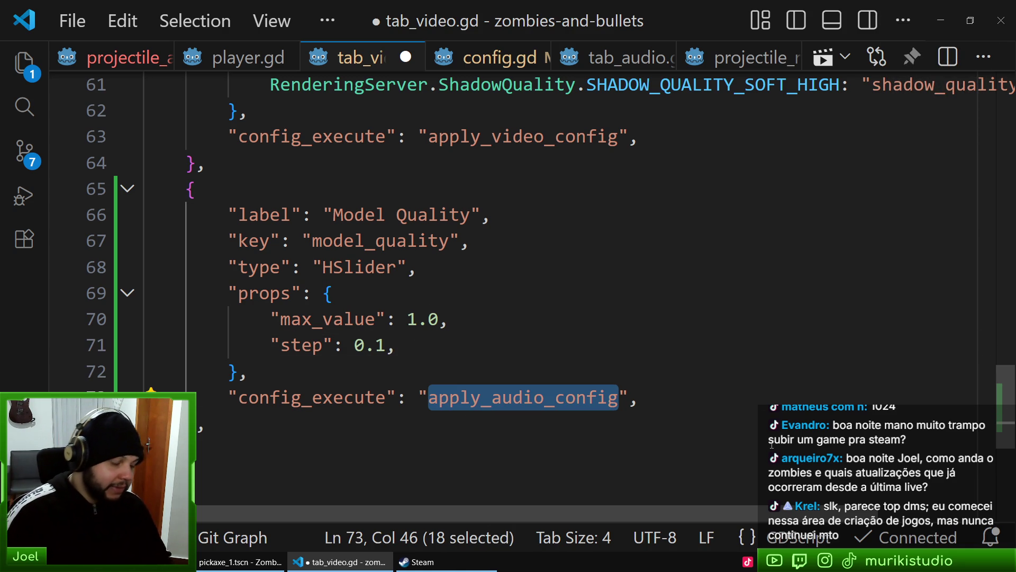
text(ap)
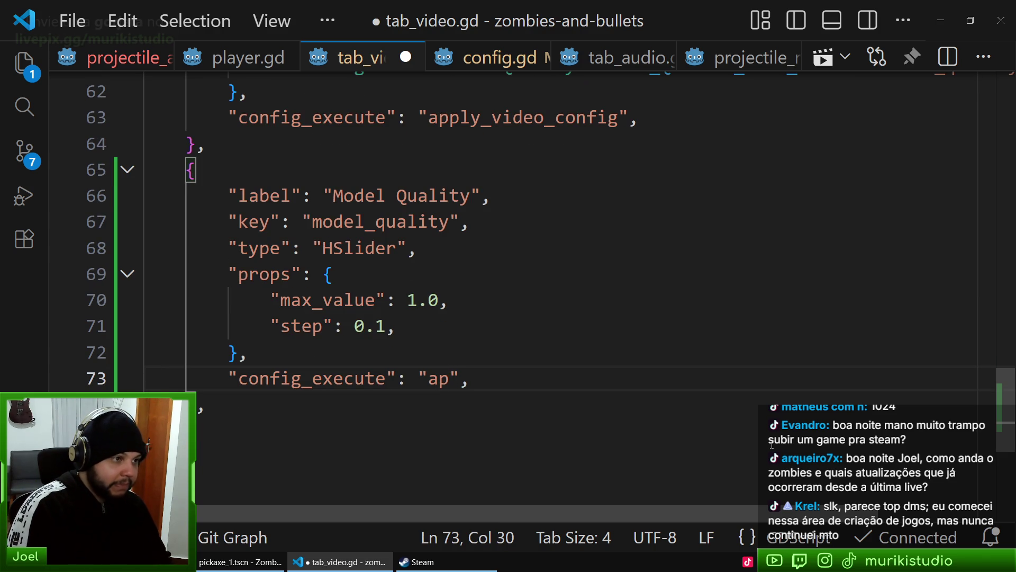
key(BackSpace)
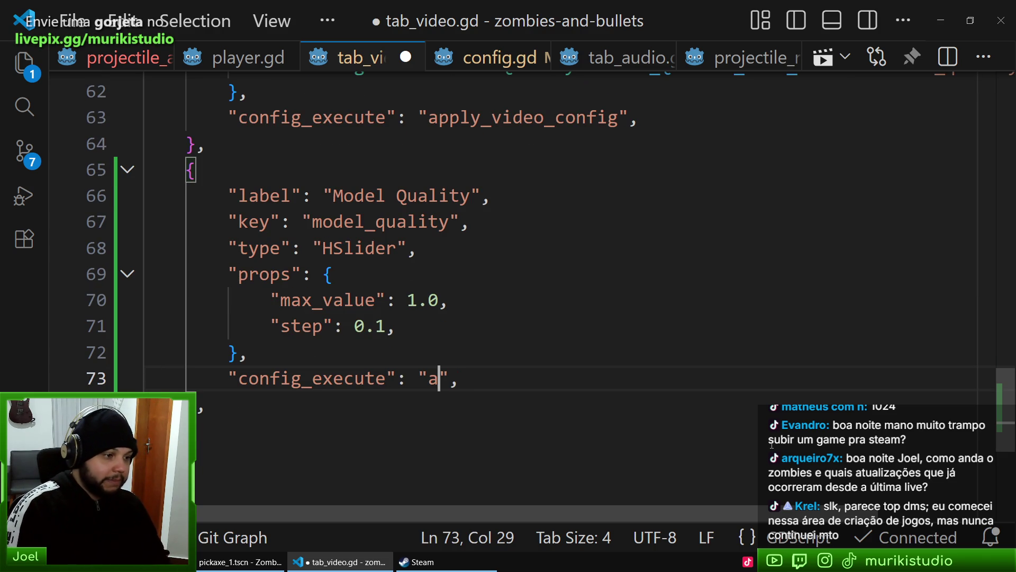
double_click(544, 124)
key(ctrl+c)
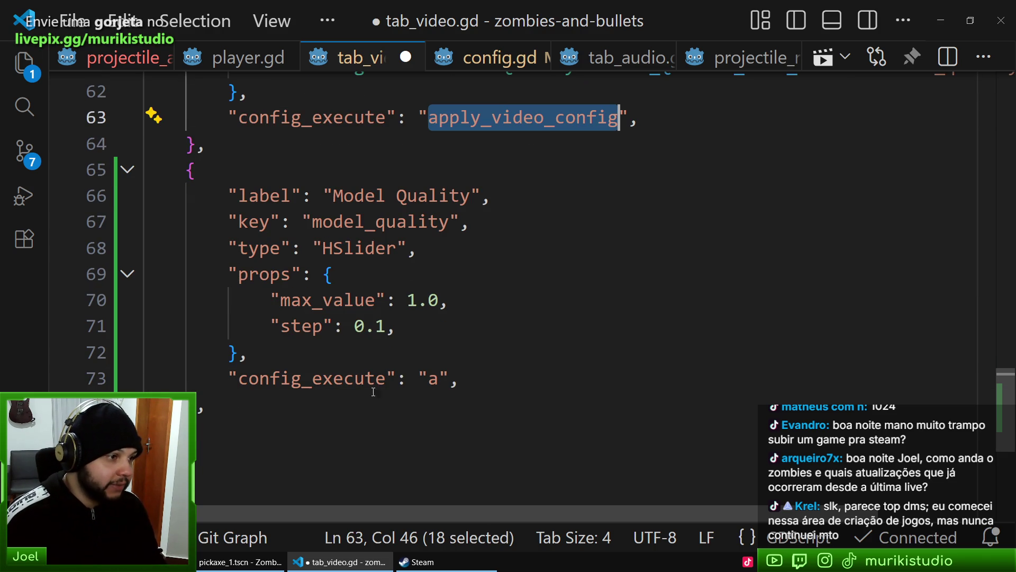
double_click(438, 369)
key(ctrl+v)
Navigate to the apply_video_config definition in config.gd
ctrl+click(499, 378)
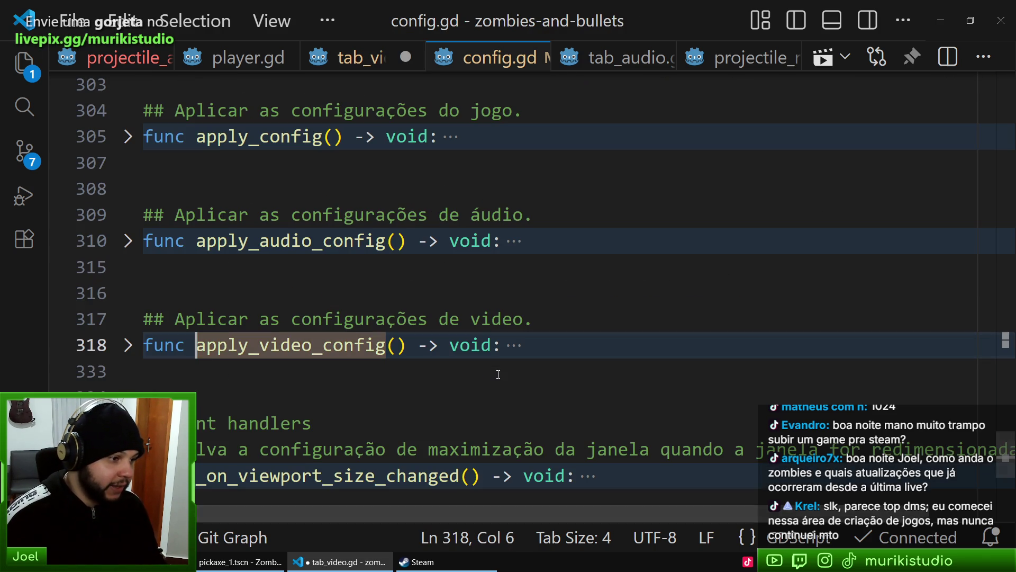
key(alt+Left)
click(449, 300)
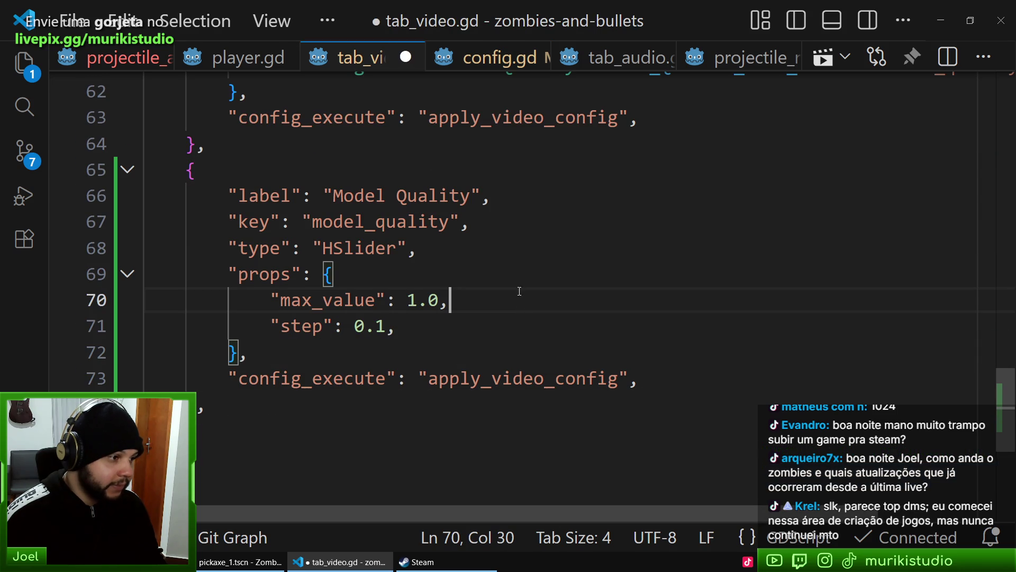
click(449, 53)
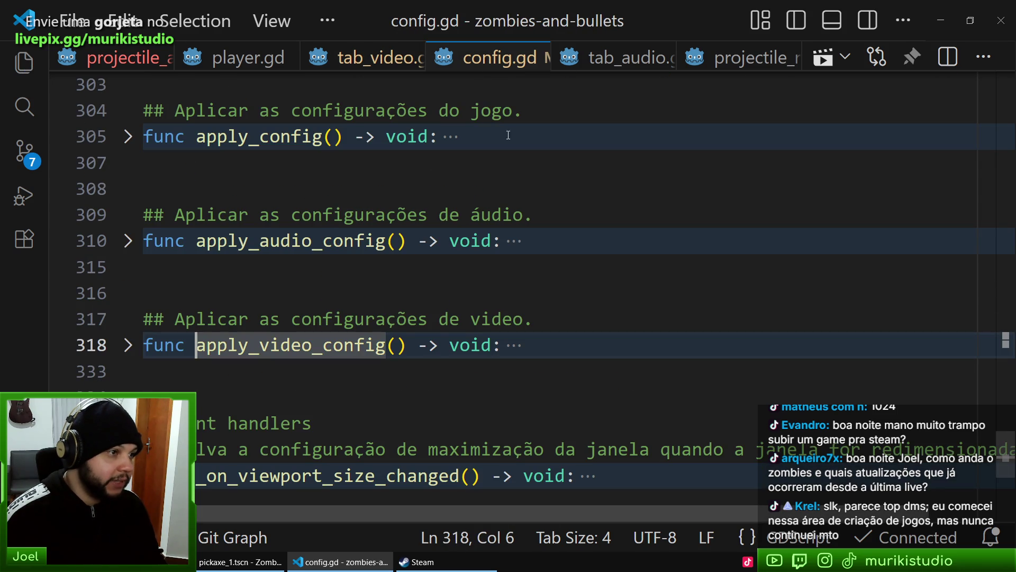
click(507, 349)
Expand the apply_video_config body and duplicate the screen_space_aa line
click(513, 345)
scroll(335, 347, down, 5)
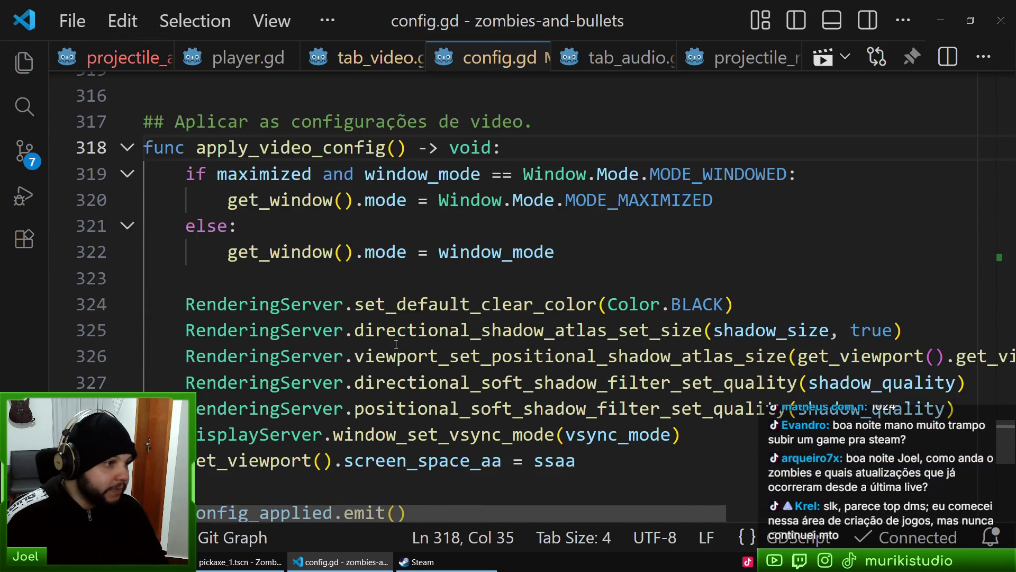
scroll(328, 355, down, 1)
click(403, 327)
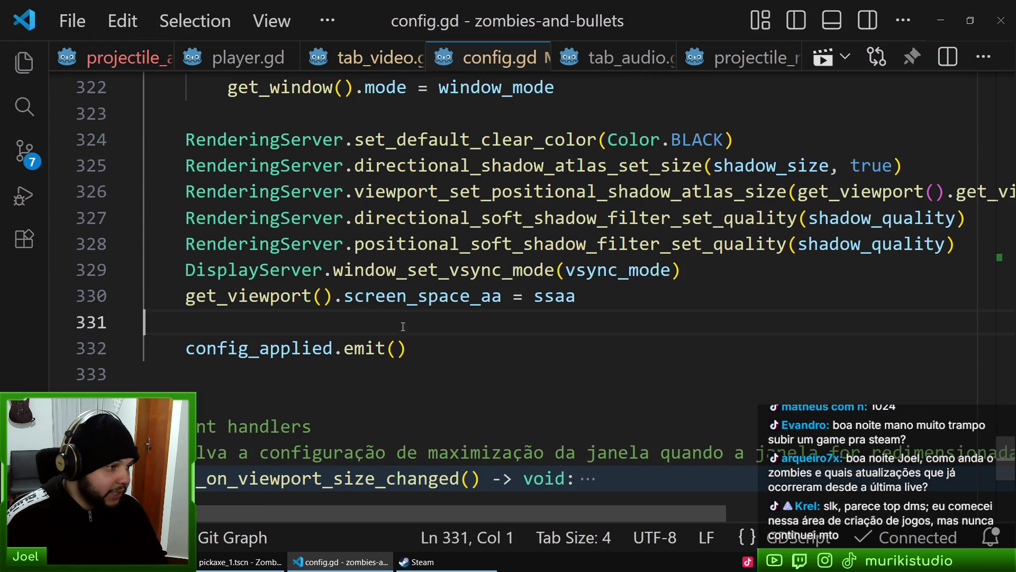
click(501, 297)
click(600, 296)
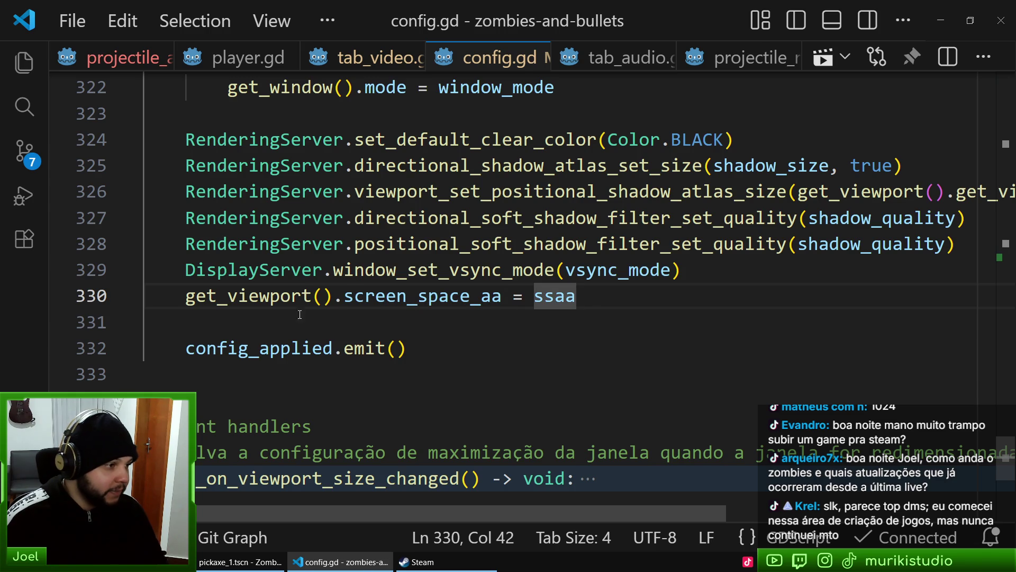
key(shift+alt+Down)
Rename the copied property to mesh_lod_threshold, keeping the ssaa value
double_click(423, 321)
text(lod)
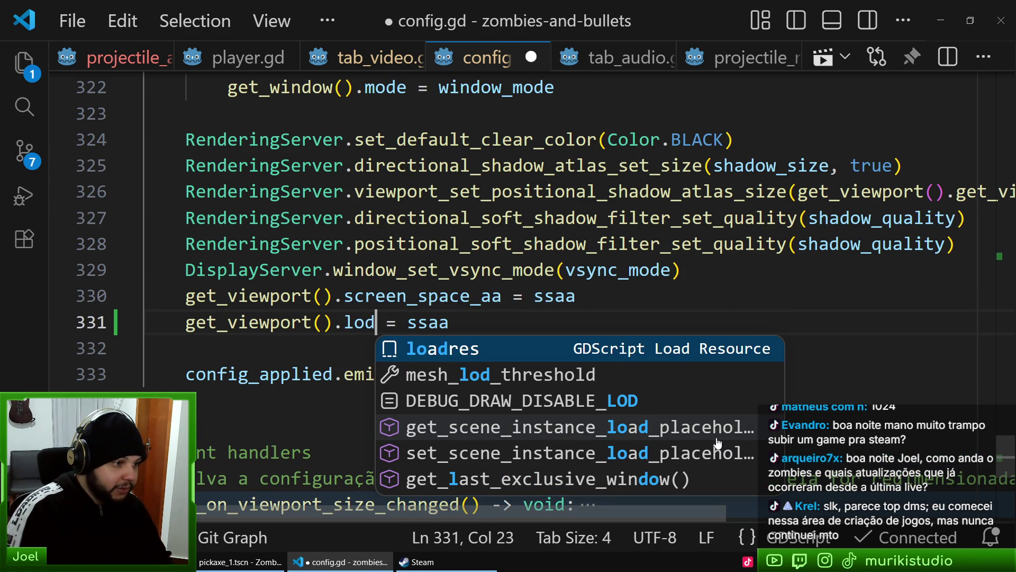
key(Down)
key(Return)
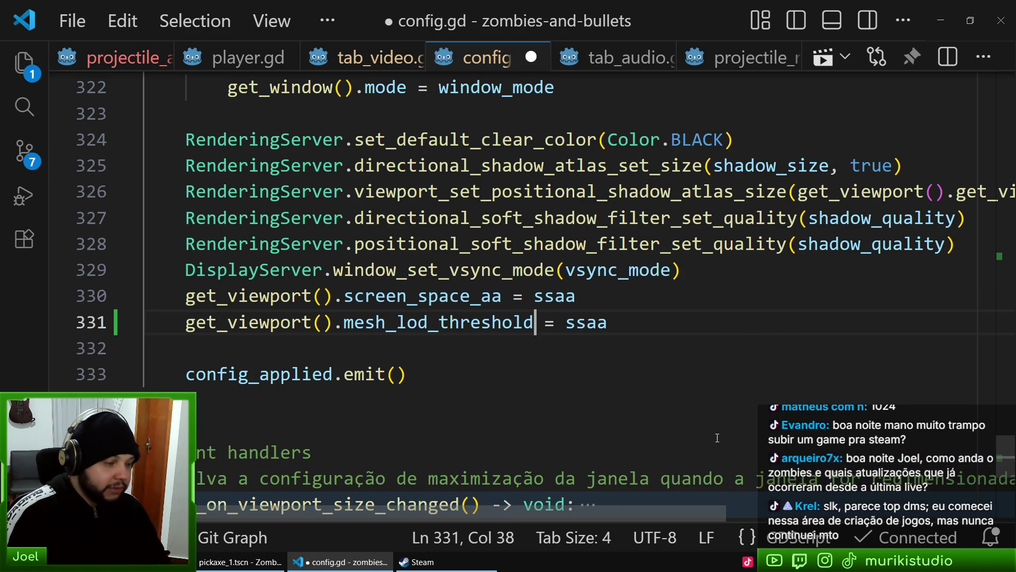
key(End)
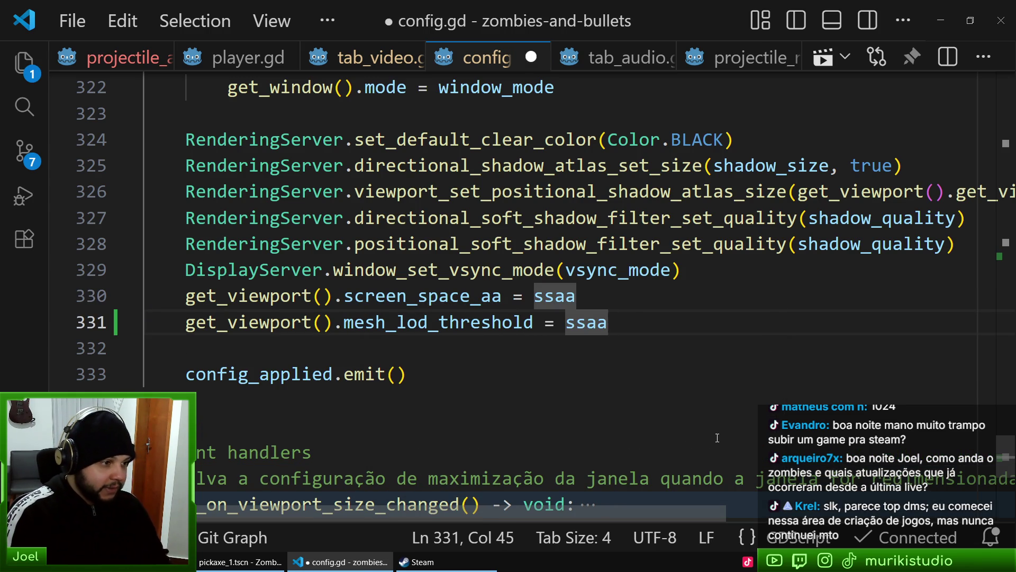
key(ctrl+BackSpace)
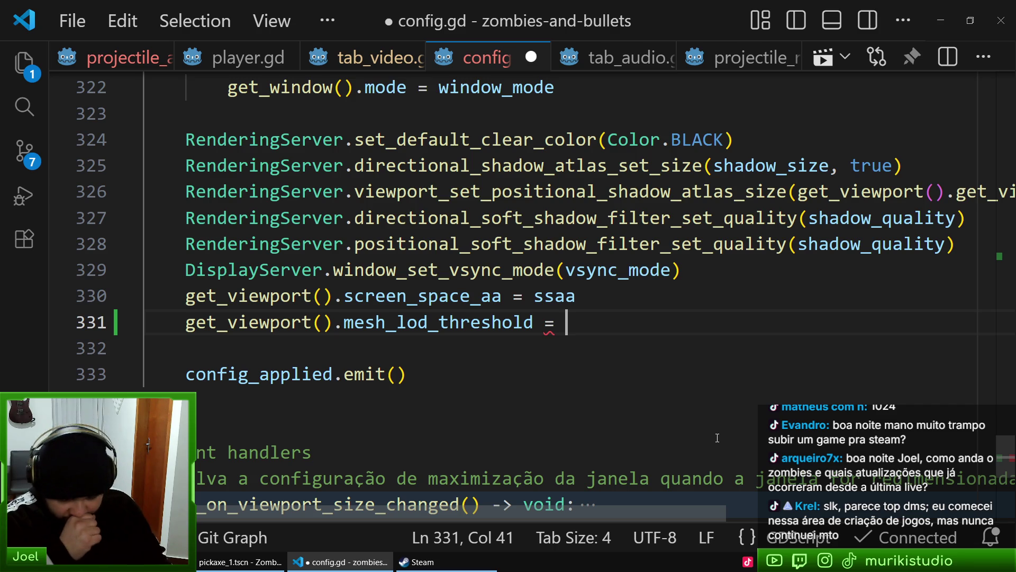
key(ctrl+z)
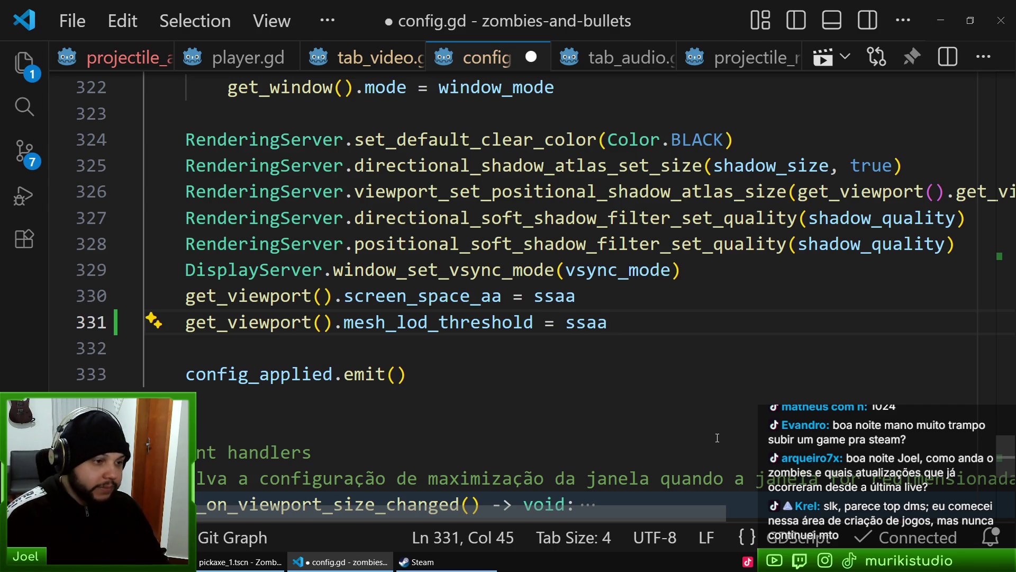
click(570, 356)
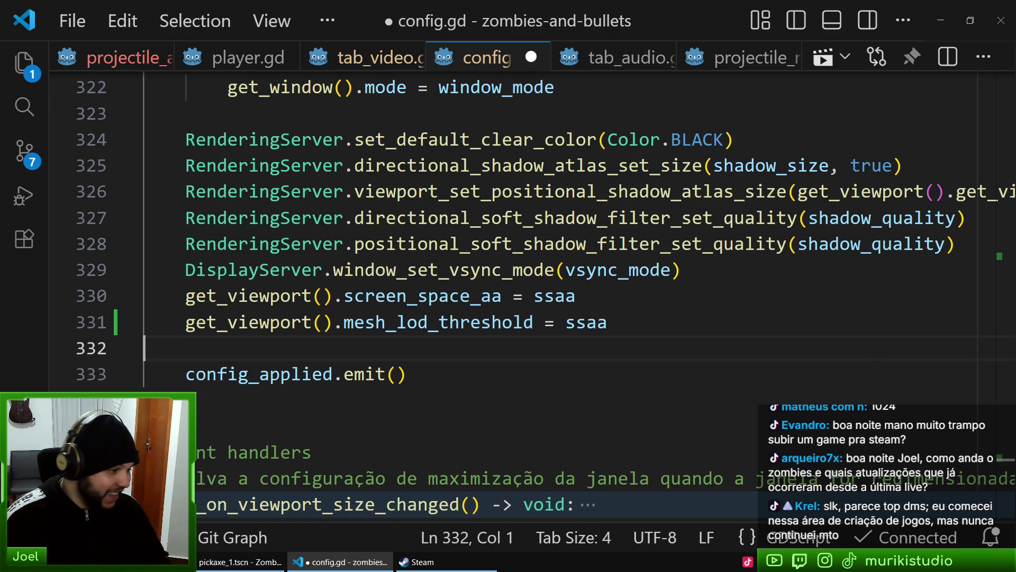
key(alt+Tab)
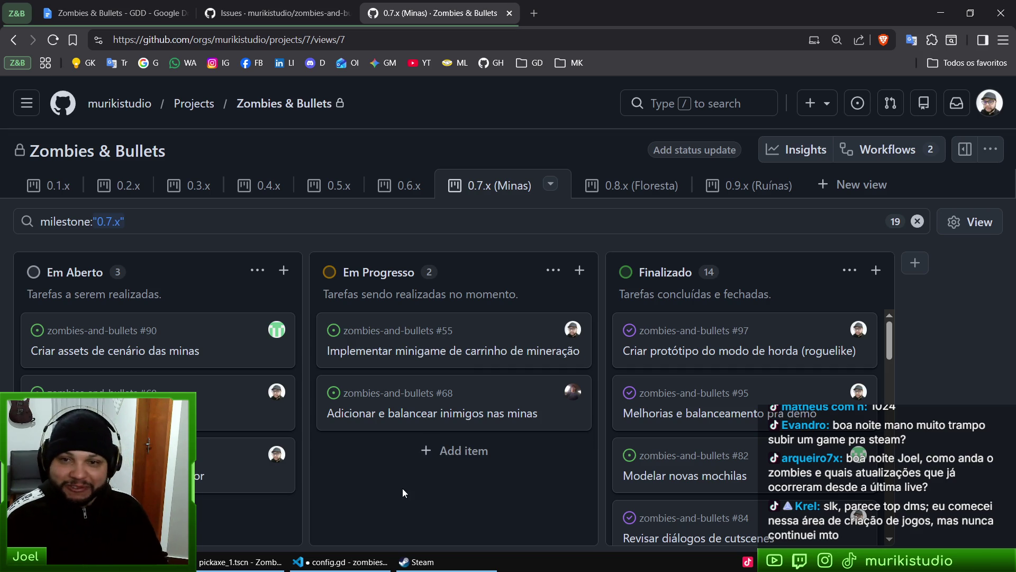
Search 'steam direct fee' and read Steam's Product Submission Fee page (R$ 549,99)
key(ctrl+t)
text(steam)
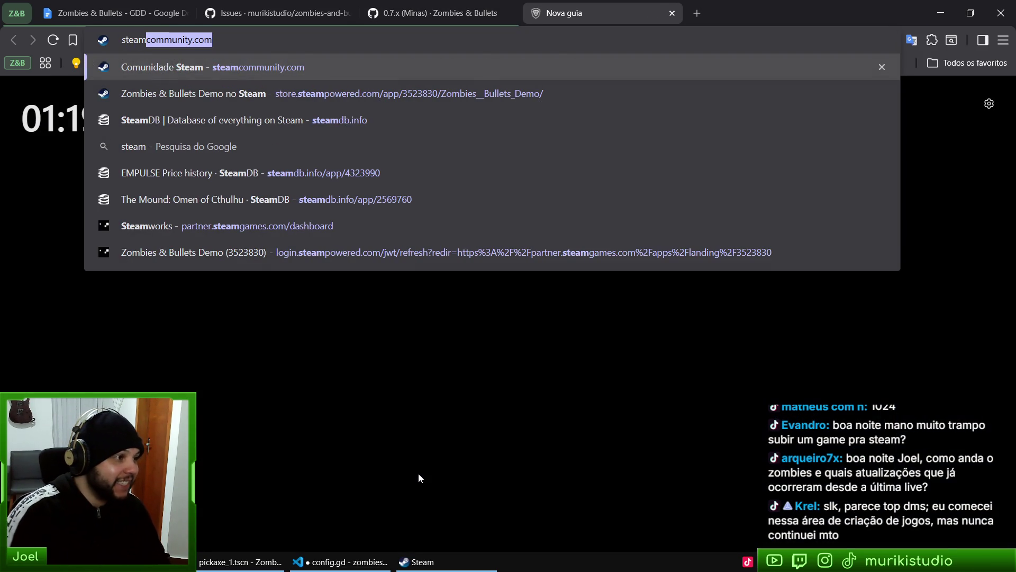
text( dire)
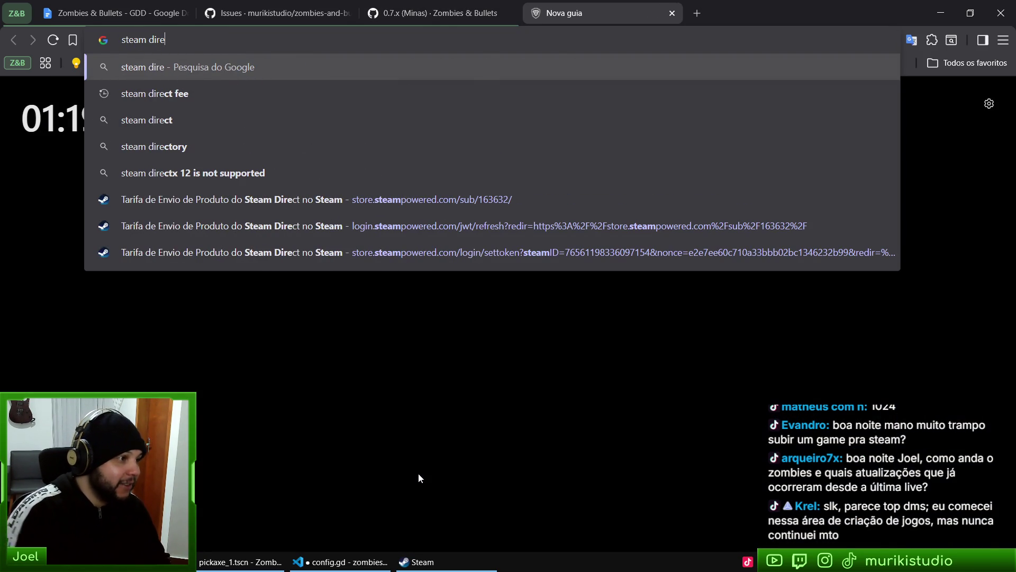
key(Down)
key(Return)
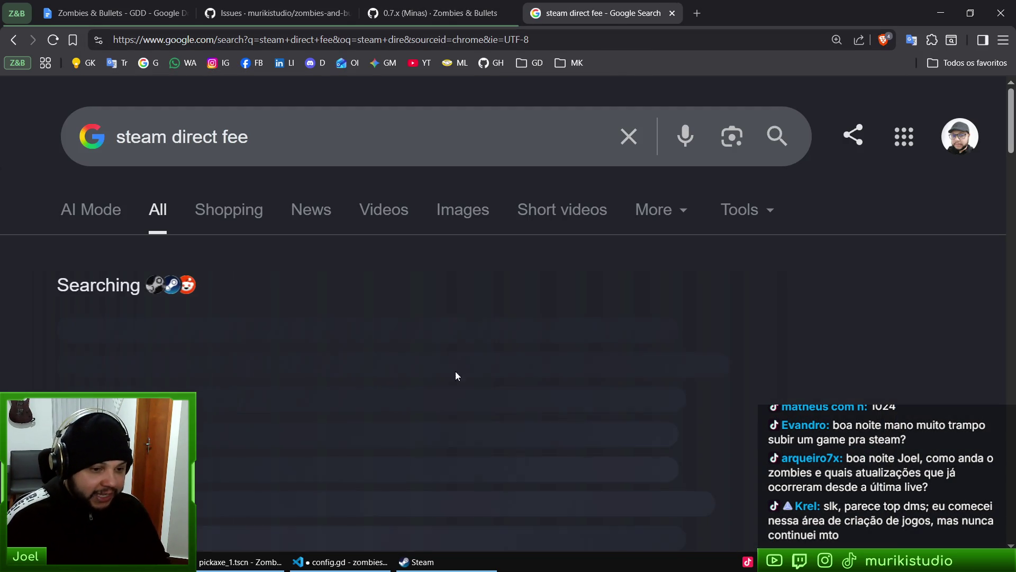
scroll(358, 385, down, 5)
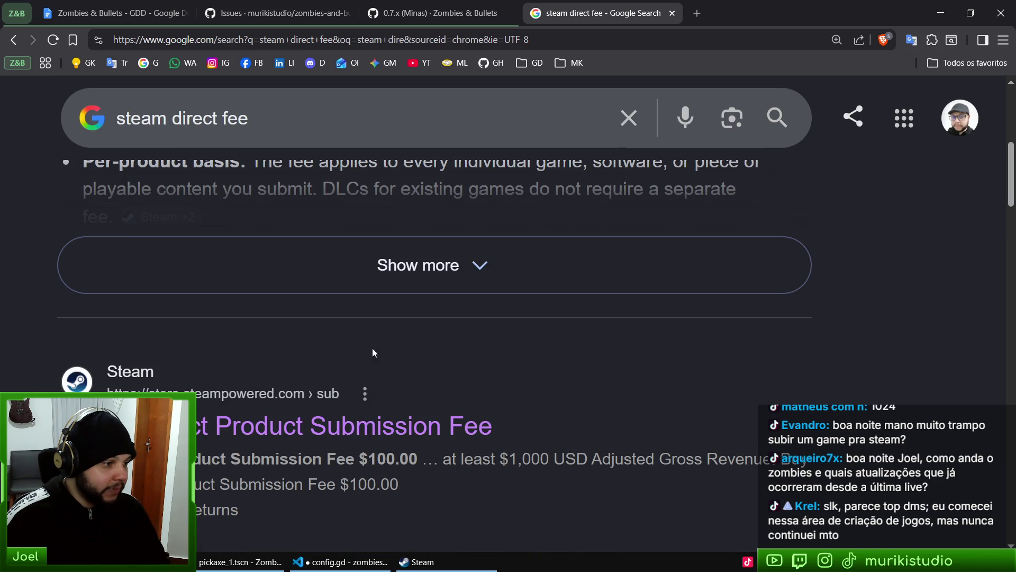
click(268, 424)
scroll(638, 333, down, 5)
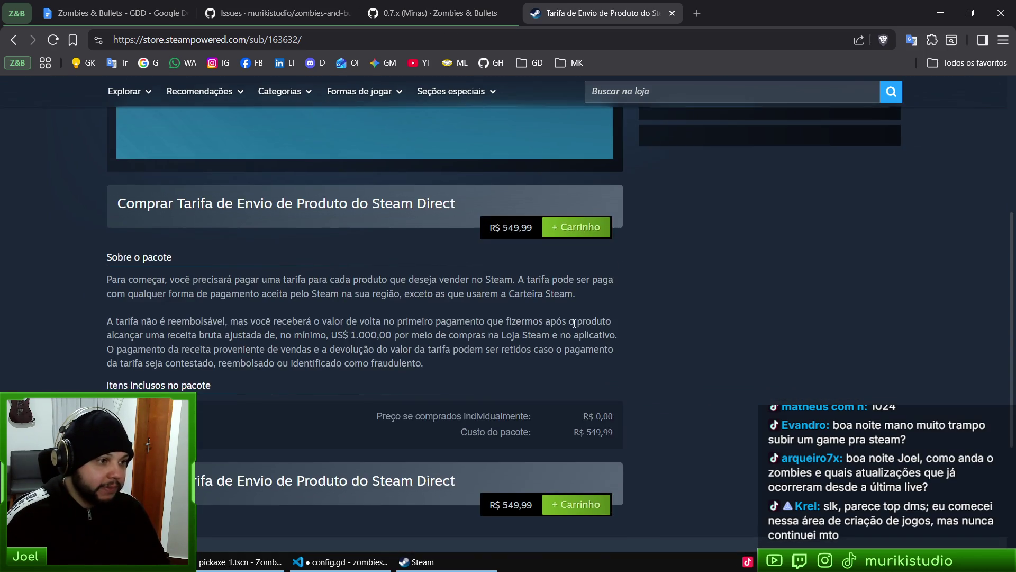
scroll(555, 367, up, 3)
ctrl+scroll(558, 368, up, 2)
scroll(558, 367, down, 4)
scroll(591, 232, down, 1)
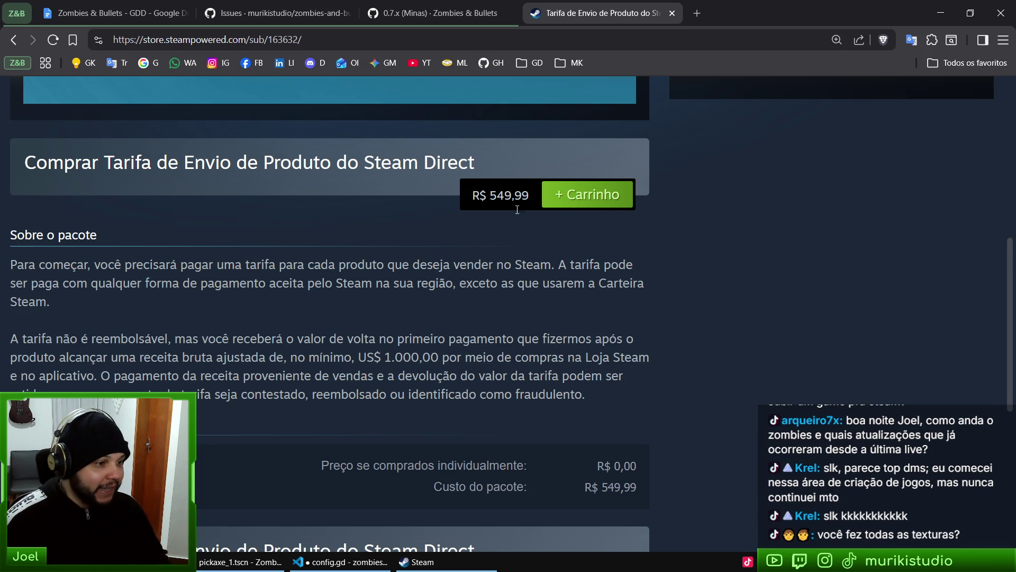
scroll(624, 328, up, 5)
Open the Zombies & Bullets Demo Steamworks landing page from the address bar suggestions
click(526, 31)
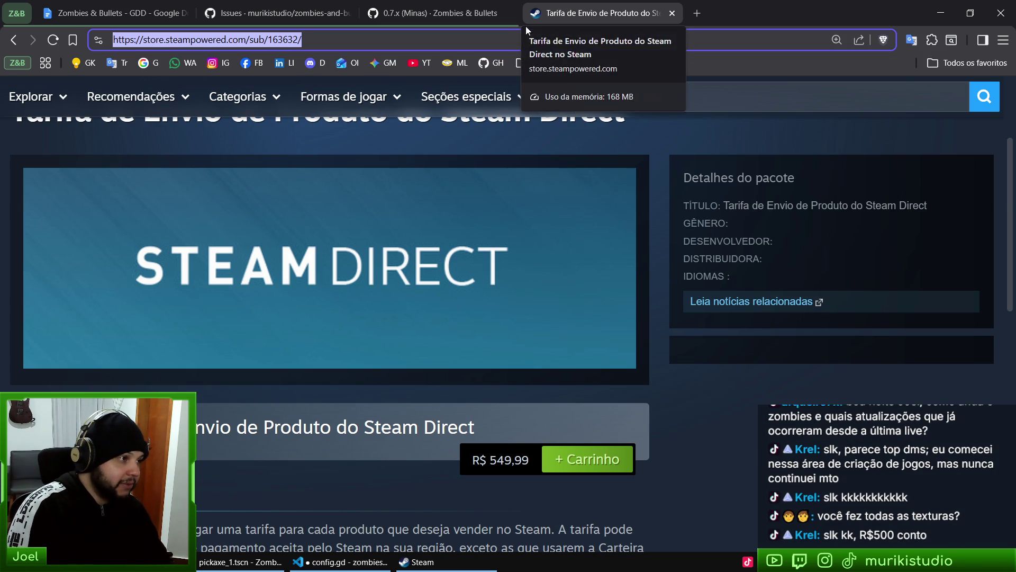
text(land)
key(Down)
key(Return)
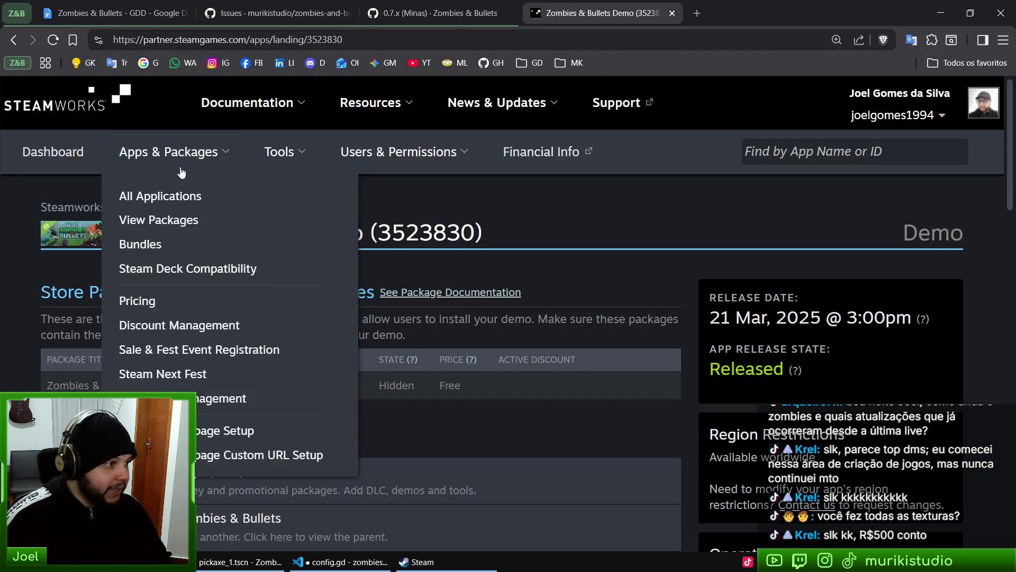
Go from the Steamworks dashboard to All Applications and browse Zombies & Bullets Demo, Zombies & Bullets and Mole Maniacs
click(55, 153)
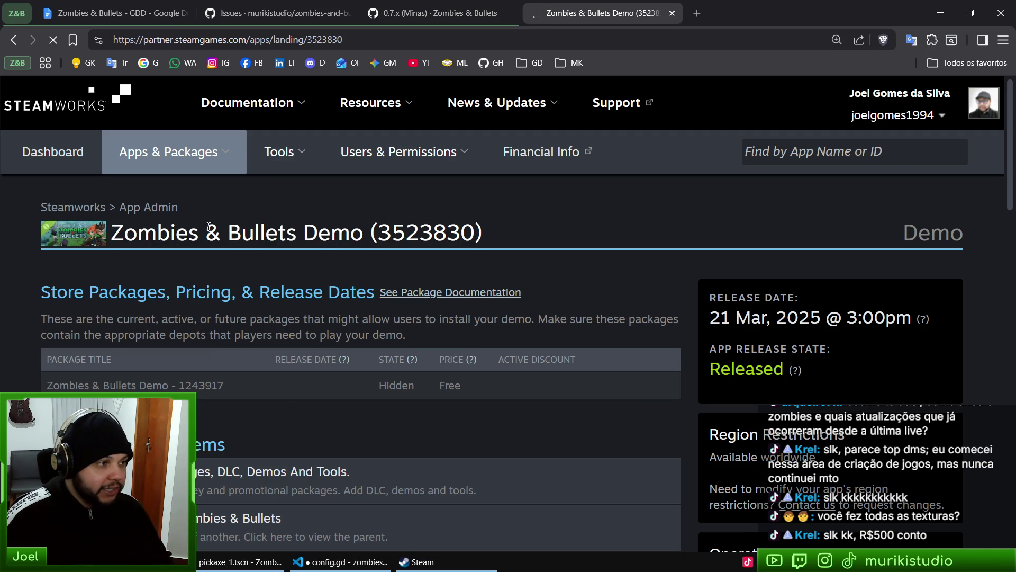
scroll(375, 394, down, 10)
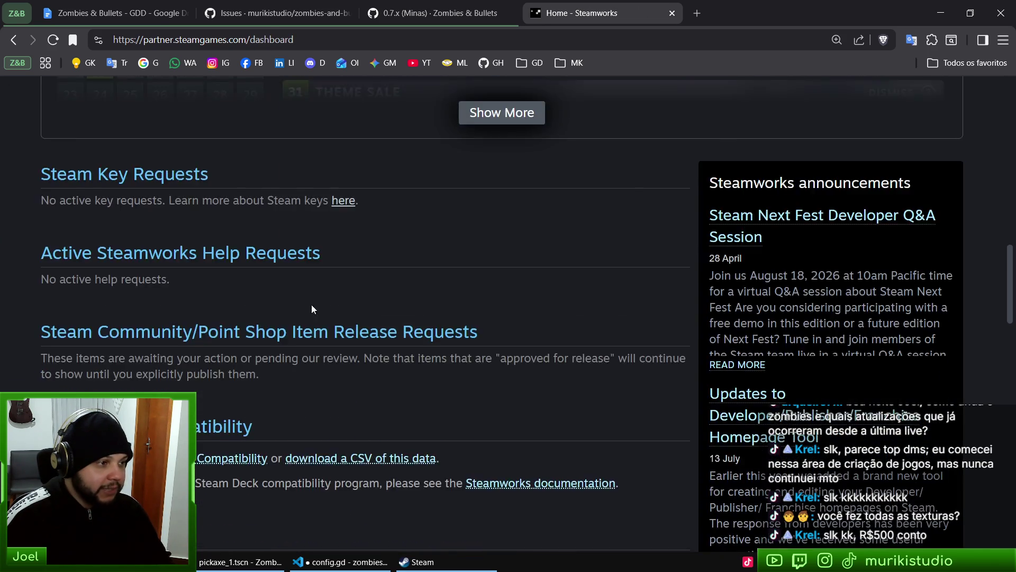
scroll(286, 301, up, 10)
mouse_move(169, 153)
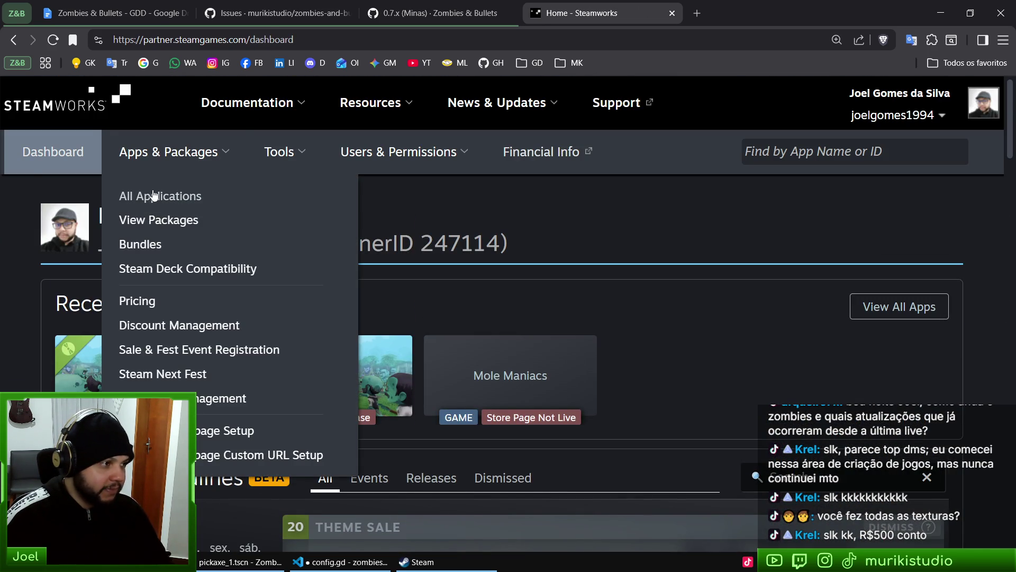
click(153, 196)
scroll(416, 376, down, 6)
scroll(295, 345, up, 3)
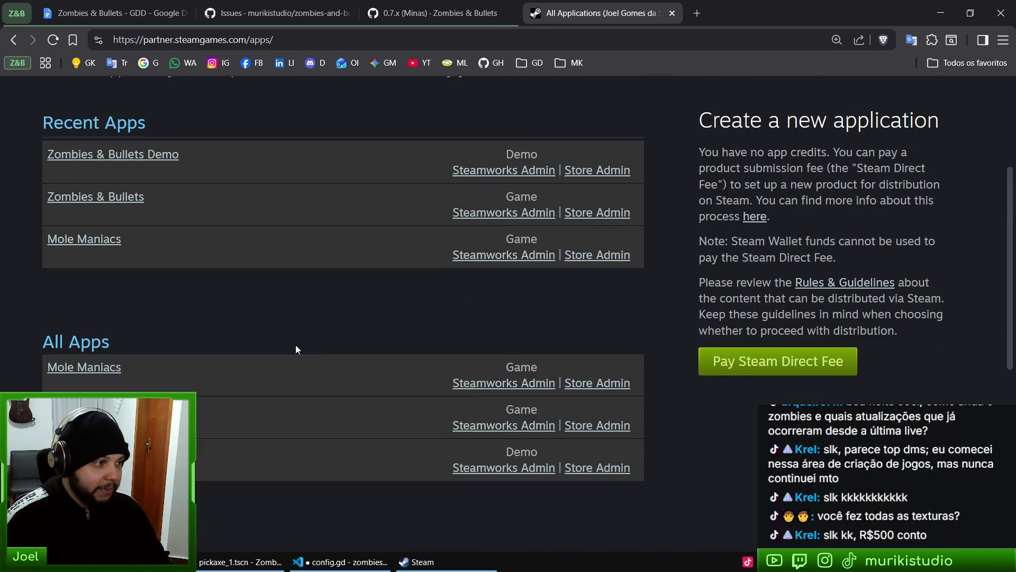
scroll(331, 338, down, 3)
scroll(360, 338, up, 2)
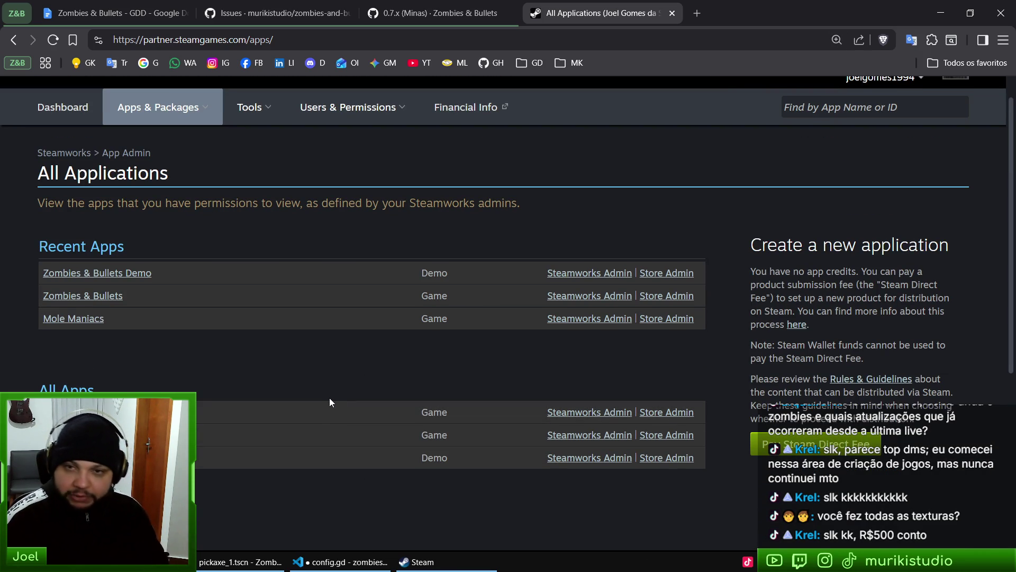
scroll(253, 423, down, 3)
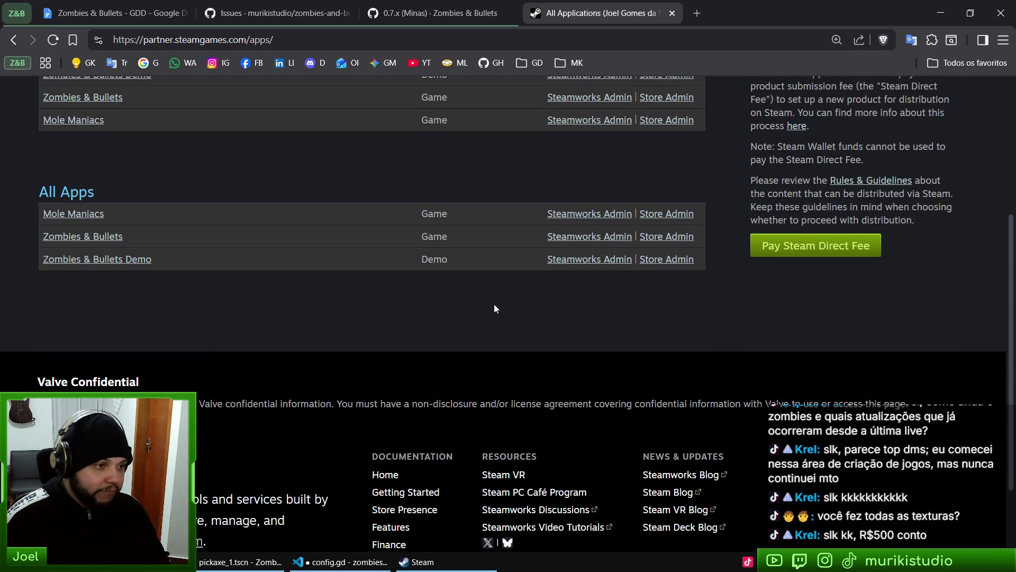
scroll(466, 320, up, 2)
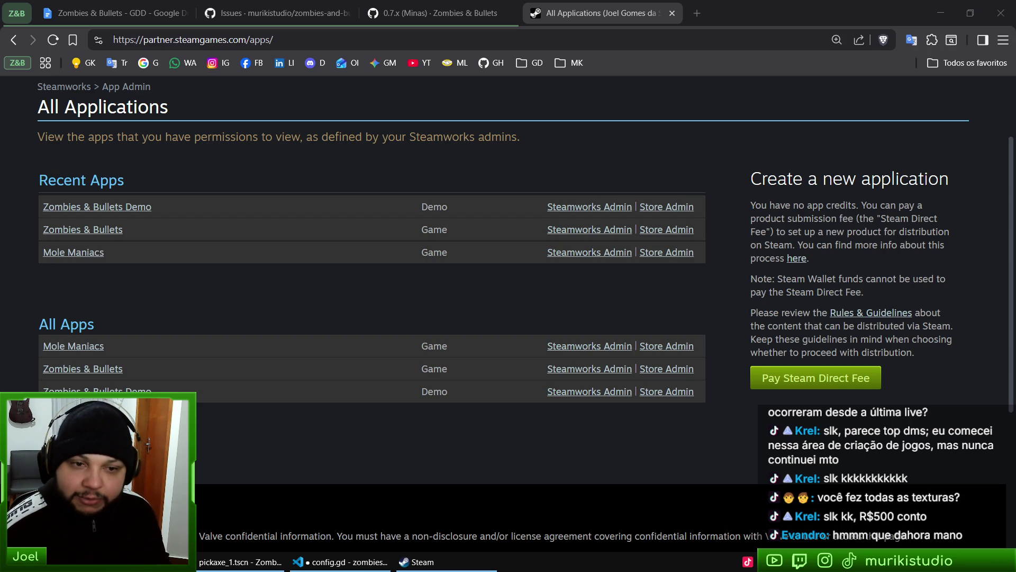
Orbit the pickaxe, then open bullet.tscn, inspect the bullet and close it
click(262, 563)
mouse_move(584, 356)
mouse_down()
mouse_move(558, 307)
mouse_move(395, 375)
mouse_move(268, 293)
mouse_move(498, 345)
mouse_move(389, 354)
mouse_up()
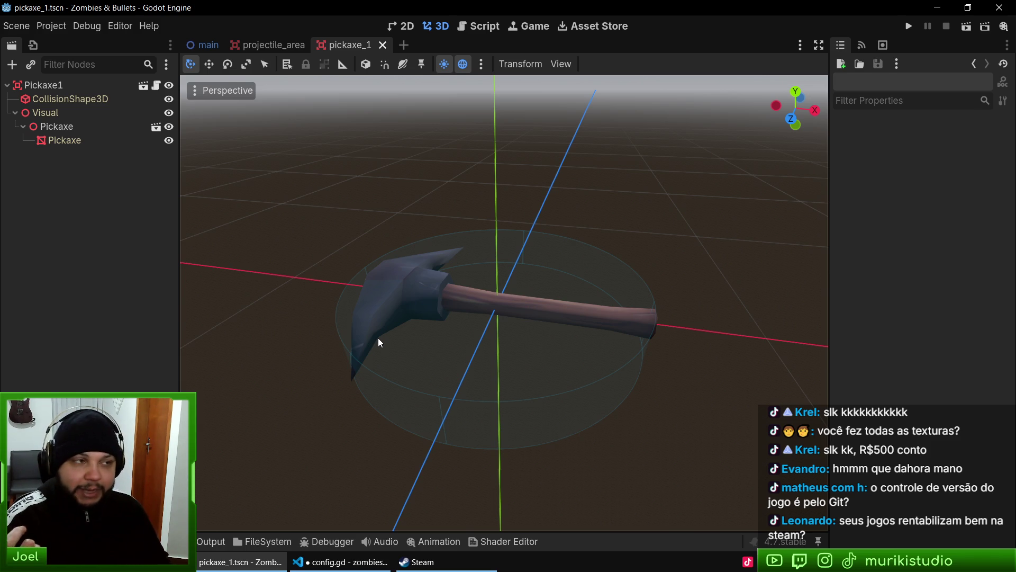
key(ctrl+shift+o)
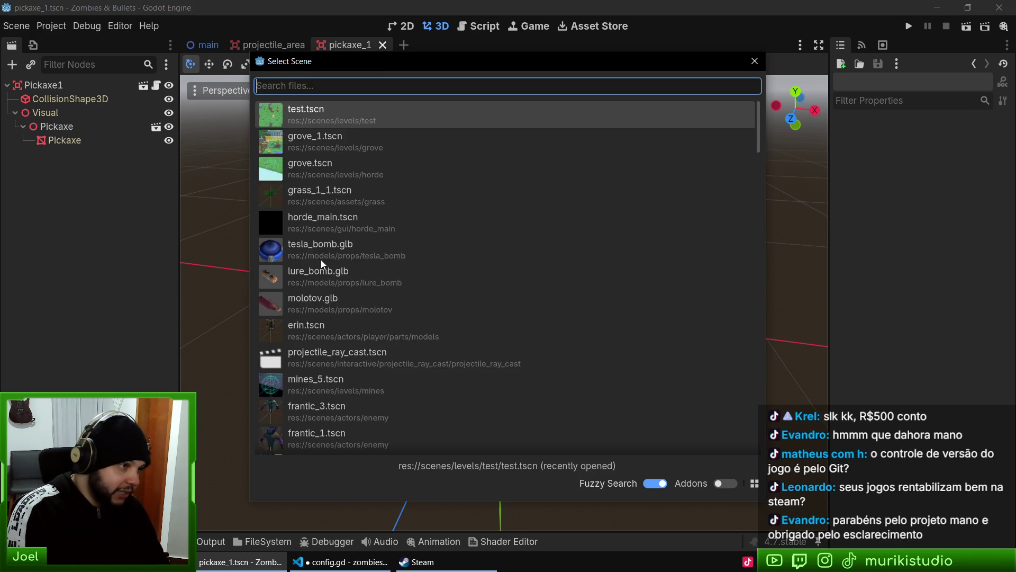
text(bullet)
key(Down)
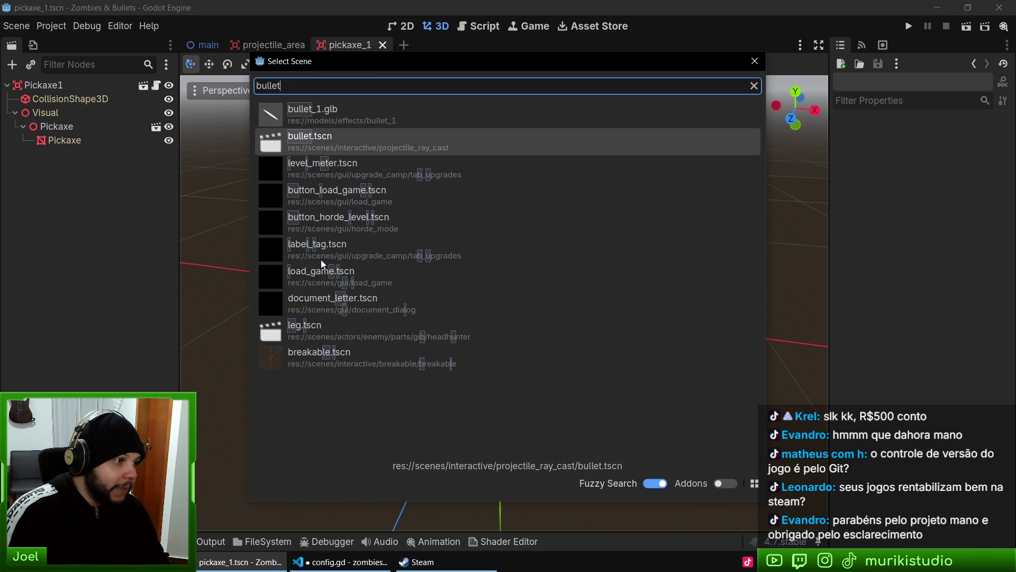
key(Return)
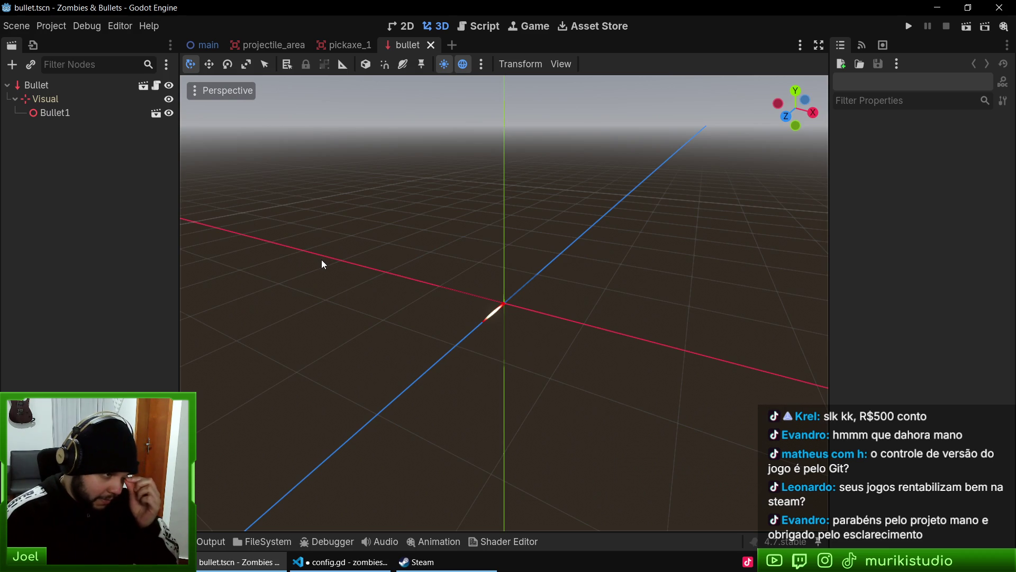
mouse_move(518, 372)
mouse_down()
mouse_move(503, 311)
mouse_move(408, 283)
mouse_move(420, 275)
mouse_move(578, 300)
mouse_move(584, 285)
mouse_up()
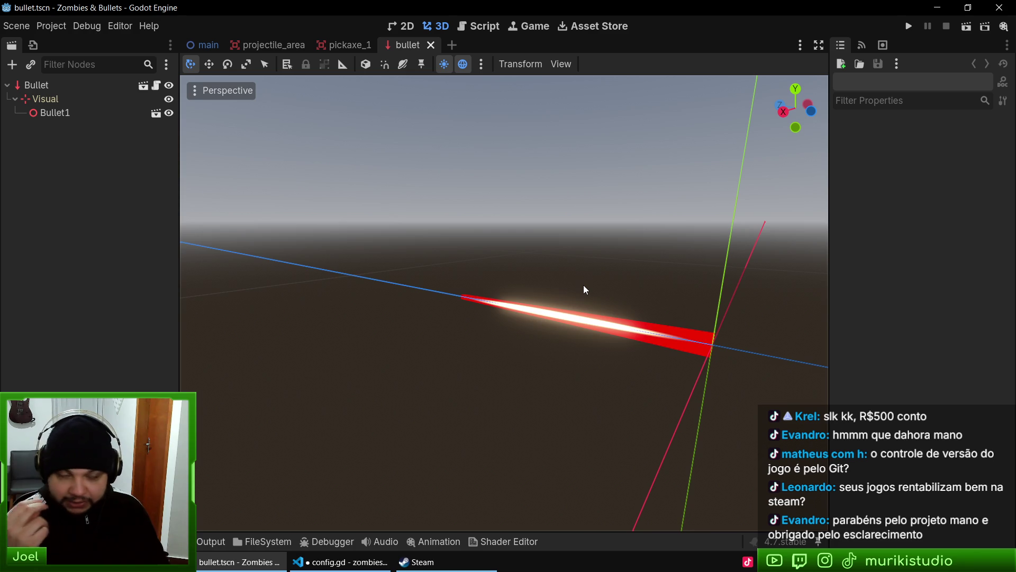
click(431, 45)
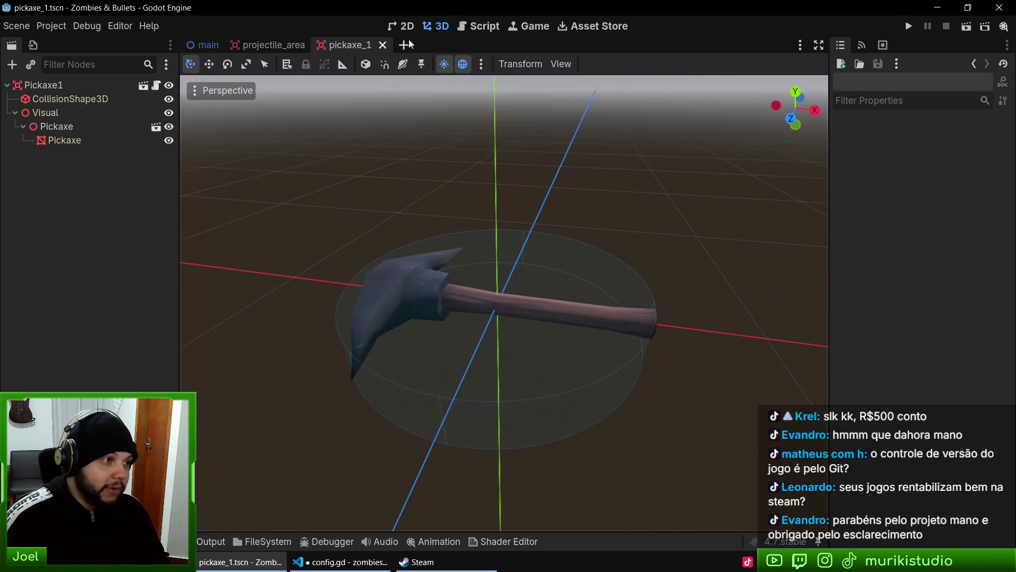
Orbit around the pickaxe again before switching to the browser
mouse_move(534, 331)
mouse_down()
mouse_move(529, 370)
mouse_move(647, 339)
mouse_up()
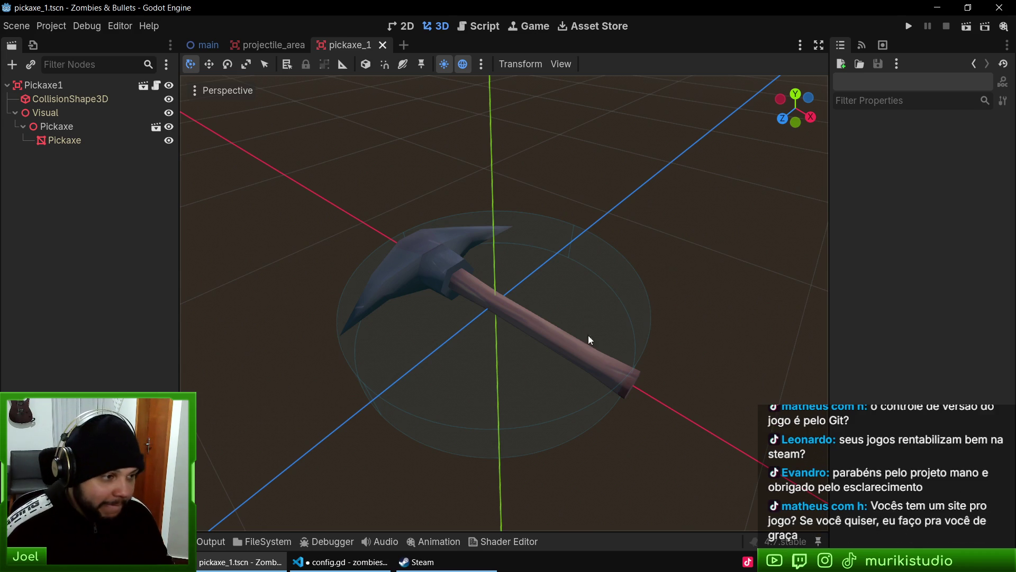
drag(591, 340, 591, 333)
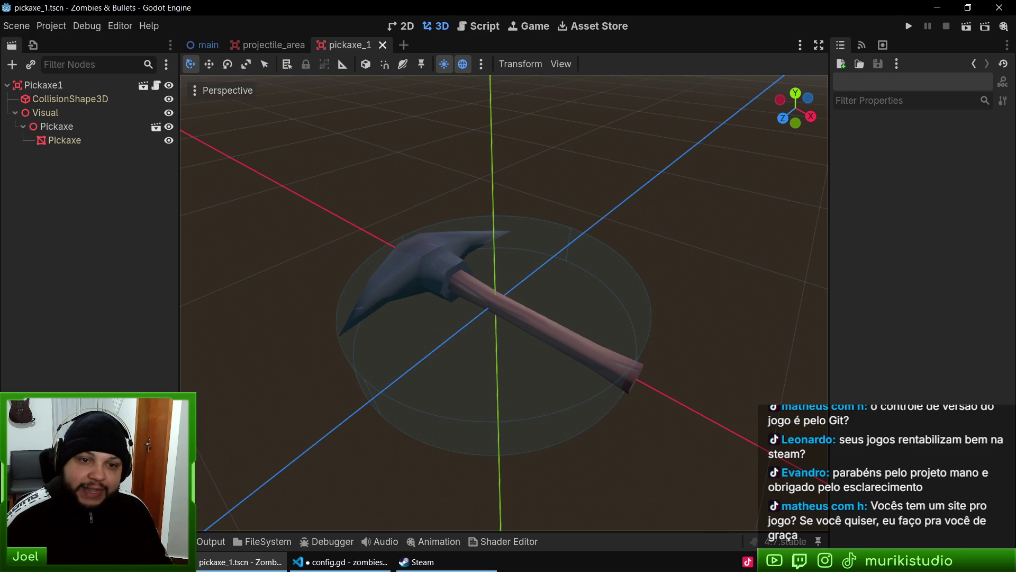
key(alt+Tab)
Load murikistudio.com.br in a new tab and glance at its O Time section
key(ctrl+t)
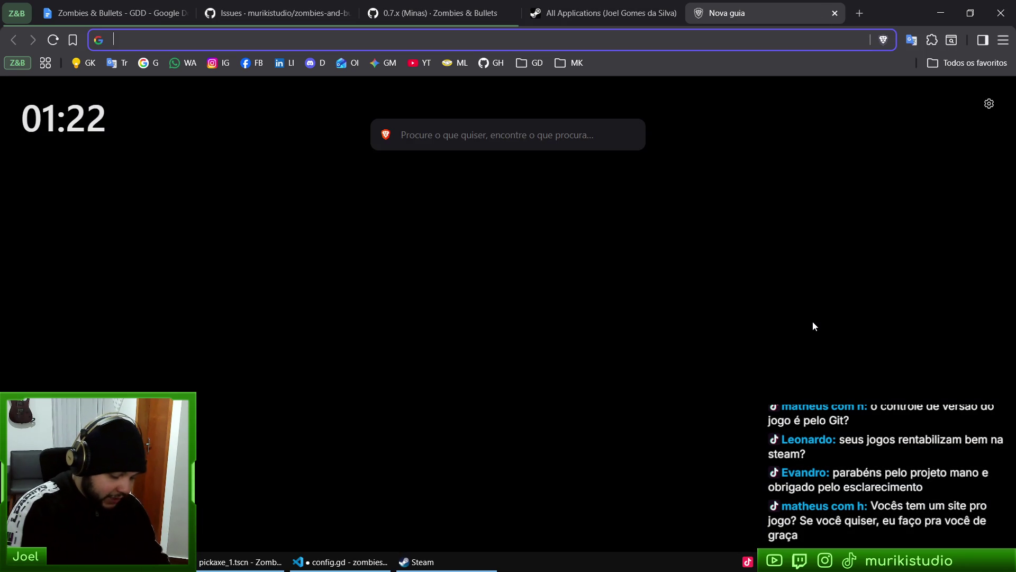
text(murikistudio.com.br)
key(Return)
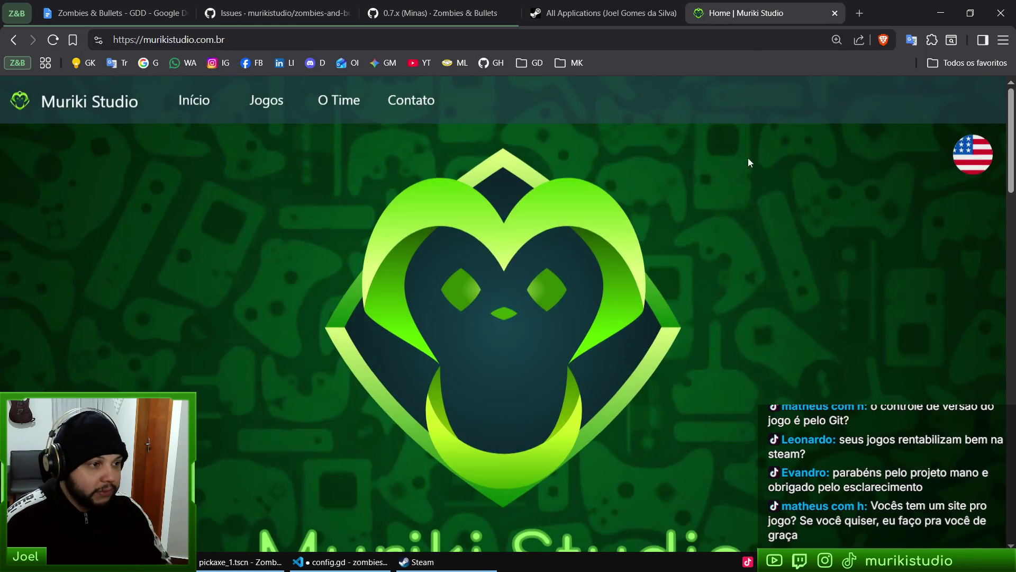
scroll(704, 345, down, 10)
scroll(707, 349, up, 5)
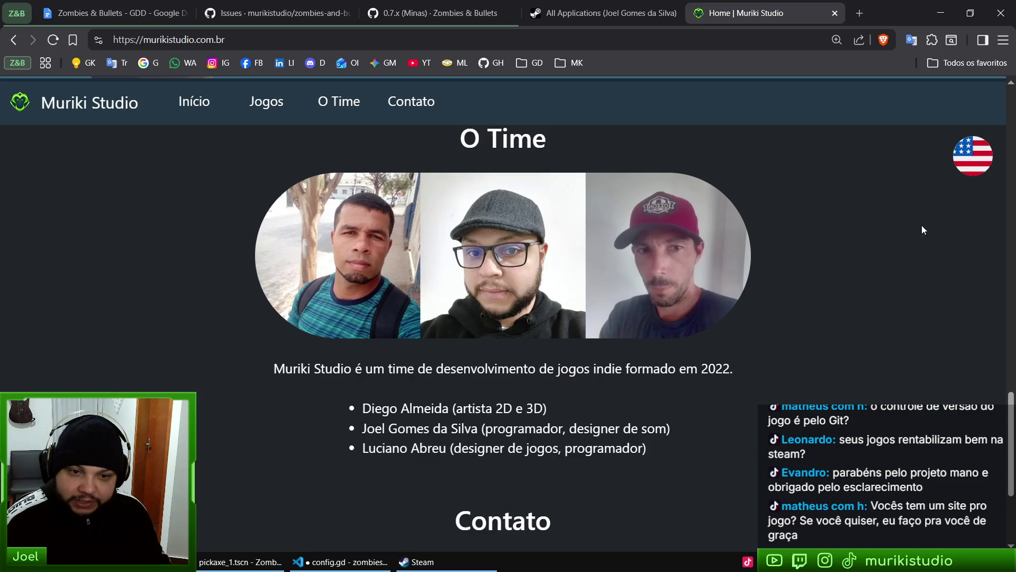
Open murikistudio/zombies-and-bullets from the GitHub home page and browse its files and README
click(495, 64)
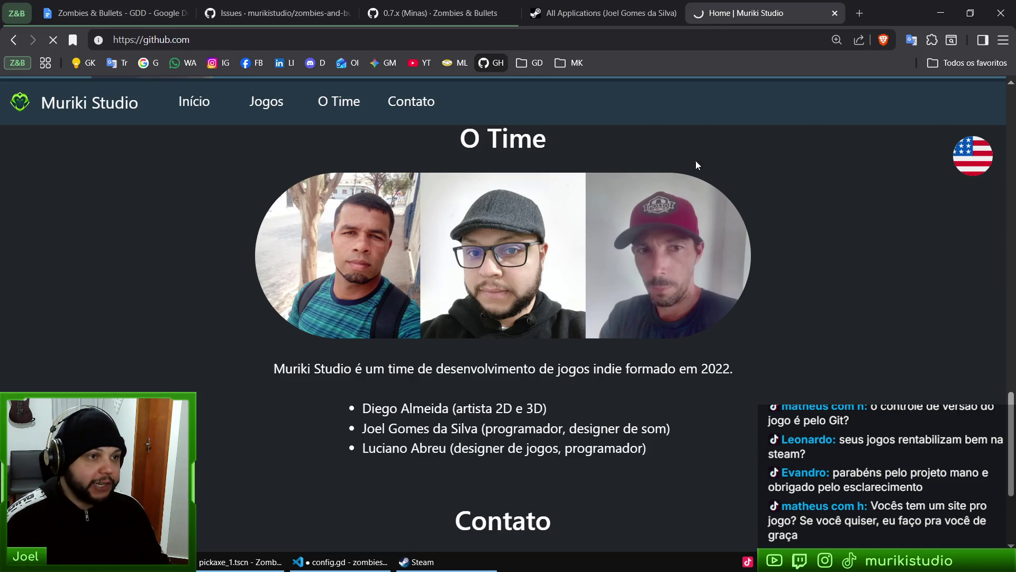
click(159, 289)
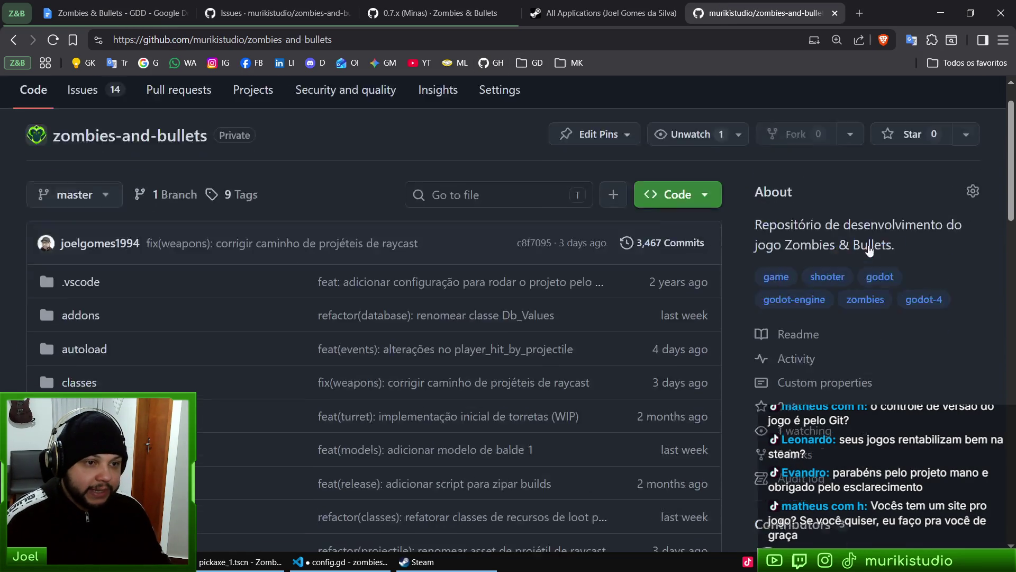
scroll(862, 250, down, 2)
scroll(335, 252, down, 8)
scroll(339, 257, down, 10)
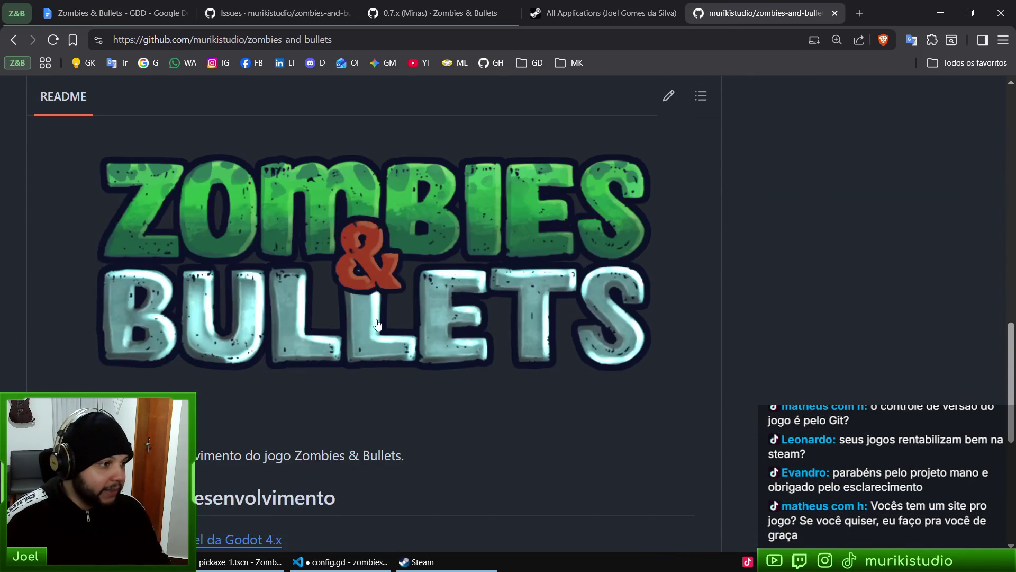
scroll(465, 373, up, 9)
scroll(464, 371, up, 12)
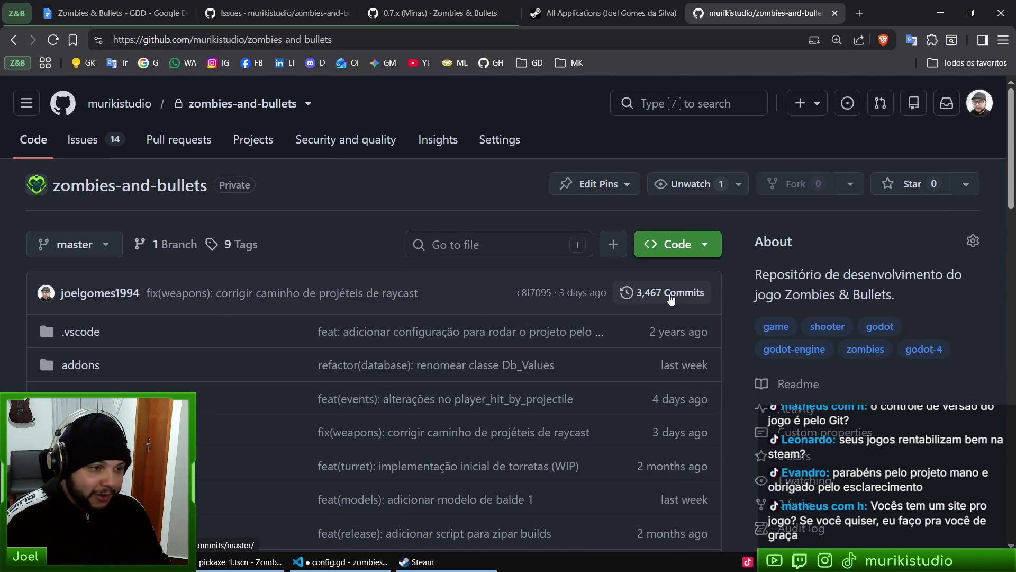
scroll(673, 291, down, 1)
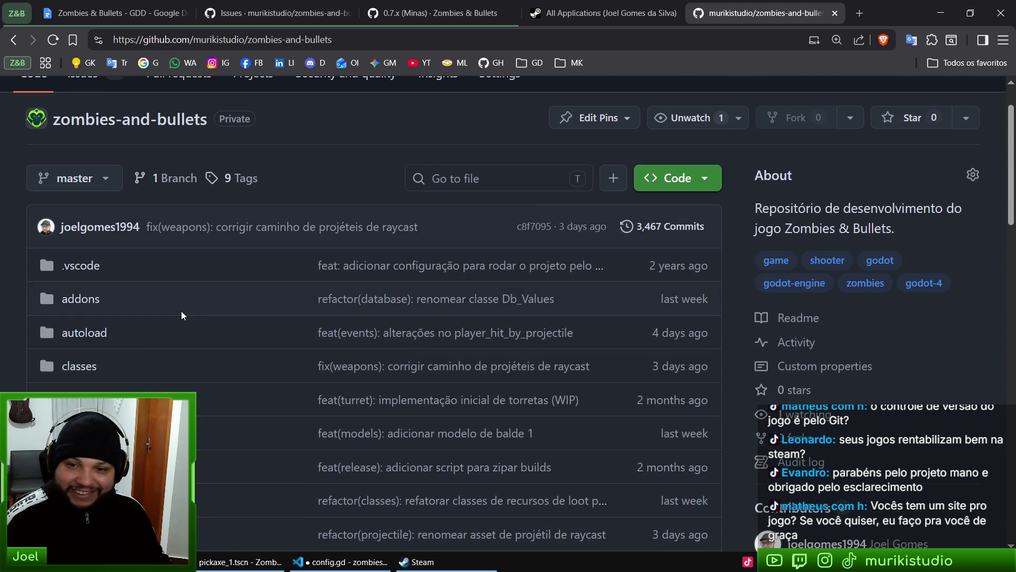
scroll(243, 317, down, 4)
scroll(248, 360, up, 5)
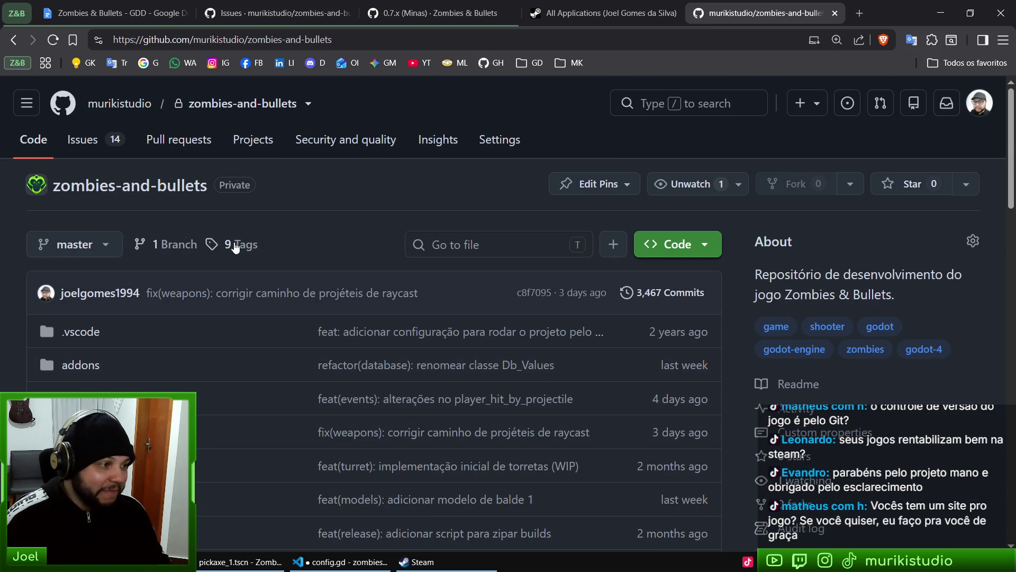
Open the repository's Issues tab and scroll through the 14 open issues
click(82, 139)
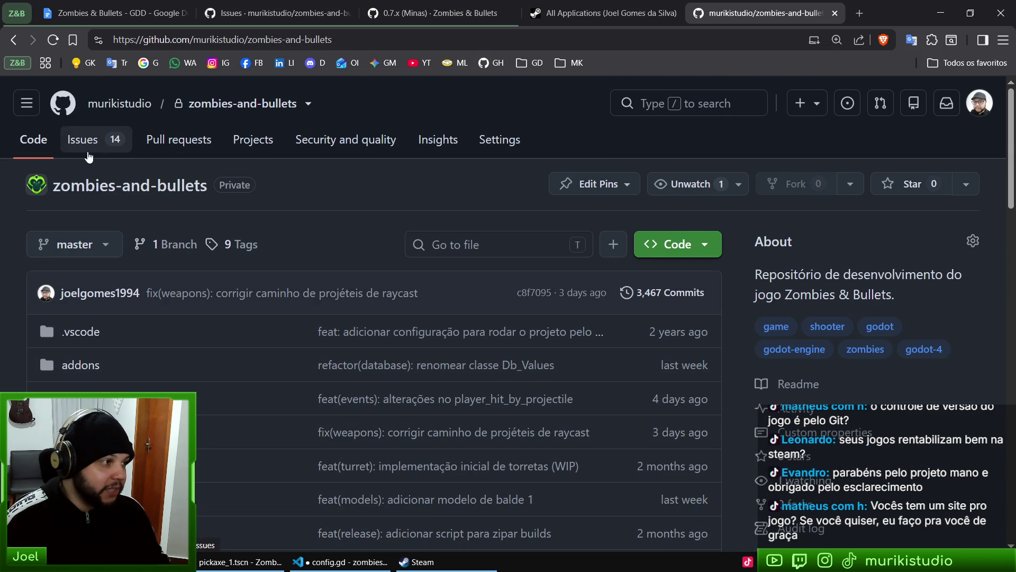
scroll(569, 186, down, 7)
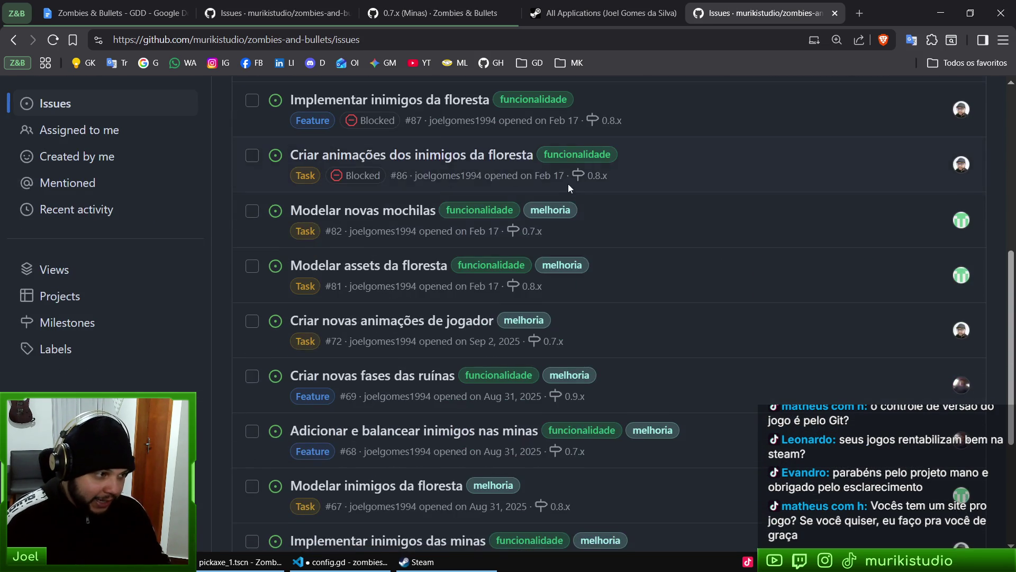
scroll(573, 322, down, 4)
scroll(587, 332, up, 10)
scroll(588, 333, up, 2)
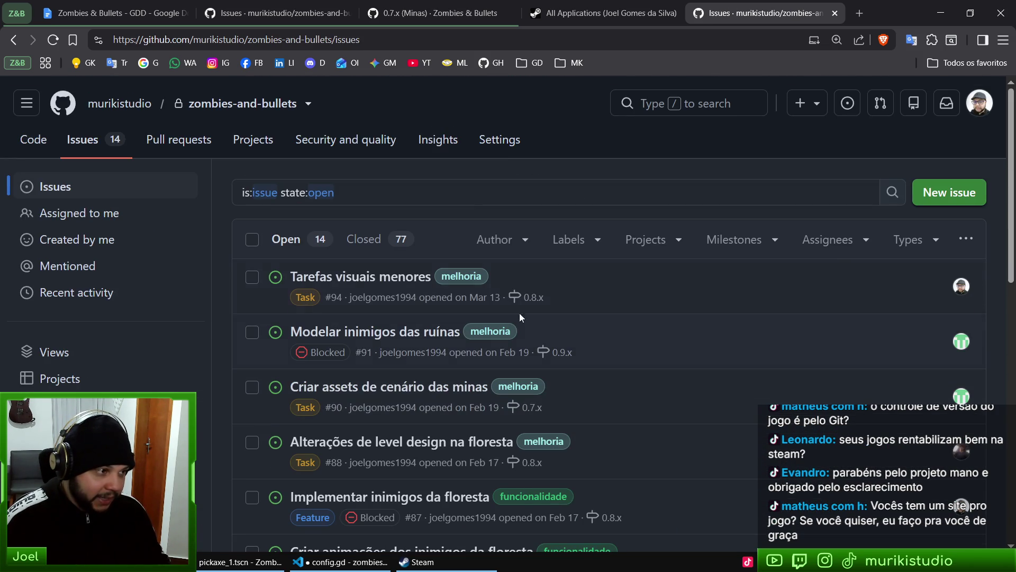
scroll(427, 377, down, 7)
scroll(489, 297, up, 7)
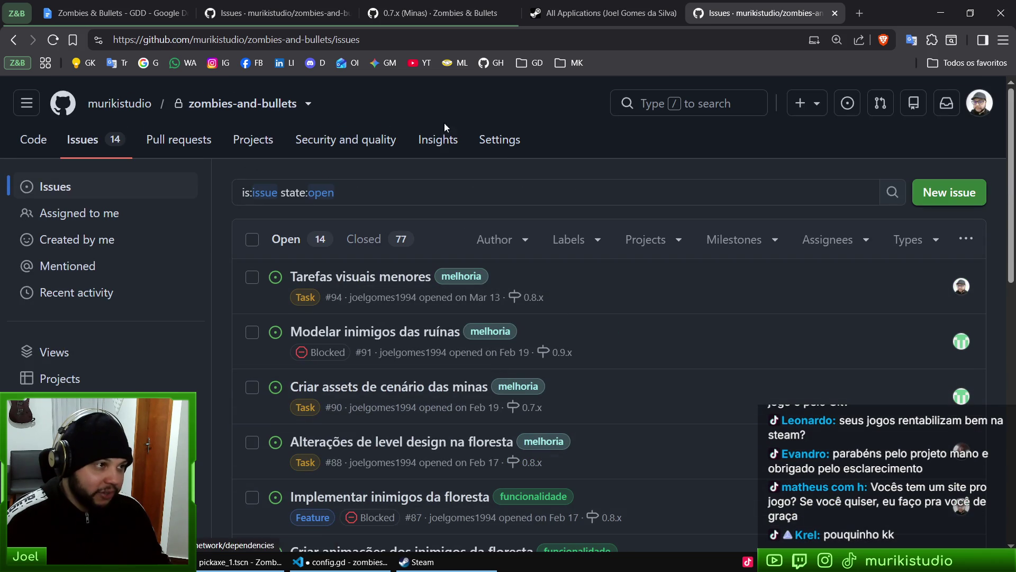
mouse_move(484, 275)
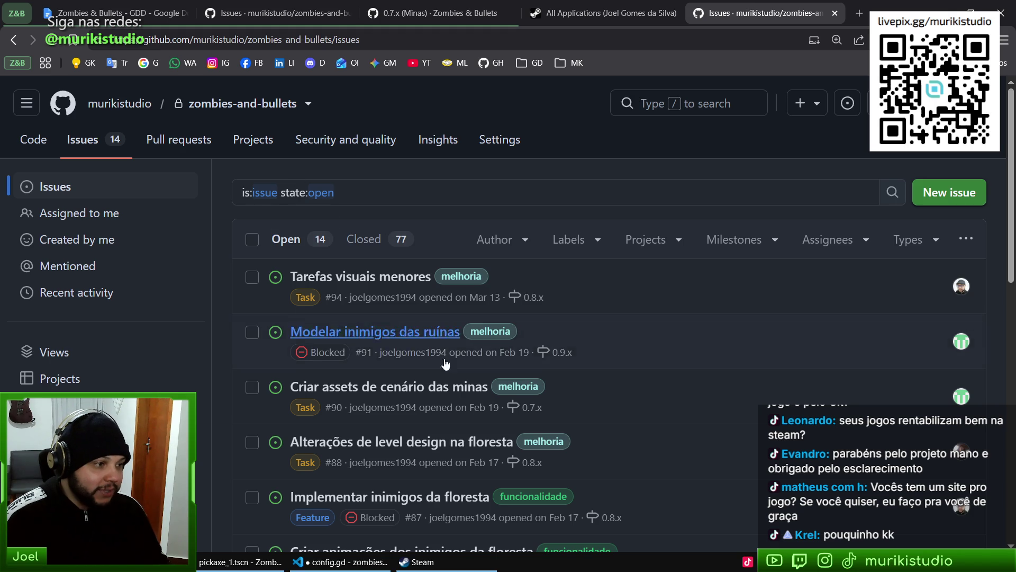
scroll(446, 364, down, 3)
Switch to the 0.7.x (Minas) project board and look over its cards
key(ctrl+3)
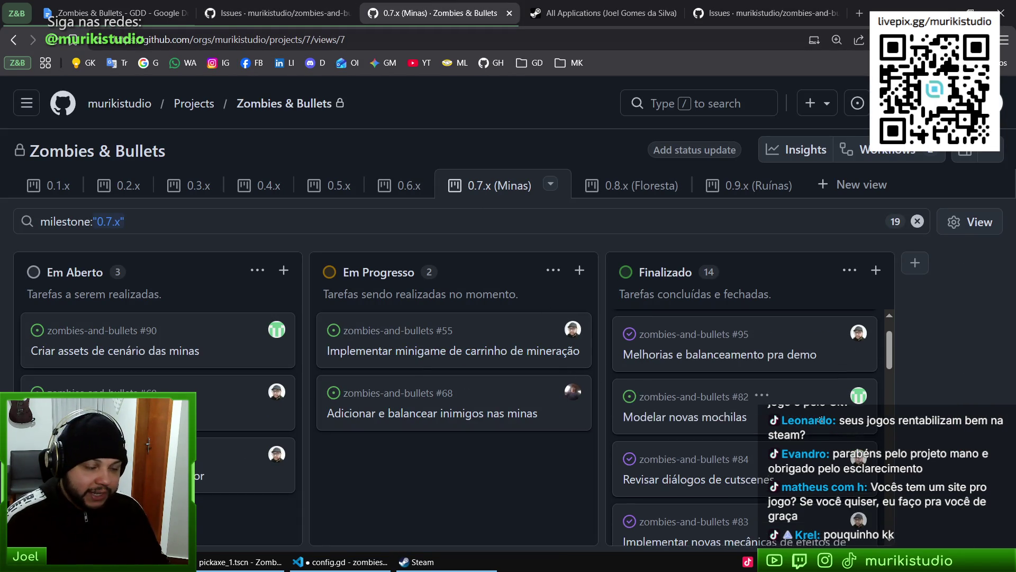
scroll(803, 392, down, 2)
scroll(804, 392, up, 1)
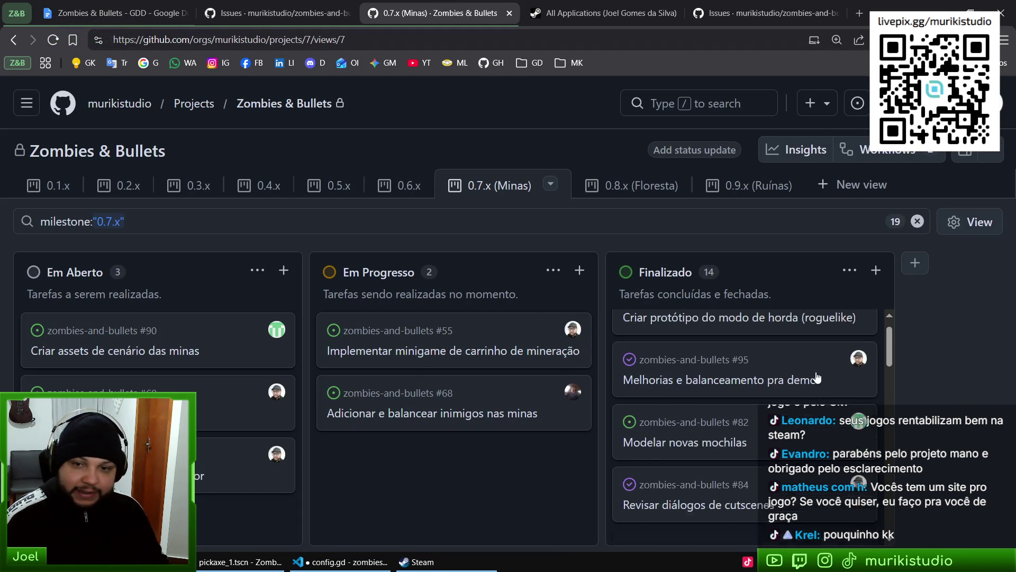
scroll(804, 392, down, 2)
scroll(804, 392, up, 2)
Review issues #55 (mining cart minigame) and #90 (mine scenery assets), then show the 0.6.x view
click(418, 356)
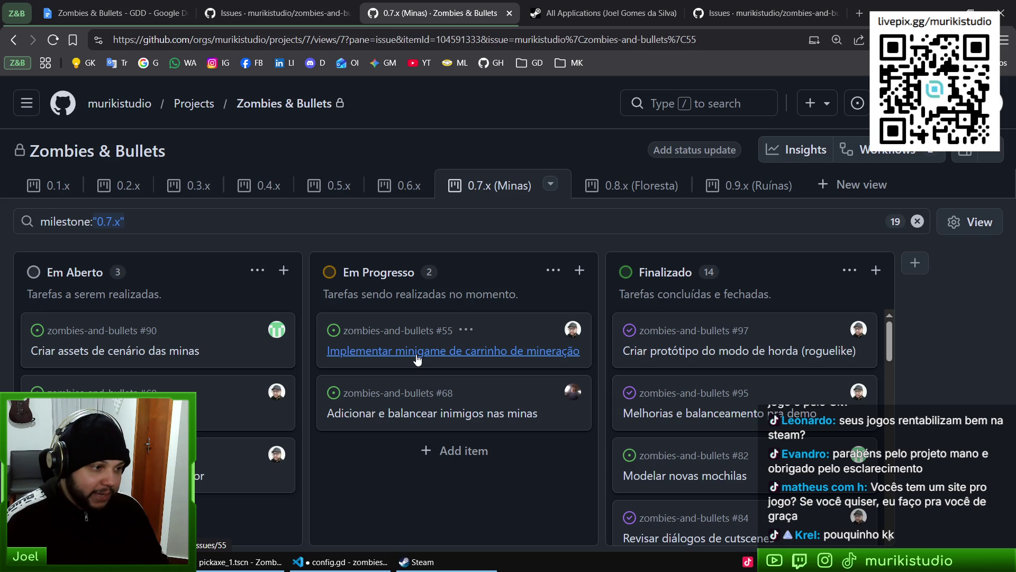
scroll(283, 300, down, 1)
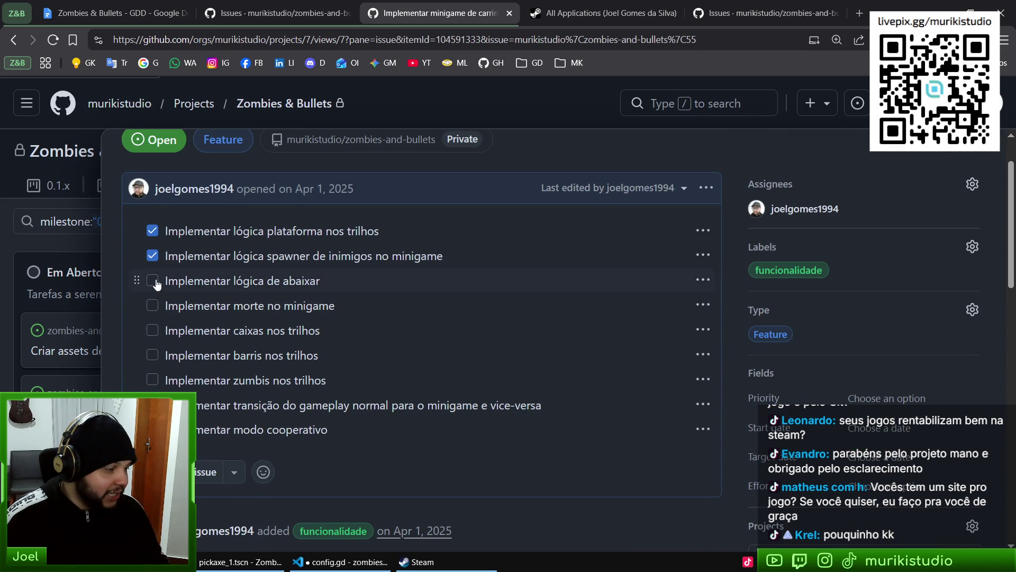
scroll(279, 376, up, 1)
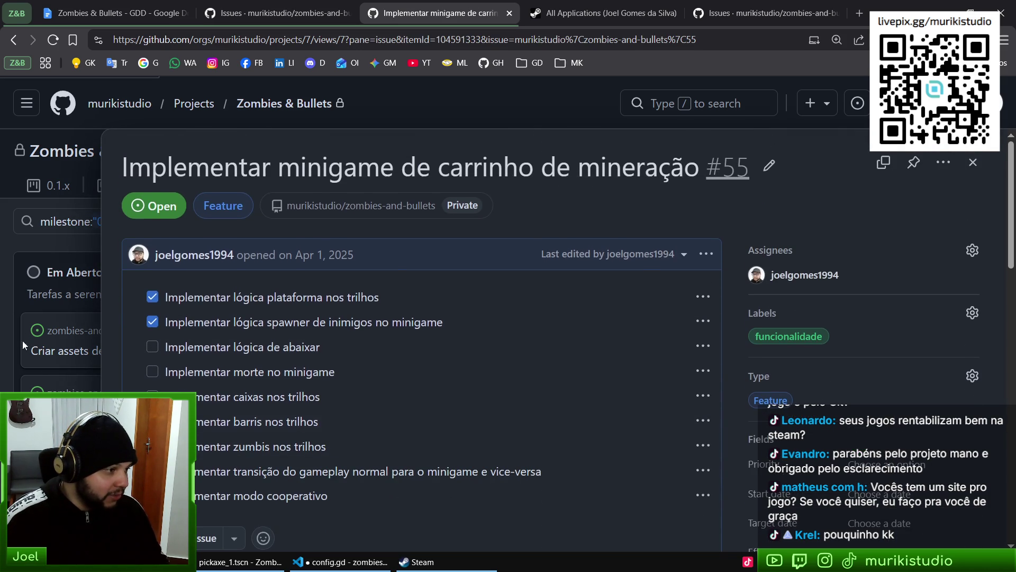
click(59, 275)
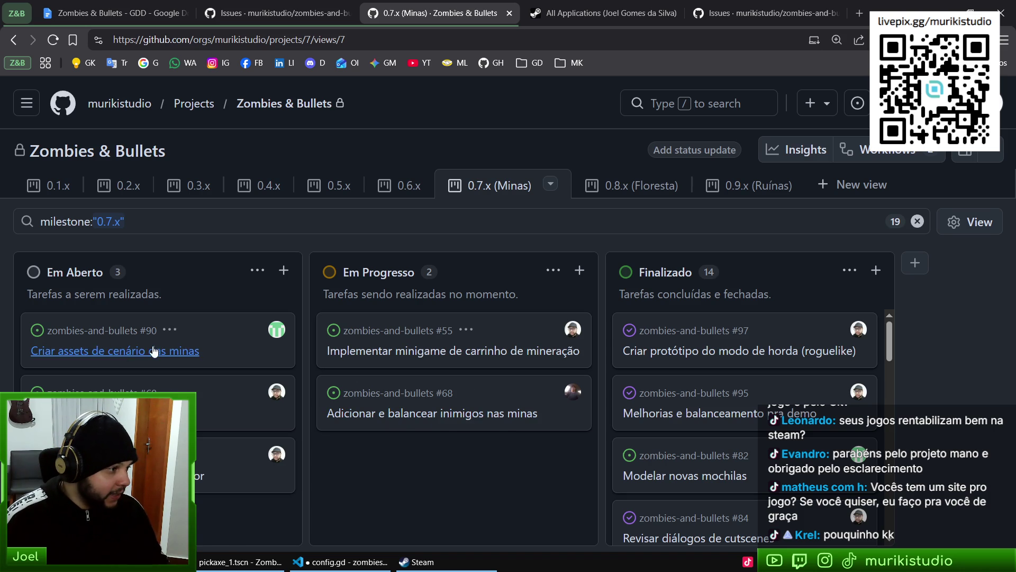
click(170, 353)
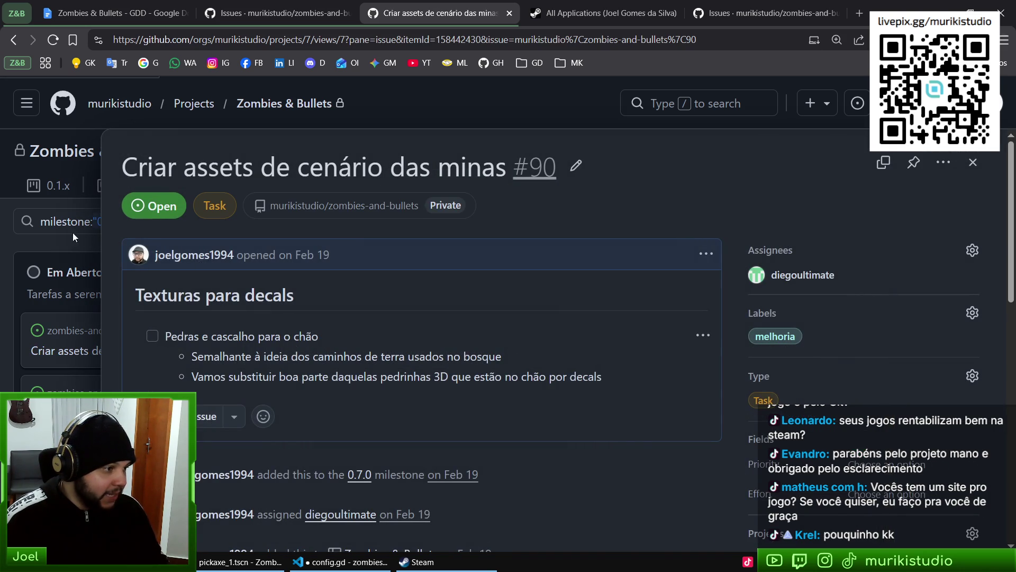
click(64, 296)
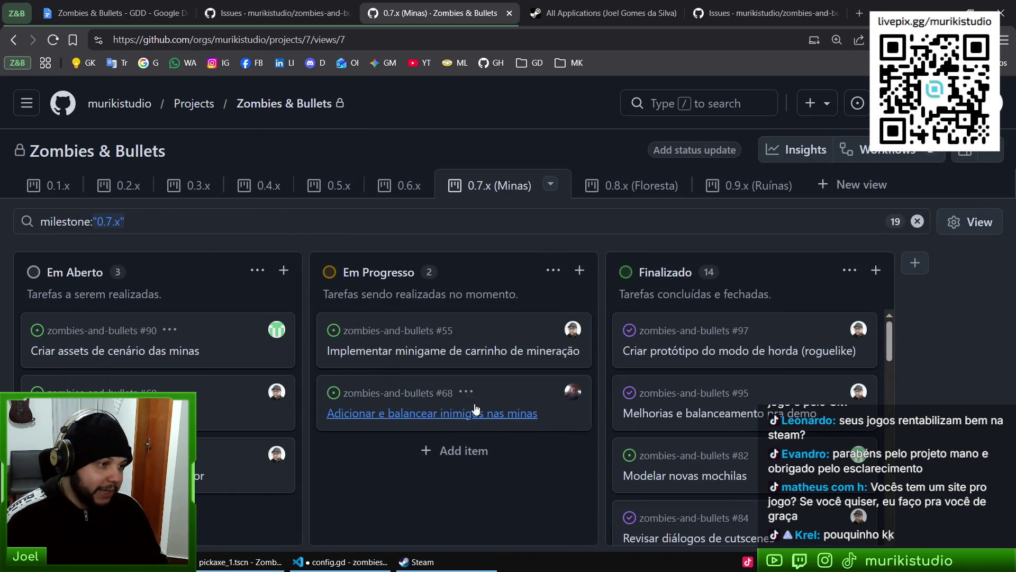
click(399, 185)
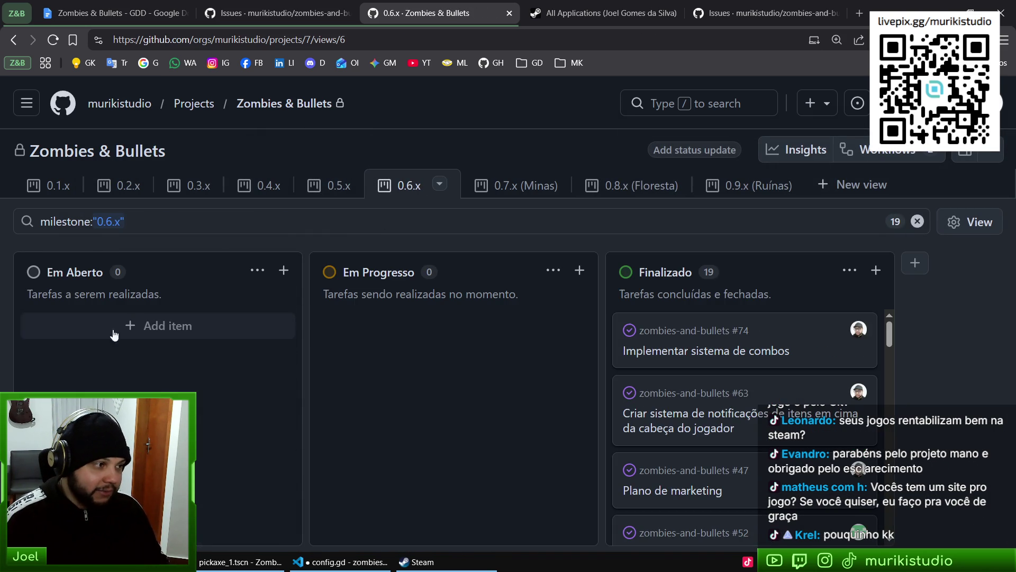
Cycle the board through the 0.7.x, 0.8.x (Floresta) and 0.9.x (Ruínas) views, then bring up the issues list
scroll(744, 402, down, 3)
scroll(745, 402, up, 3)
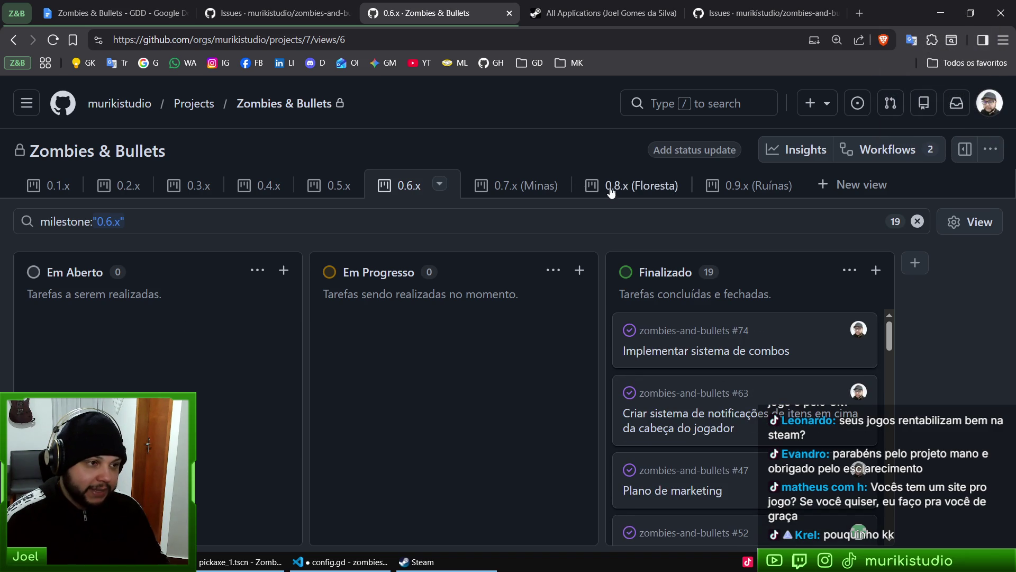
scroll(728, 350, down, 10)
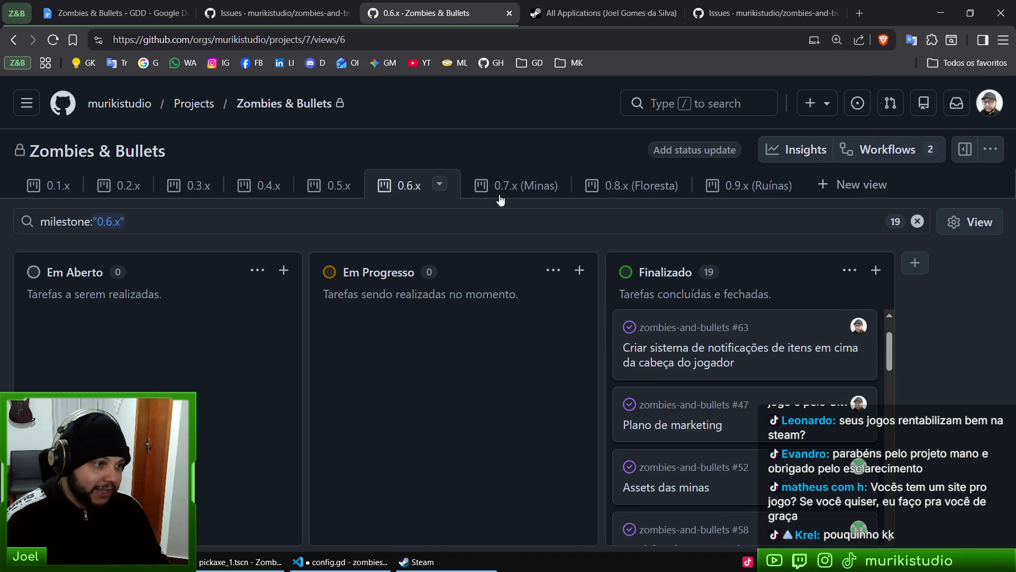
click(516, 185)
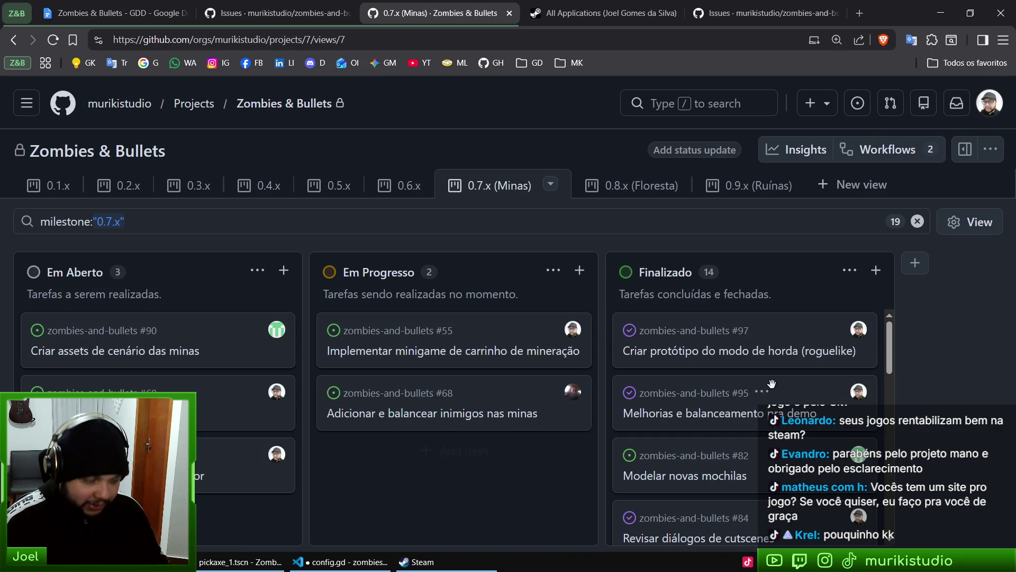
scroll(772, 383, down, 2)
scroll(741, 370, up, 2)
click(630, 185)
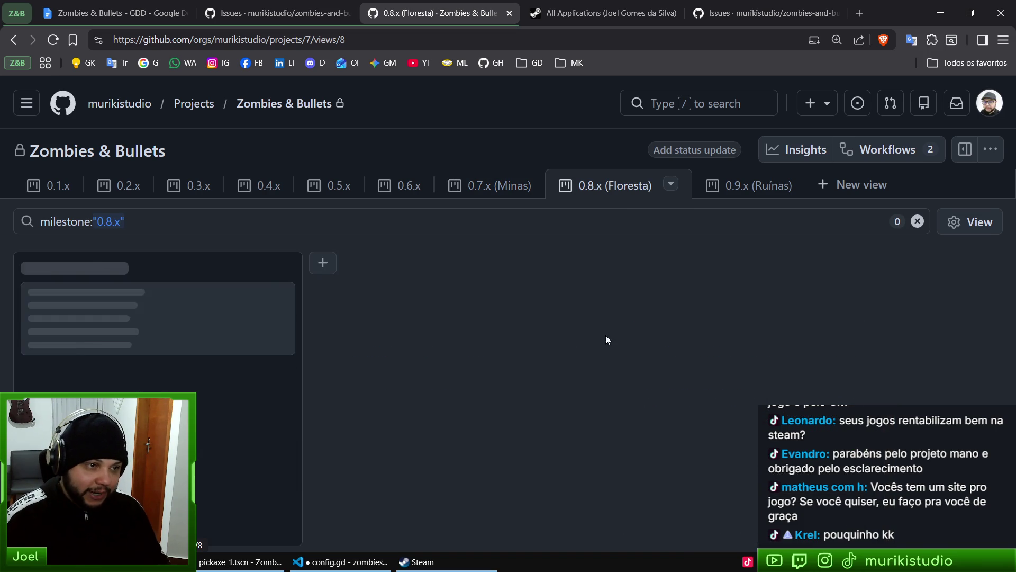
click(751, 185)
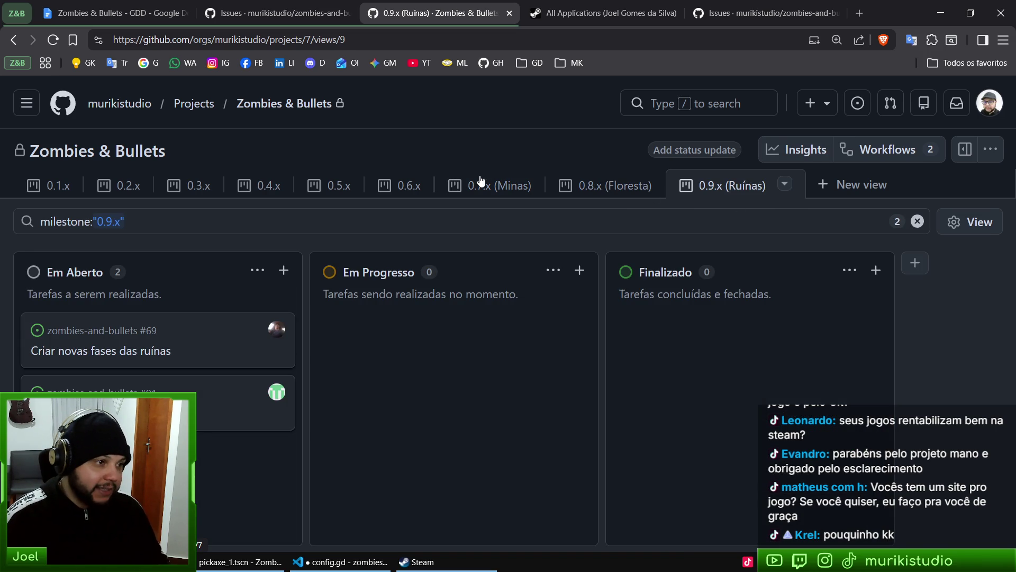
click(492, 185)
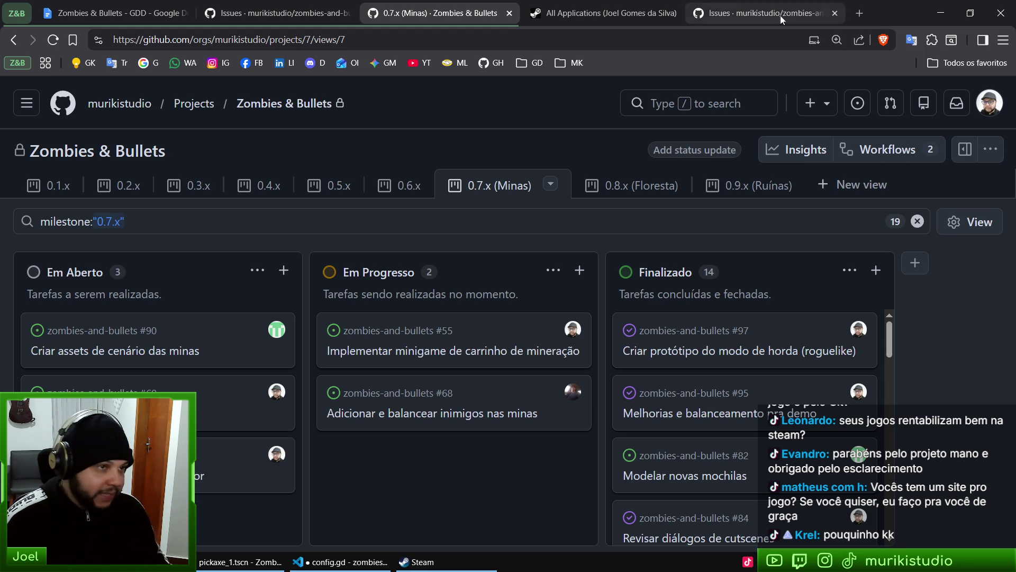
click(604, 12)
click(765, 12)
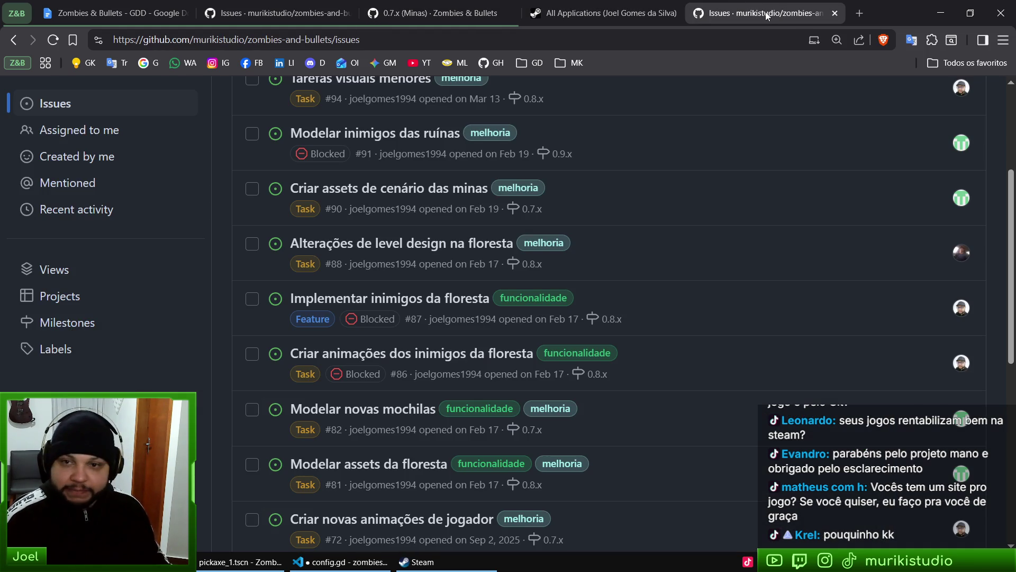
Close the GitHub issues tab and load the Mole Maniacs Google Play page from the address bar
middle_click(760, 15)
click(656, 40)
text(mole)
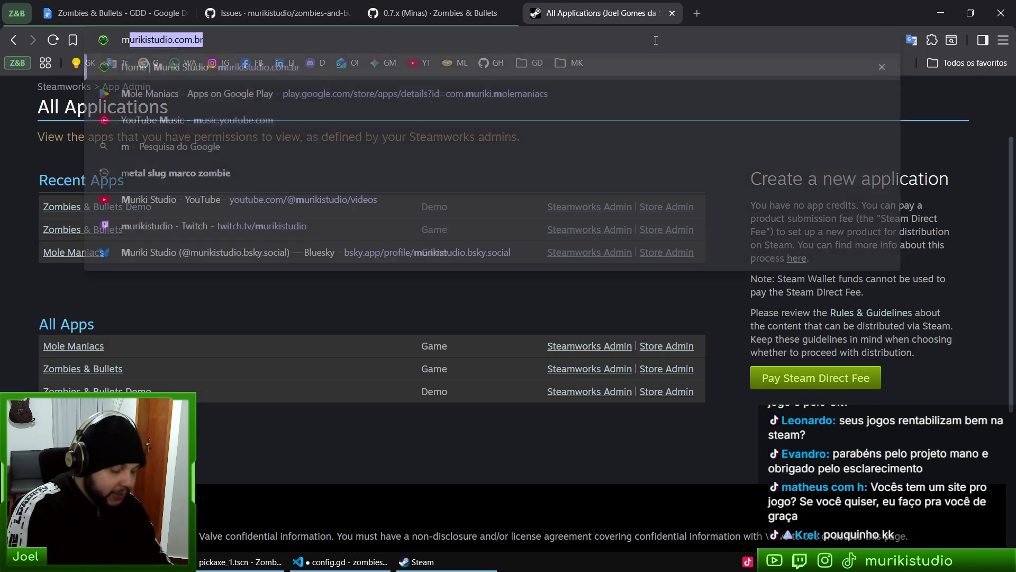
key(Down)
key(Return)
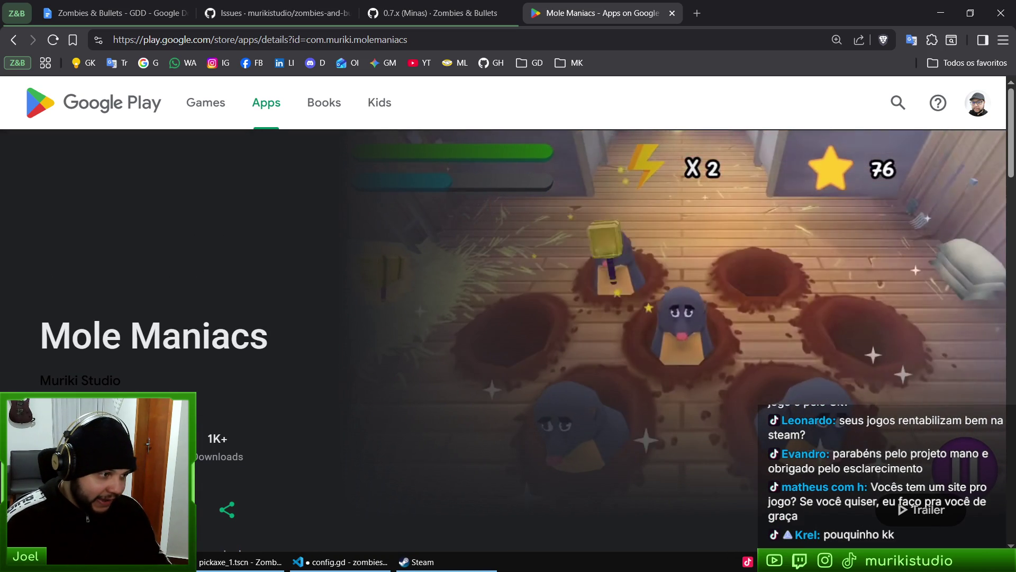
Highlight the 1K+ downloads figure and scroll through the store page's trailer and rating
double_click(217, 437)
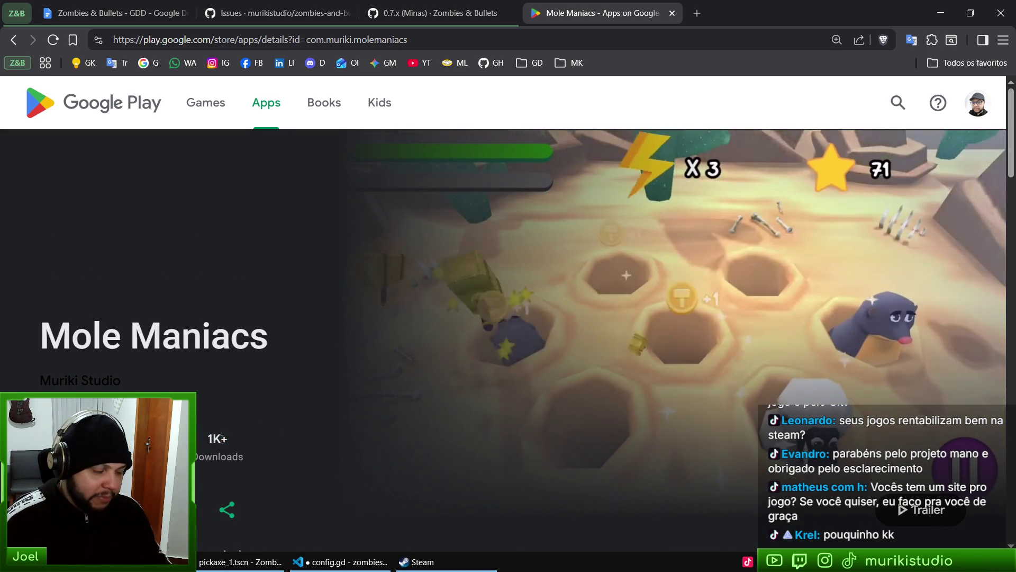
scroll(433, 375, down, 1)
scroll(439, 377, up, 1)
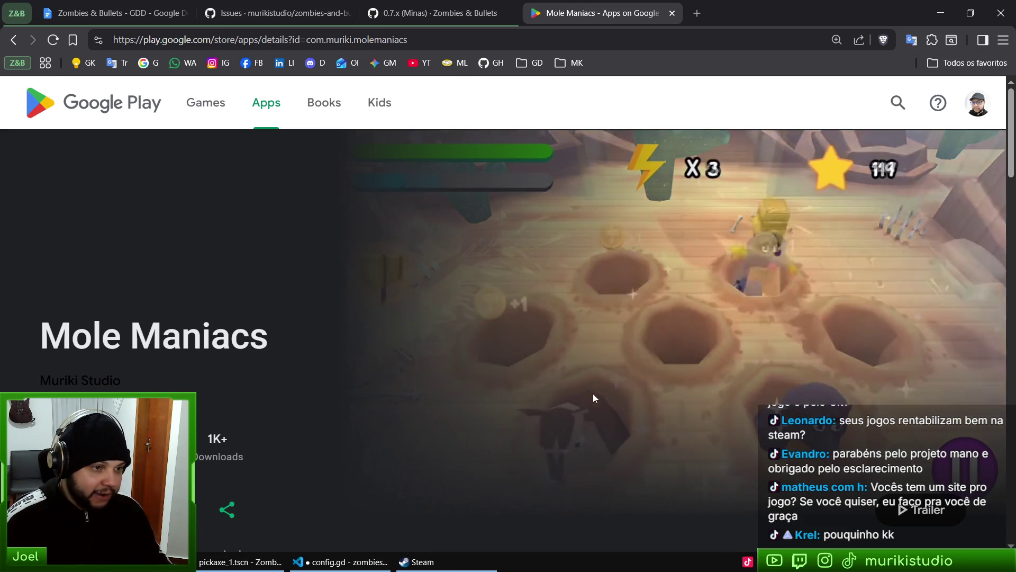
scroll(593, 393, down, 5)
scroll(569, 344, up, 4)
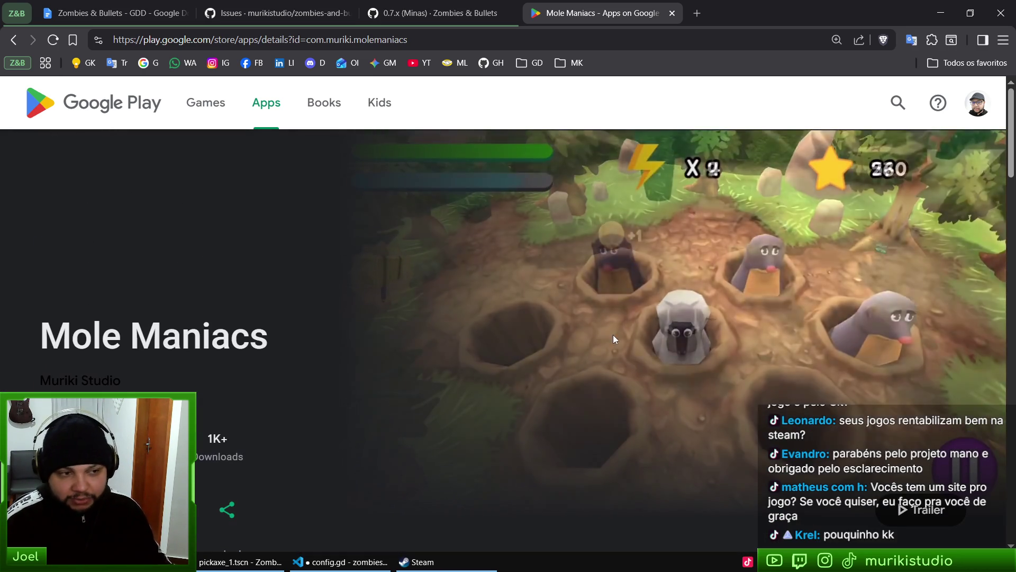
scroll(612, 328, up, 1)
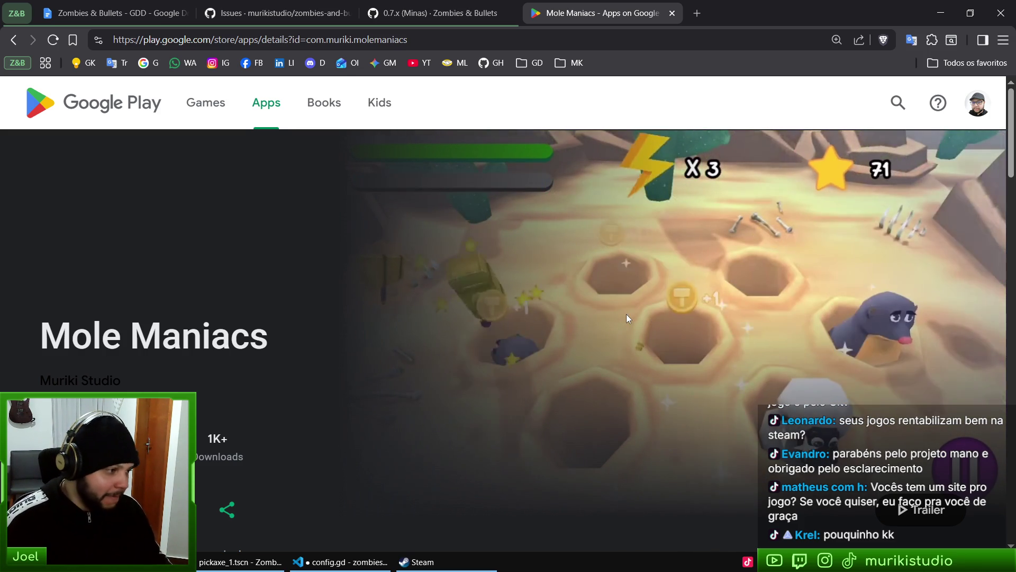
scroll(509, 329, down, 3)
scroll(603, 362, up, 3)
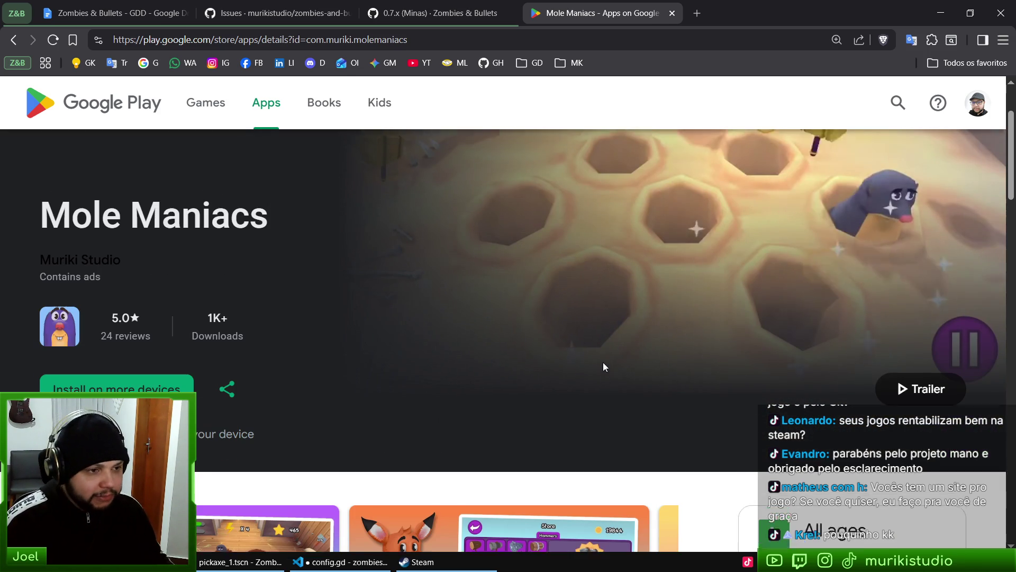
scroll(643, 323, down, 7)
scroll(524, 372, up, 8)
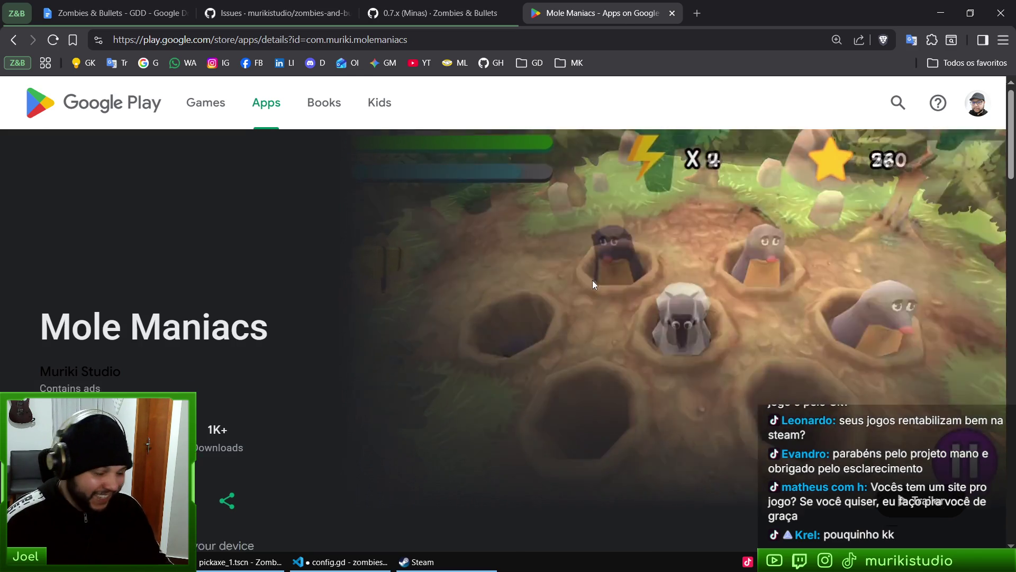
scroll(592, 281, down, 7)
scroll(557, 234, up, 7)
Bring Steam forward and show the Zombies & Bullets Demo library entry
click(434, 13)
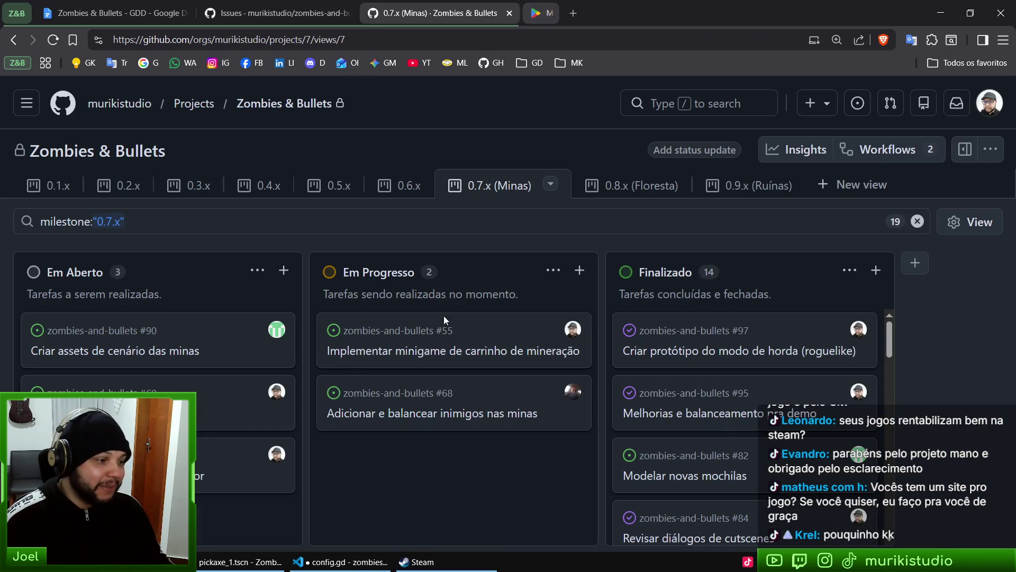
click(422, 561)
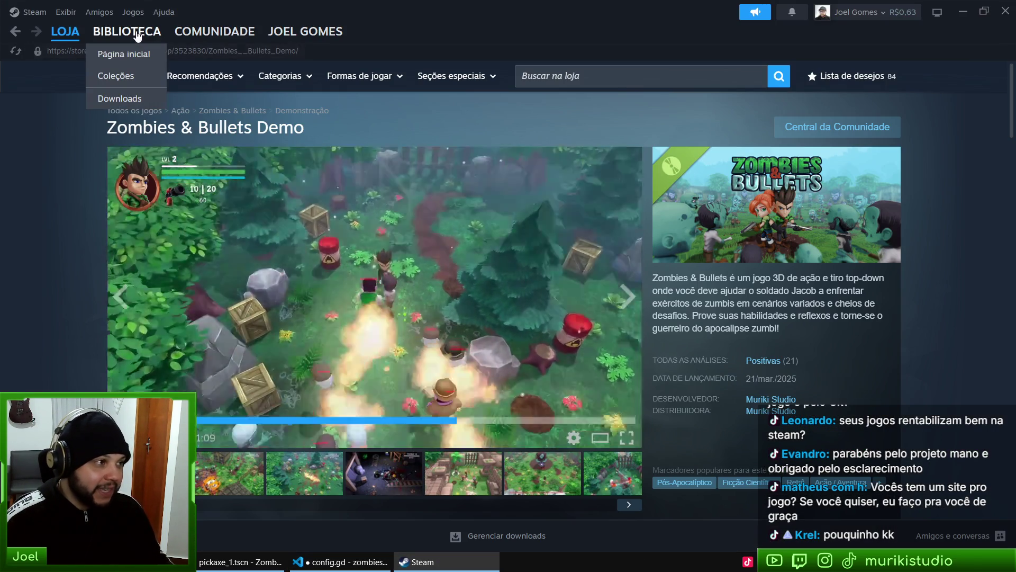
click(136, 30)
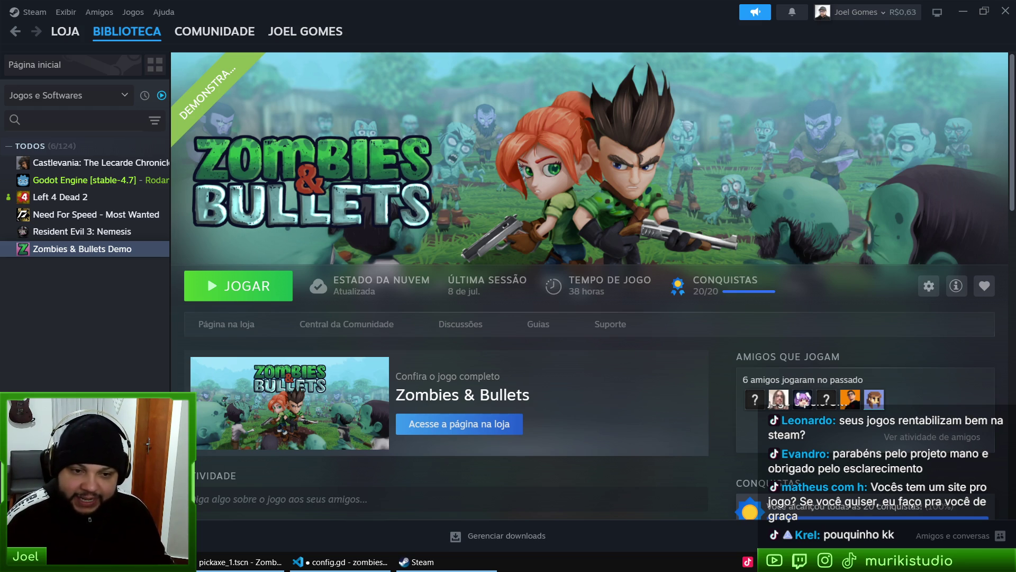
Load murikistudio.com.br in a new browser tab and zoom the page out to 90%
key(alt+Tab)
key(ctrl+t)
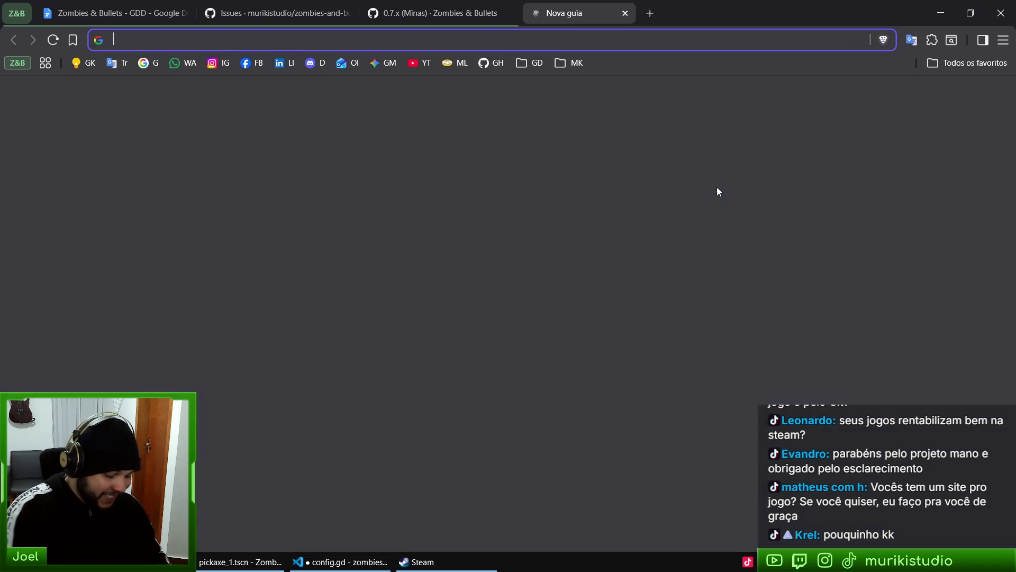
text(mo)
key(BackSpace)
text(u)
key(Return)
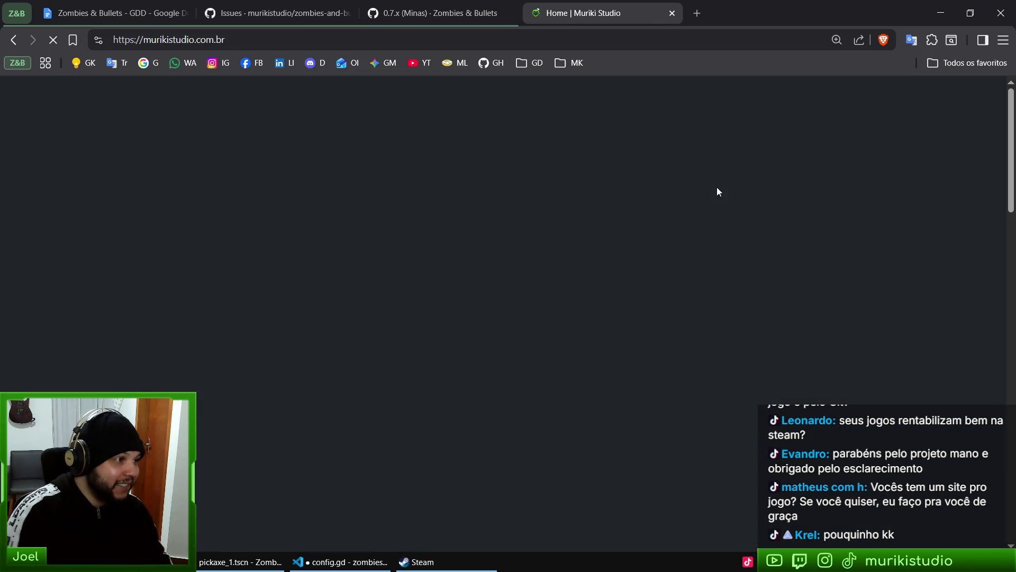
key(ctrl+minus)
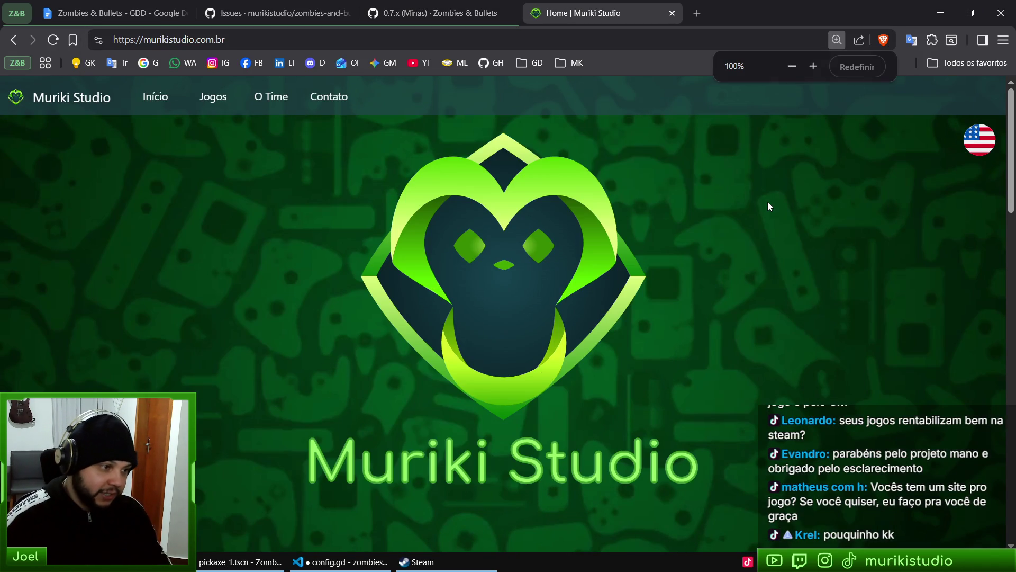
Scroll the studio home page, open the Zombies & Bullets banner page, and go back
scroll(734, 354, down, 10)
scroll(660, 202, up, 4)
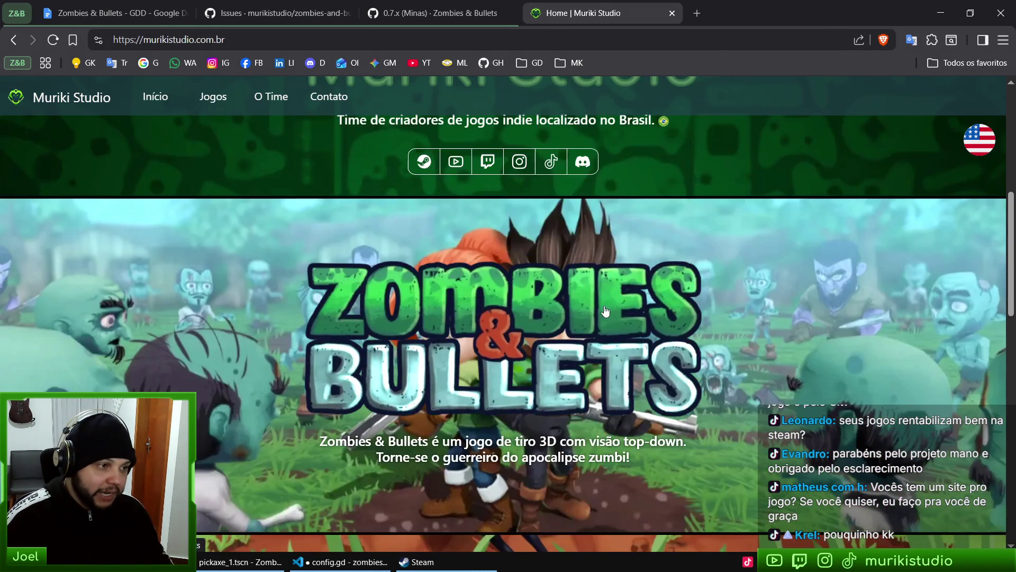
scroll(465, 232, down, 2)
click(316, 436)
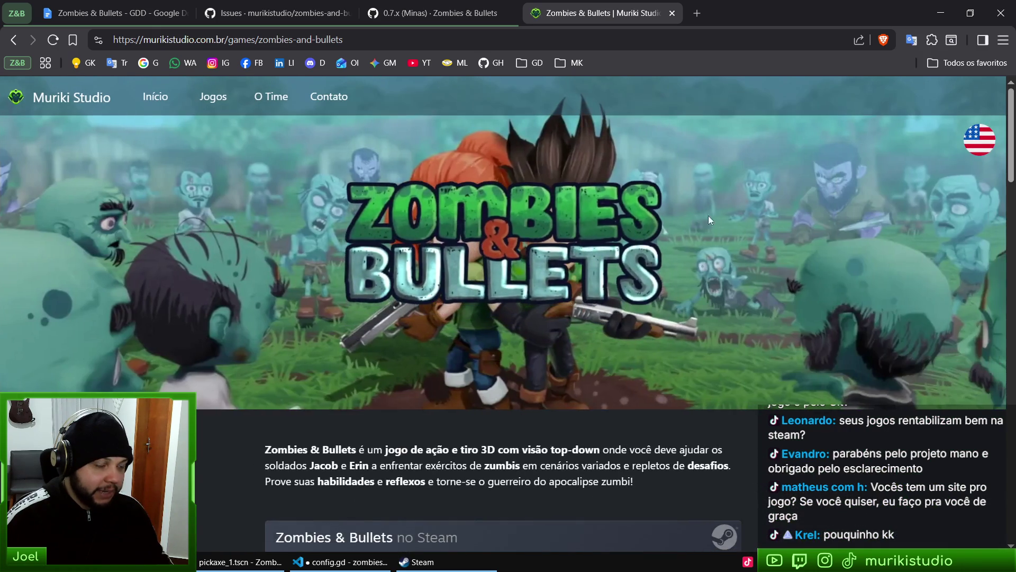
key(alt+Left)
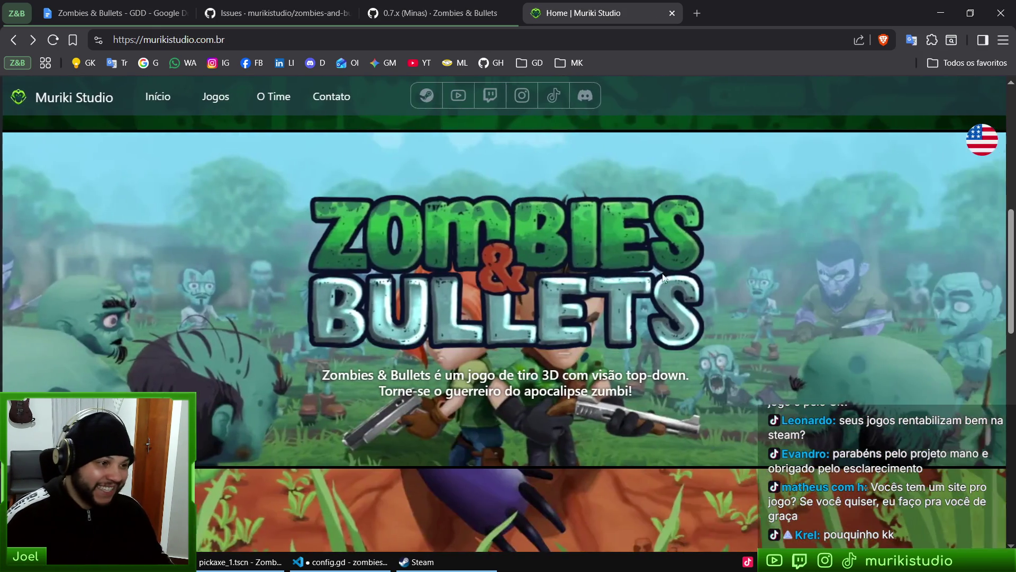
Scroll further down the home page, visit the Zombies & Bullets page again, and return home
scroll(705, 254, up, 8)
scroll(748, 216, down, 15)
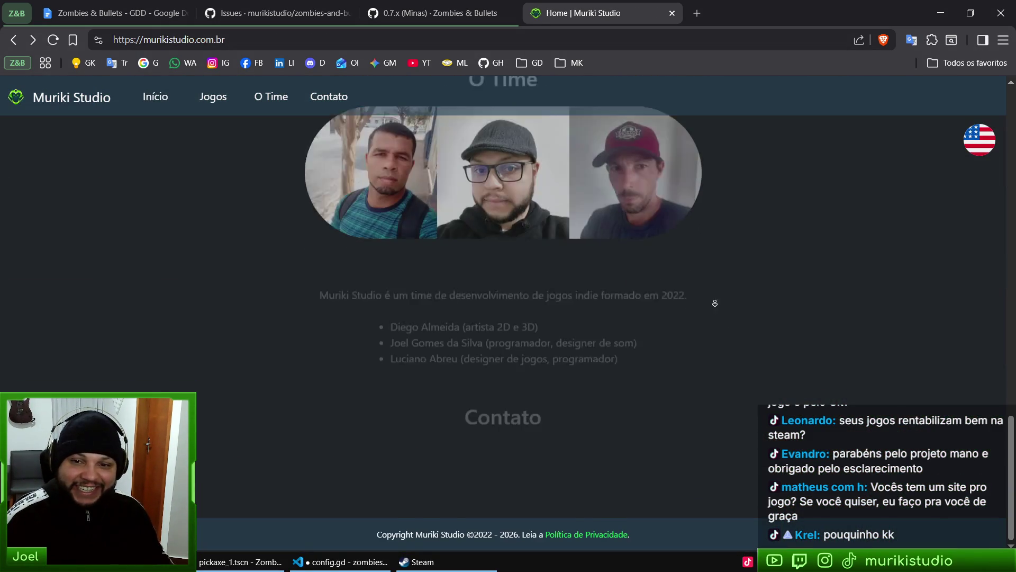
scroll(756, 238, up, 15)
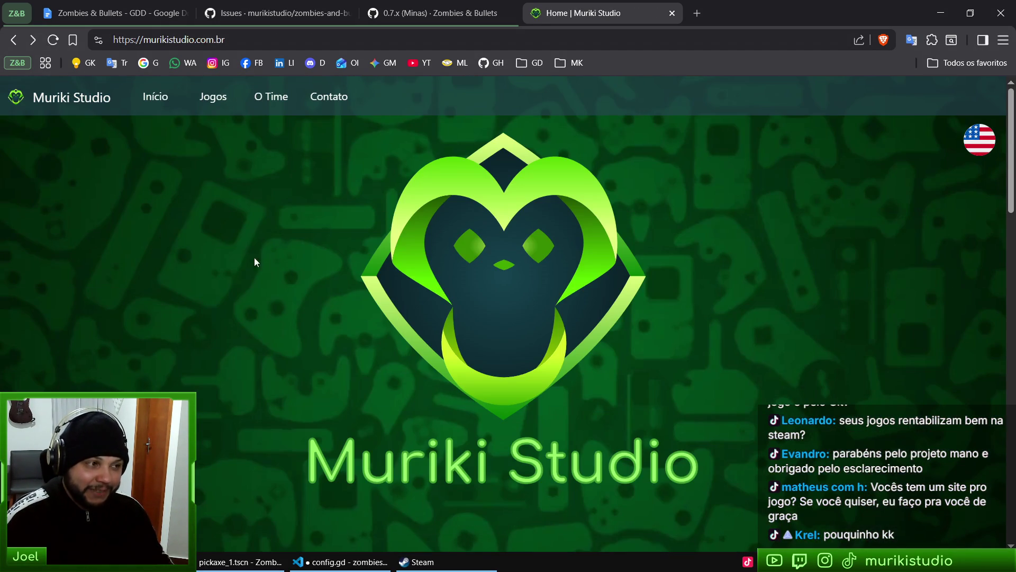
scroll(701, 386, down, 8)
scroll(710, 370, up, 4)
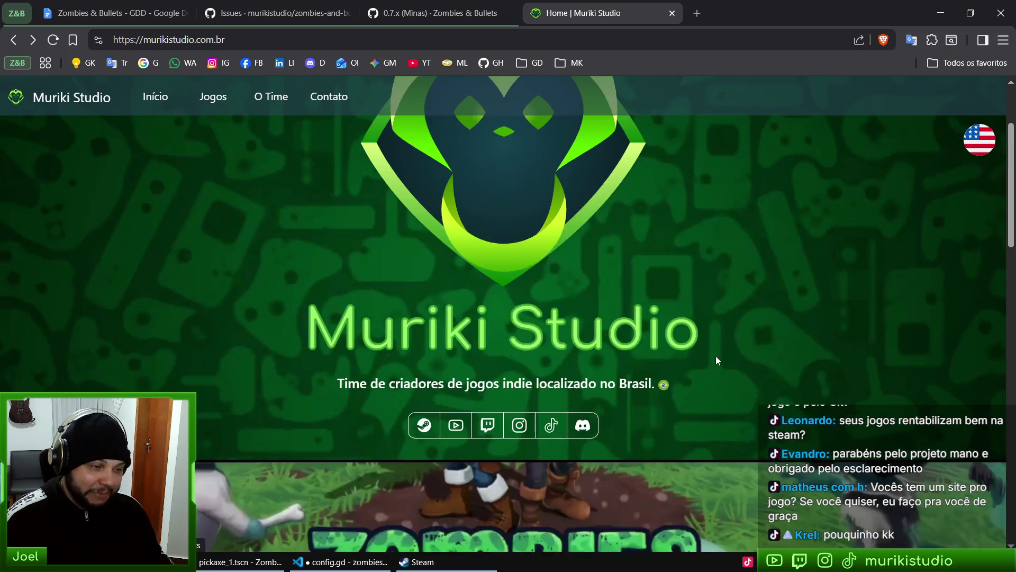
scroll(716, 356, down, 2)
scroll(729, 294, down, 4)
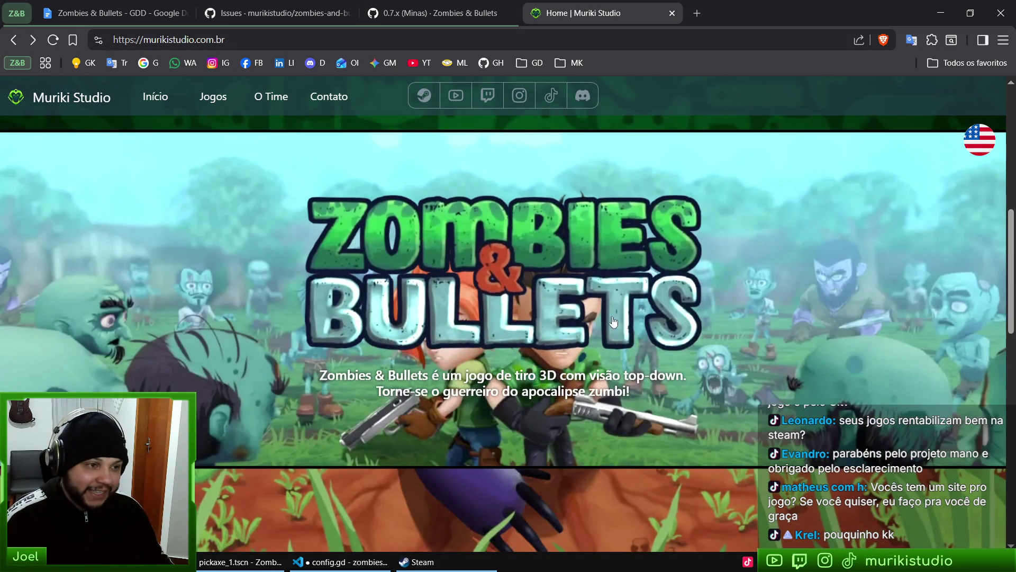
click(562, 226)
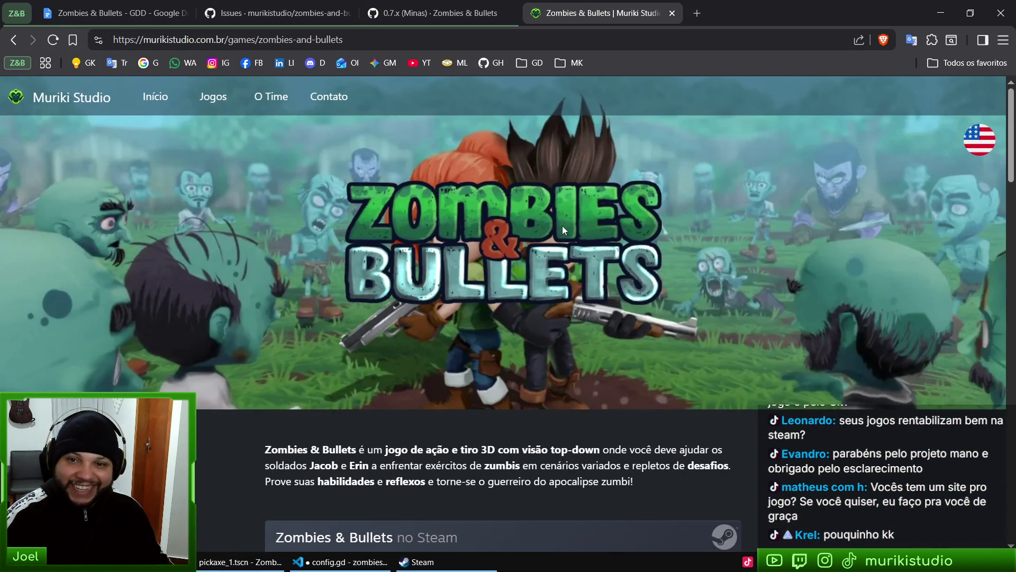
key(alt+Left)
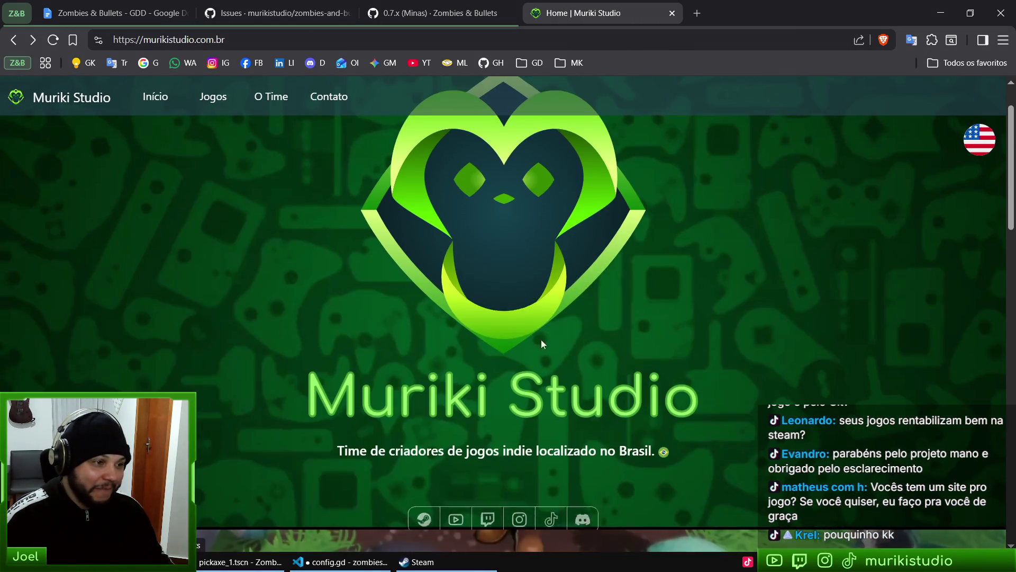
scroll(609, 335, down, 5)
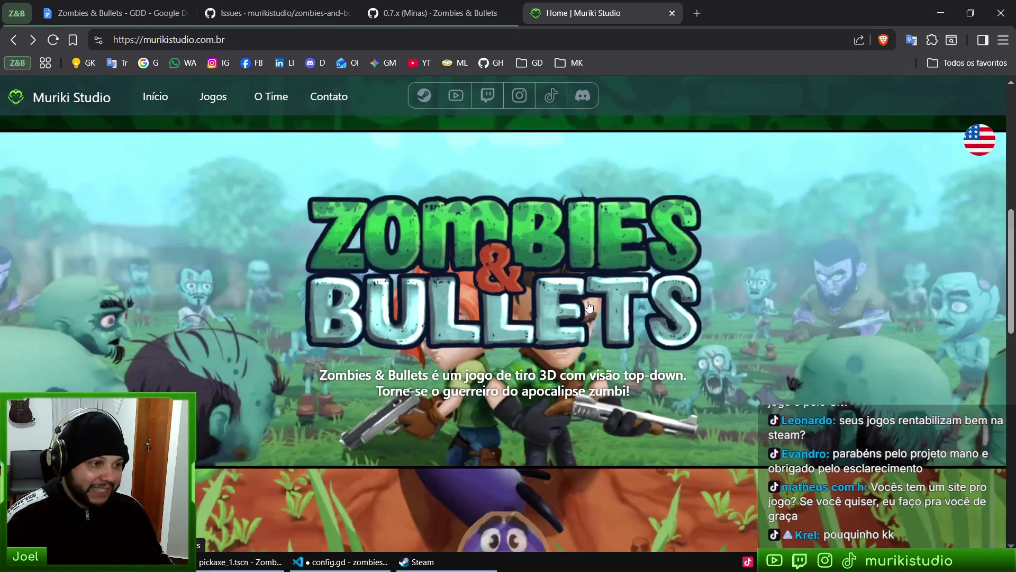
Reopen the Zombies & Bullets game page and scroll past Inimigos to Chefes and the Press Kit link
click(580, 275)
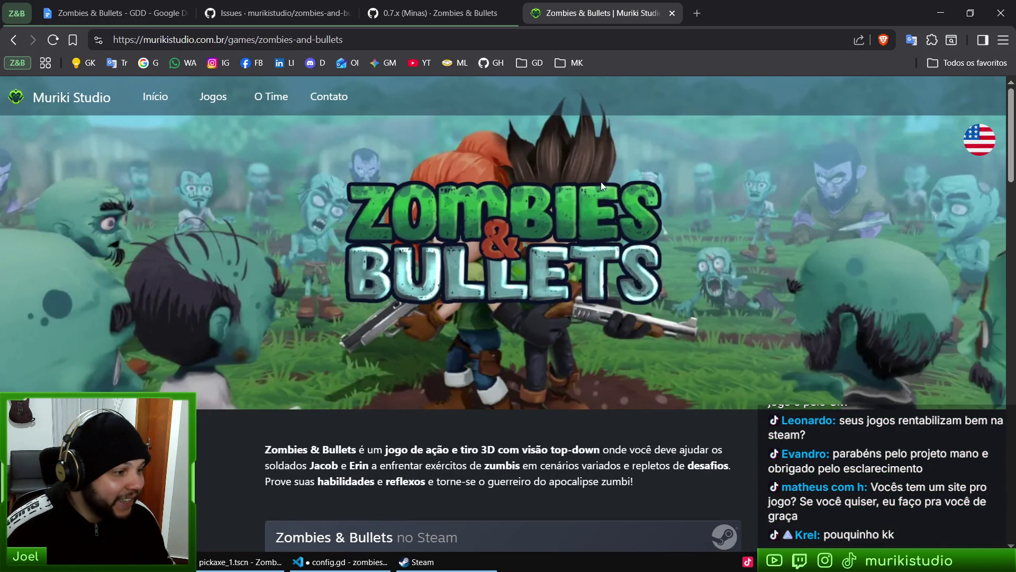
scroll(530, 254, down, 6)
scroll(744, 288, down, 3)
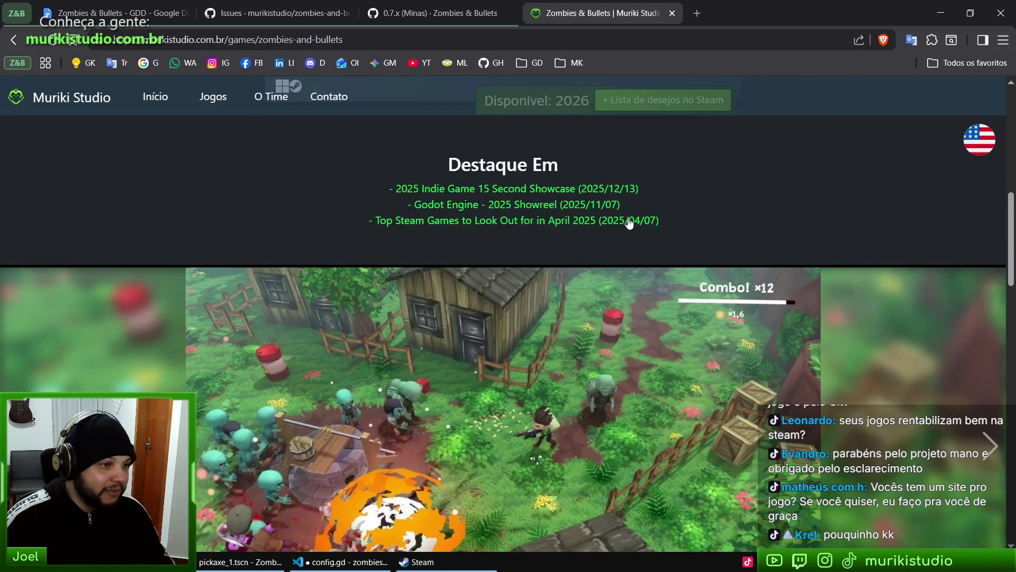
scroll(379, 260, up, 3)
scroll(494, 239, down, 3)
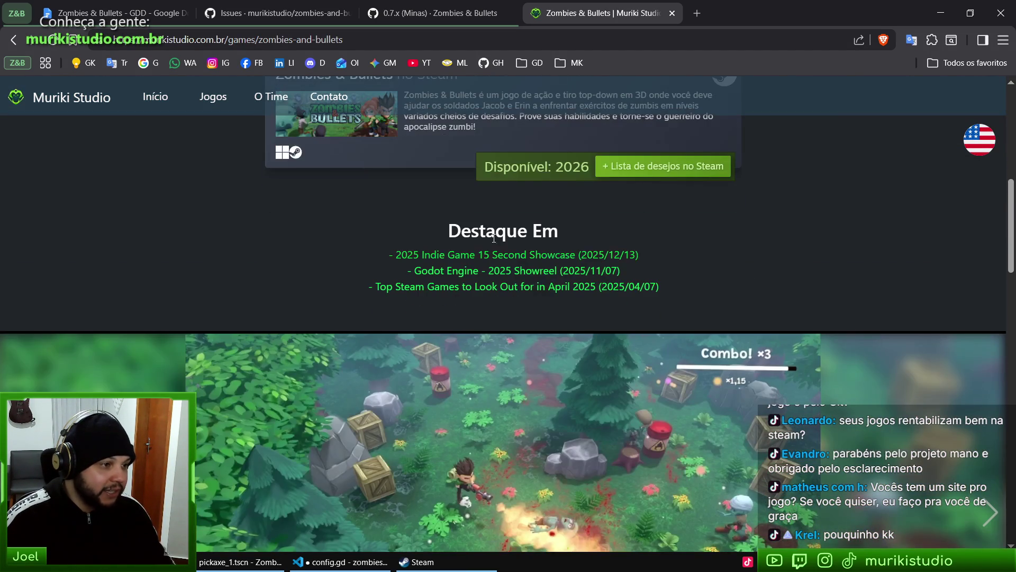
scroll(530, 276, down, 1)
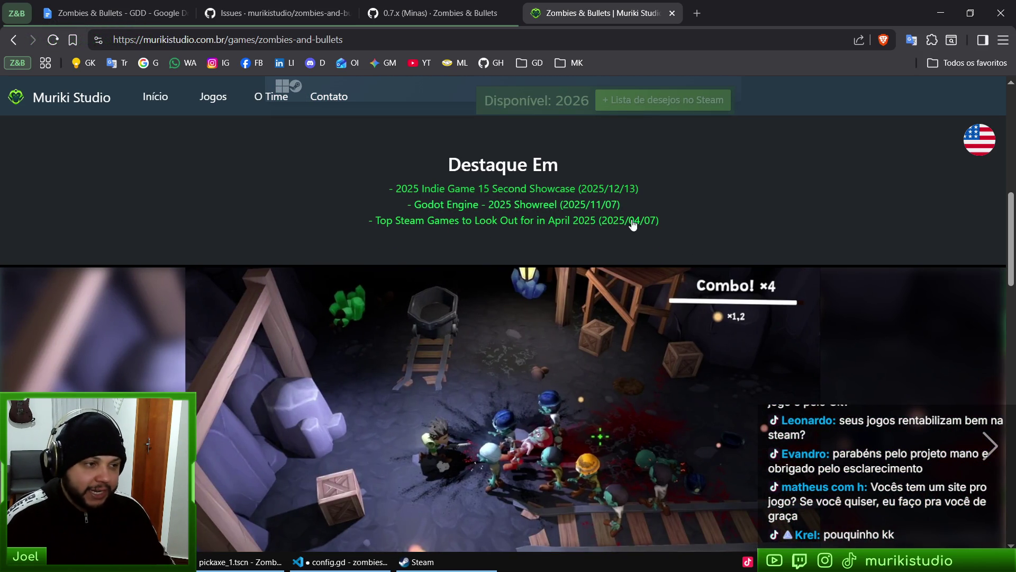
scroll(634, 224, down, 3)
scroll(678, 264, up, 2)
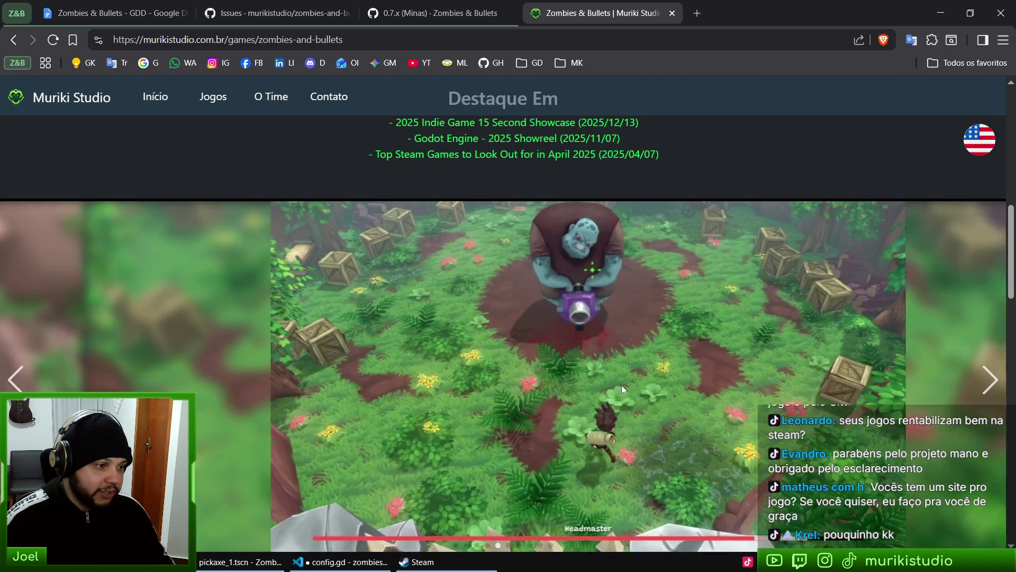
scroll(676, 331, down, 10)
scroll(683, 360, up, 2)
scroll(693, 354, down, 6)
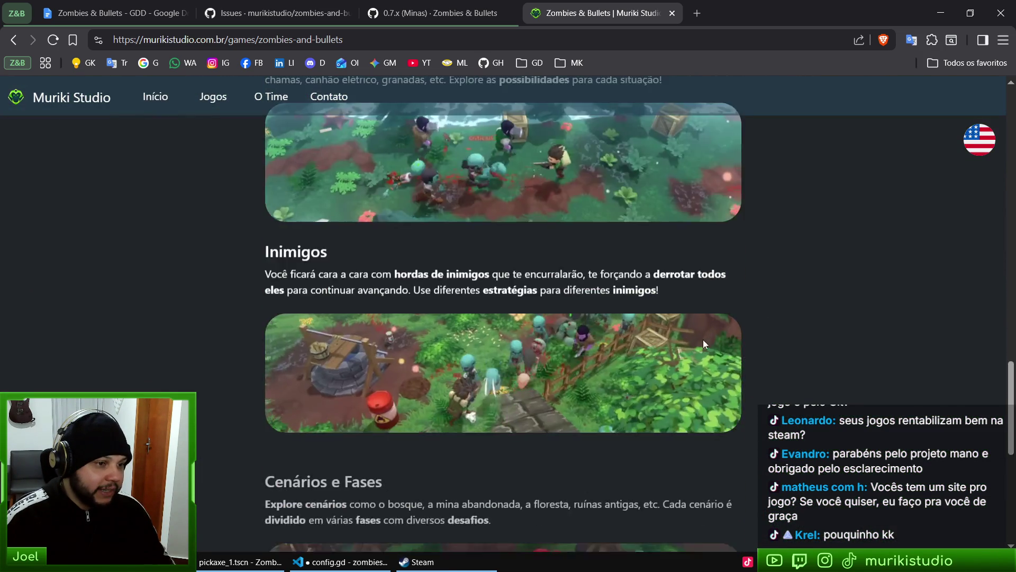
scroll(703, 345, down, 8)
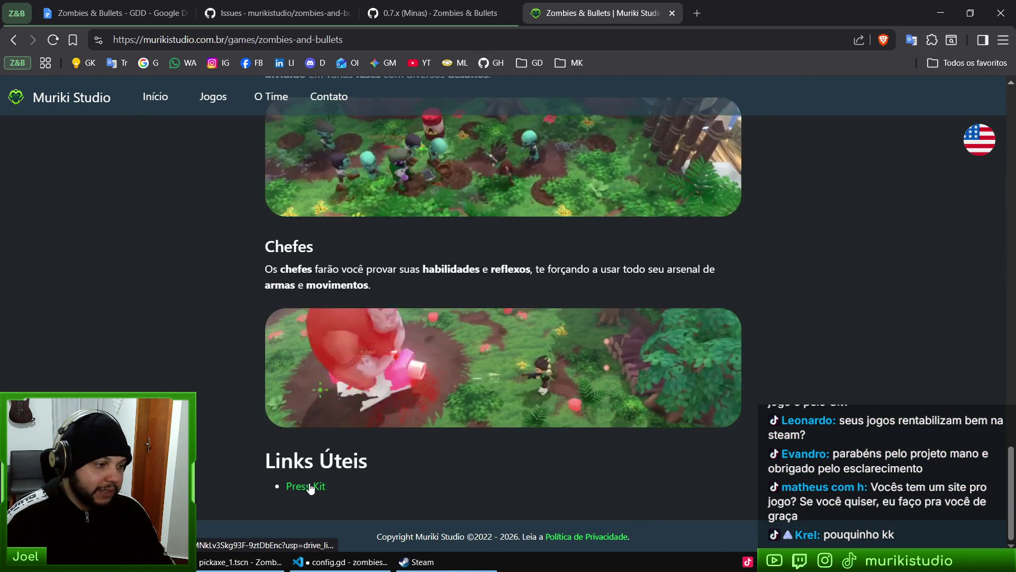
Open the Press Kit Drive folder, close its tab, and scroll back up the game page
click(307, 486)
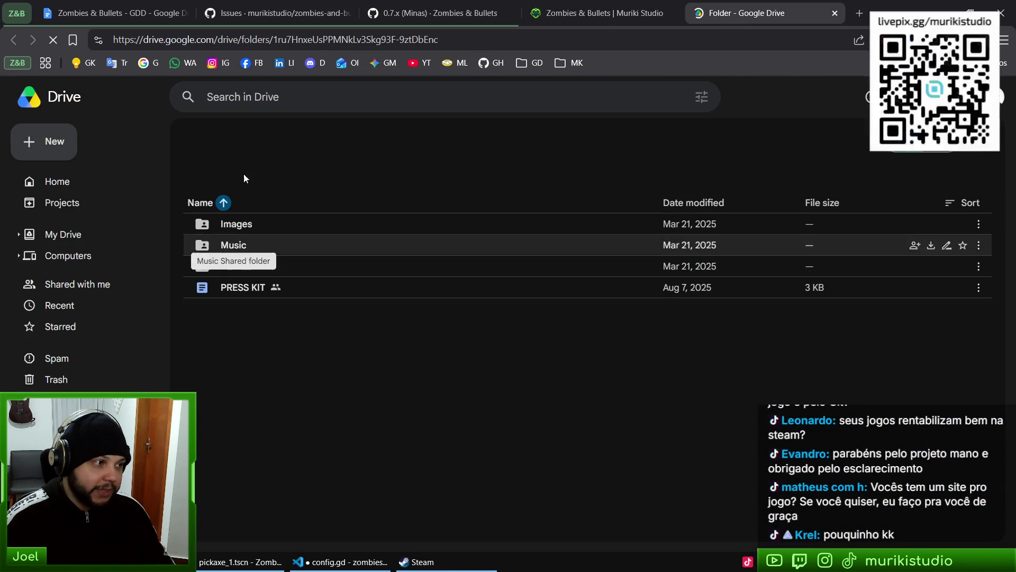
key(ctrl+w)
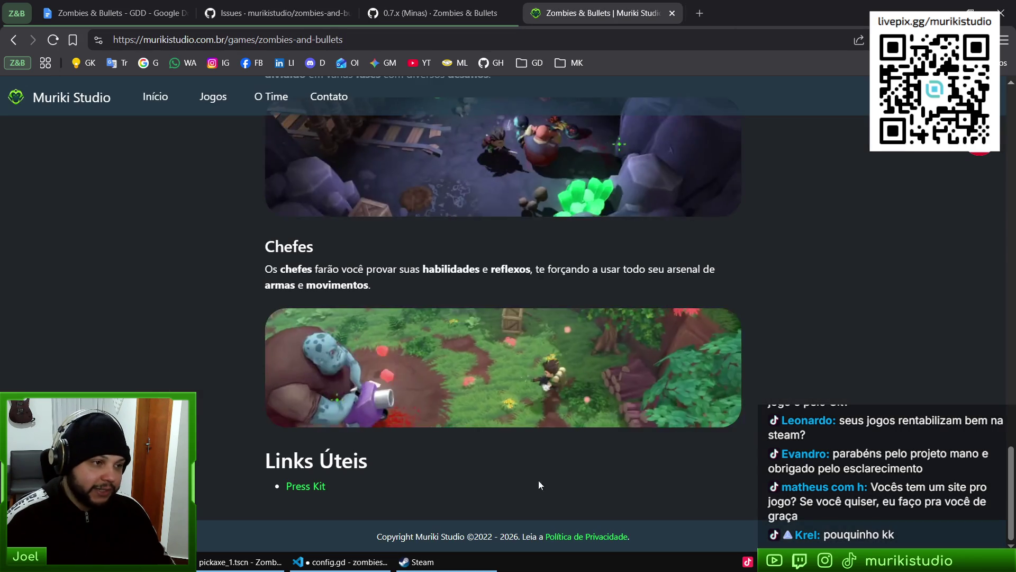
scroll(812, 436, up, 6)
scroll(812, 436, down, 6)
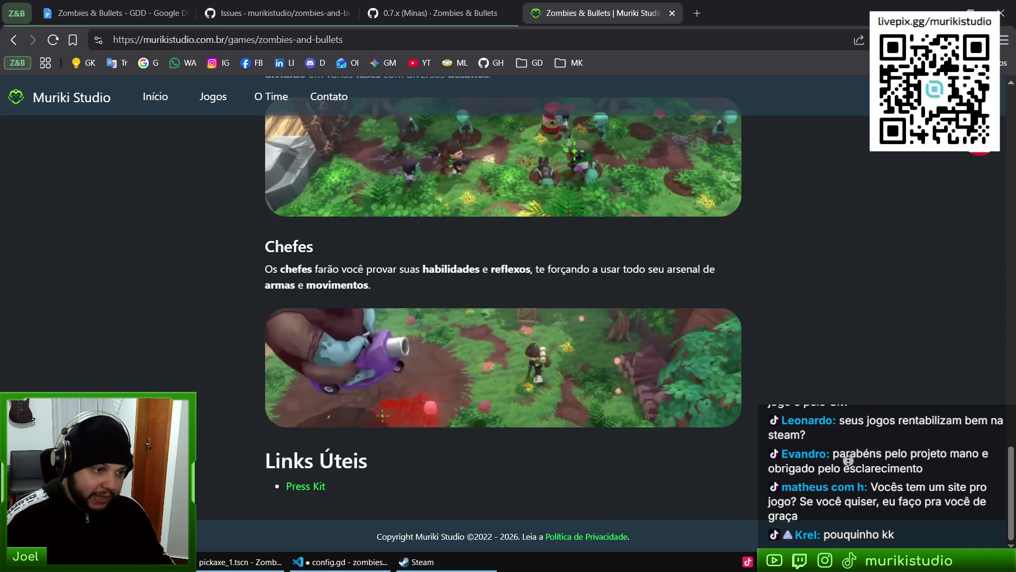
scroll(849, 460, up, 20)
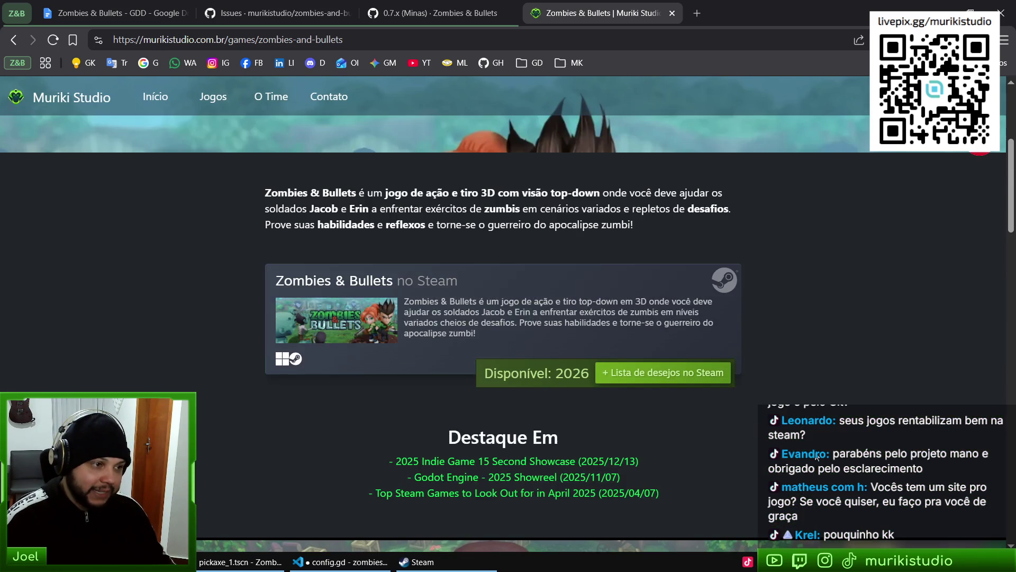
scroll(708, 427, down, 4)
scroll(535, 254, up, 9)
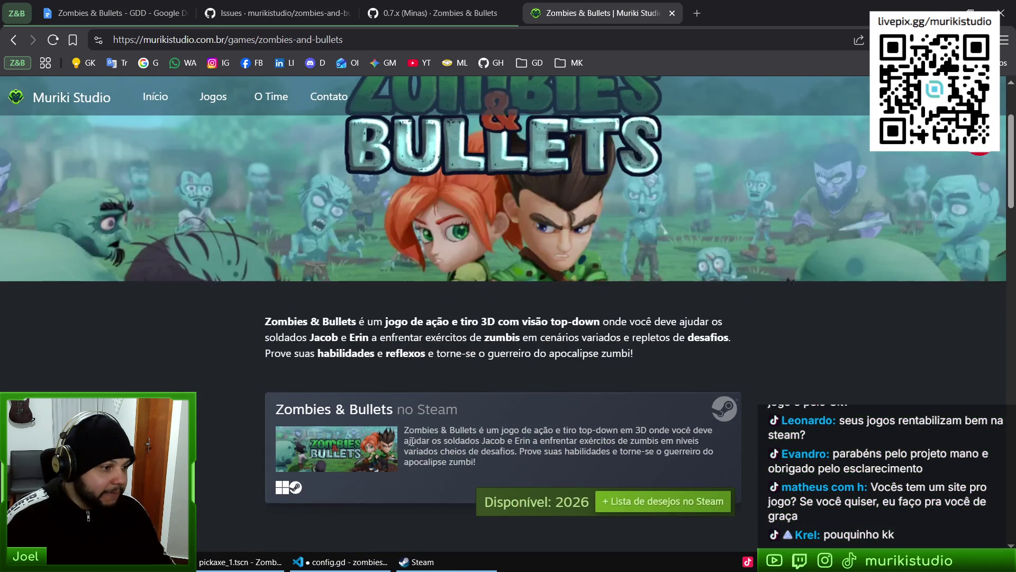
scroll(644, 423, down, 5)
scroll(644, 423, up, 3)
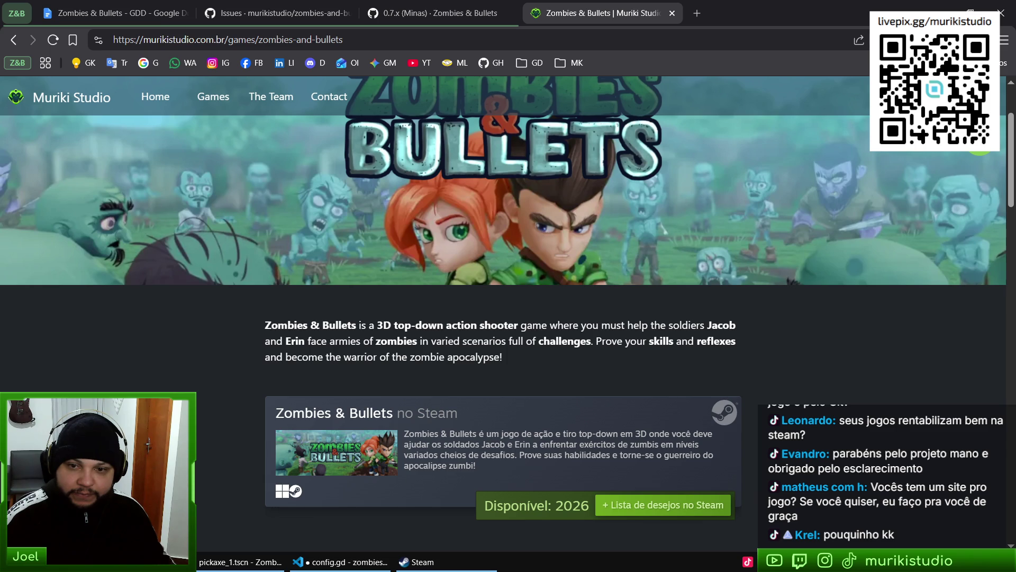
Switch the site back to Portuguese, glance at Steam's Zombies & Bullets Demo library, then return to the game page
click(997, 133)
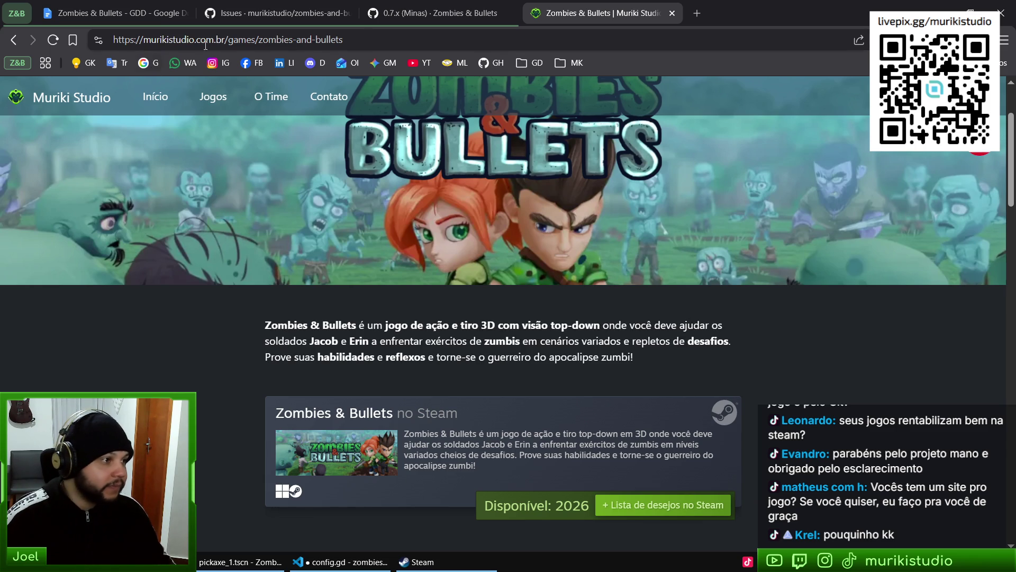
click(433, 13)
click(423, 562)
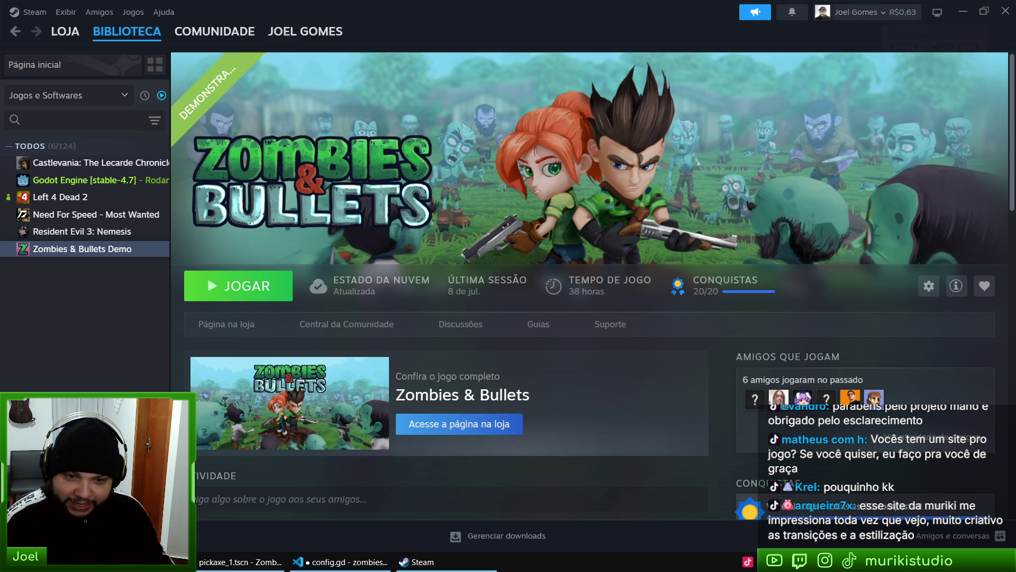
click(165, 561)
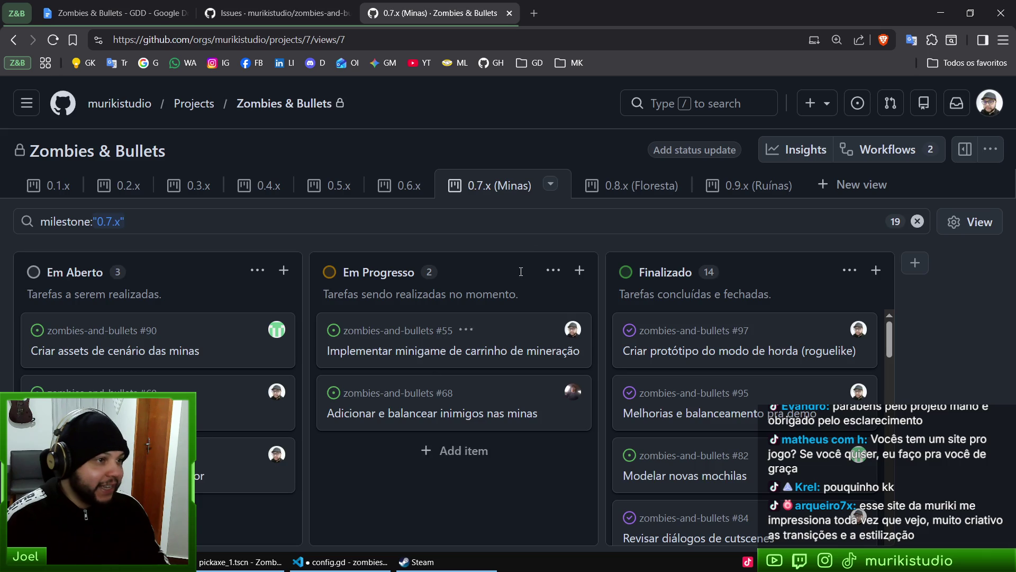
key(ctrl+Tab)
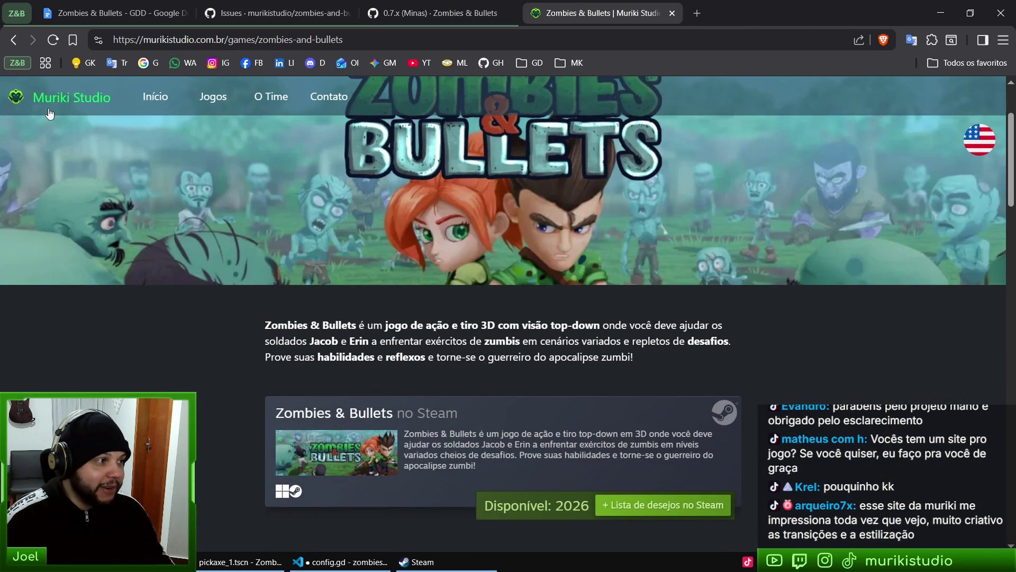
Return to the Muriki Studio home page via its logo and scroll through the whole page
click(71, 97)
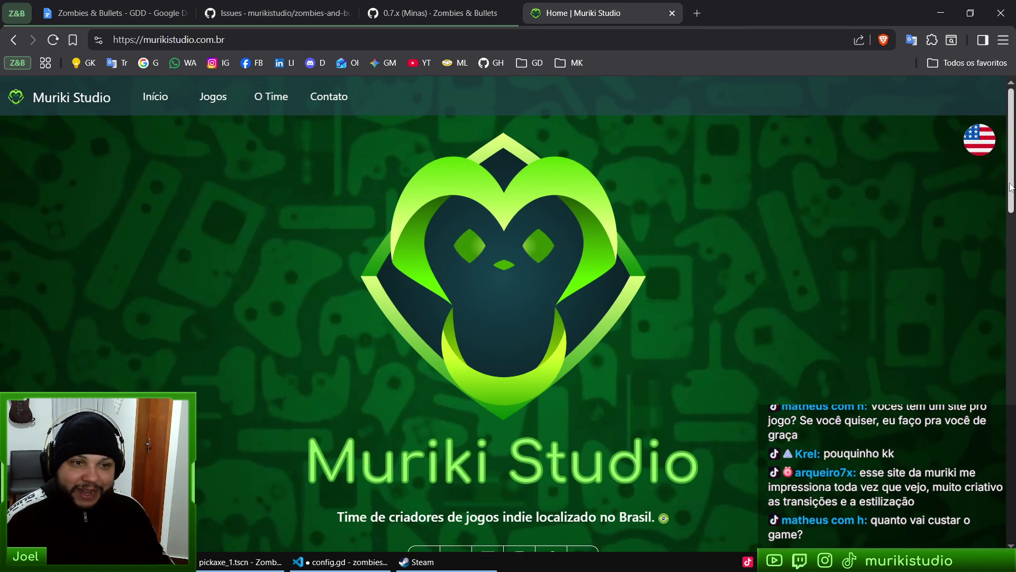
drag(1011, 187, 1010, 511)
scroll(858, 427, up, 15)
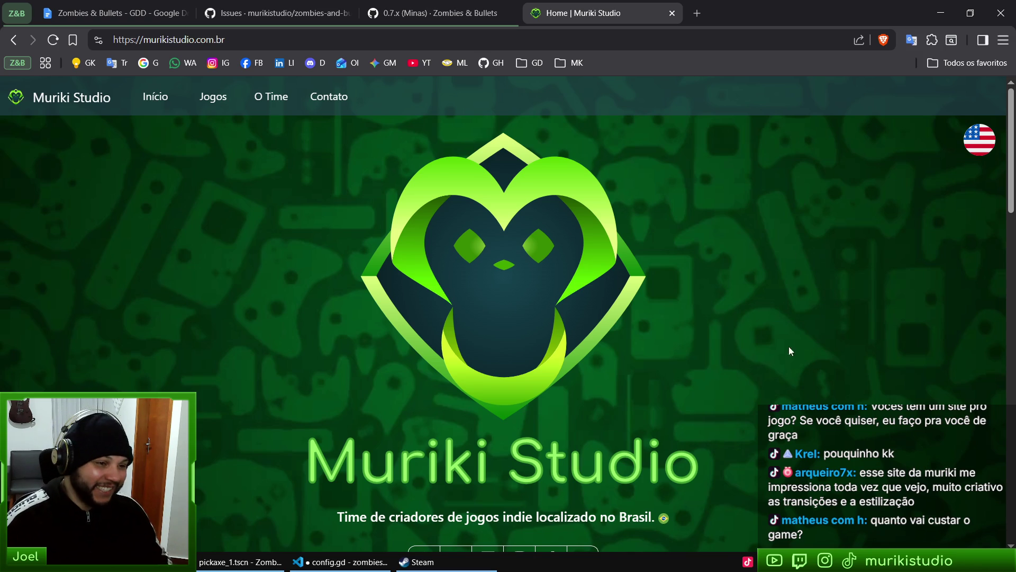
scroll(805, 254, down, 5)
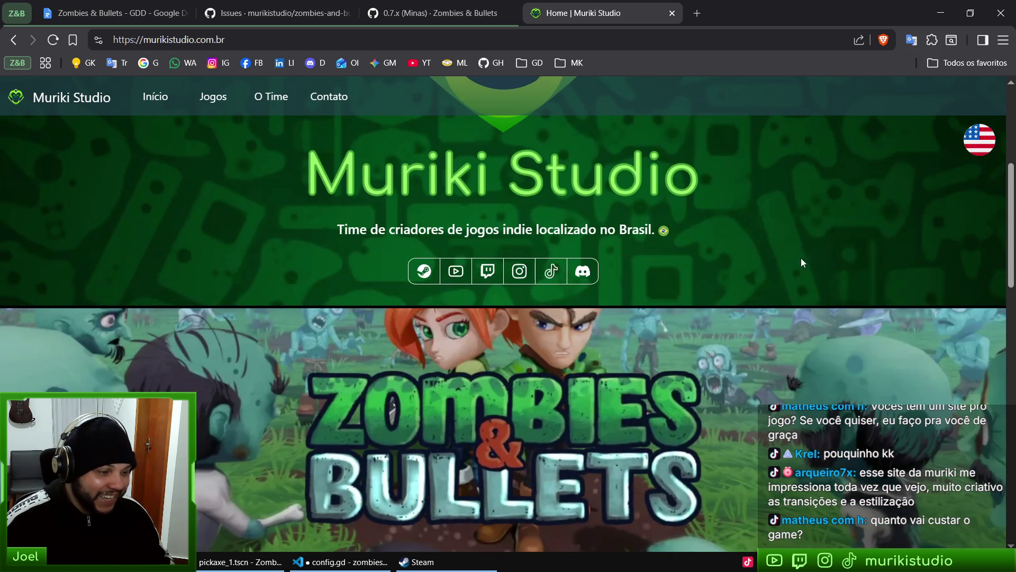
scroll(801, 262, down, 5)
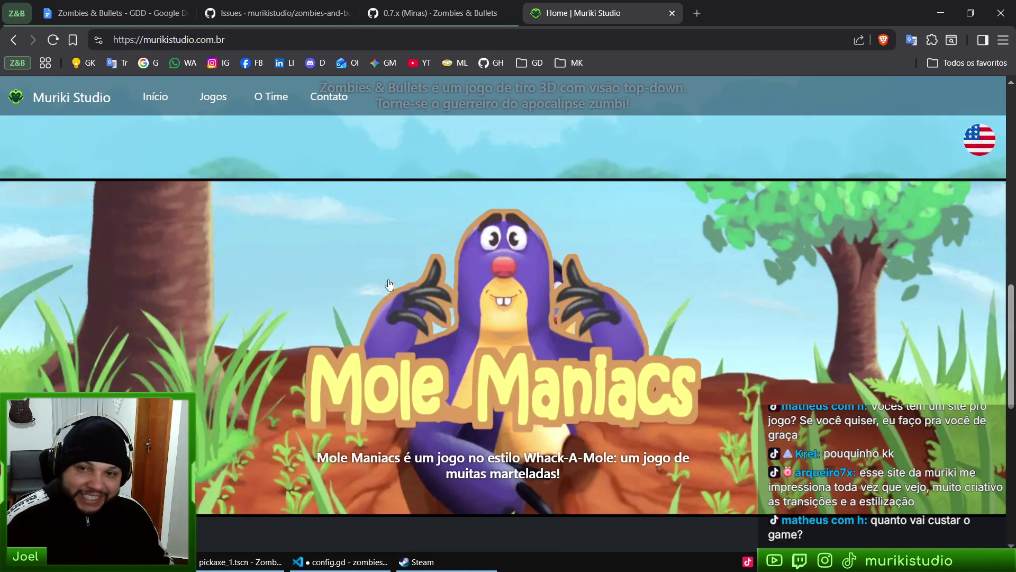
scroll(707, 310, up, 12)
scroll(707, 310, down, 5)
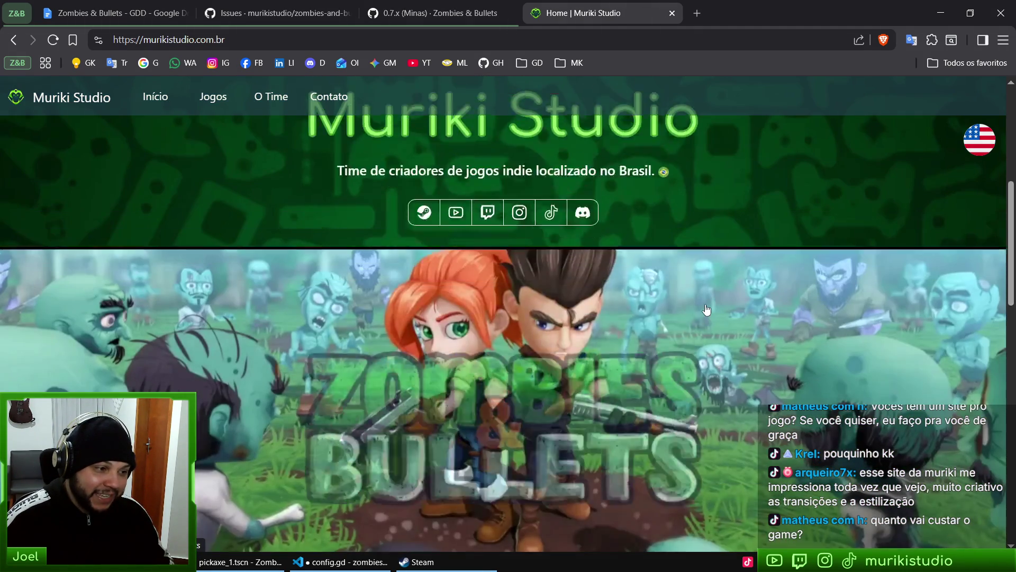
scroll(707, 310, down, 10)
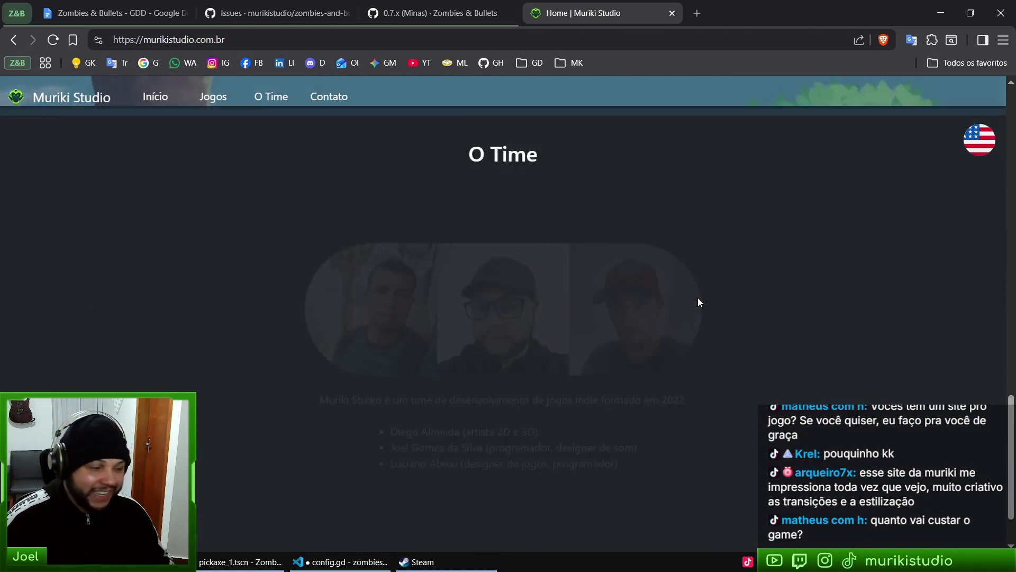
scroll(698, 323, up, 4)
scroll(676, 329, down, 5)
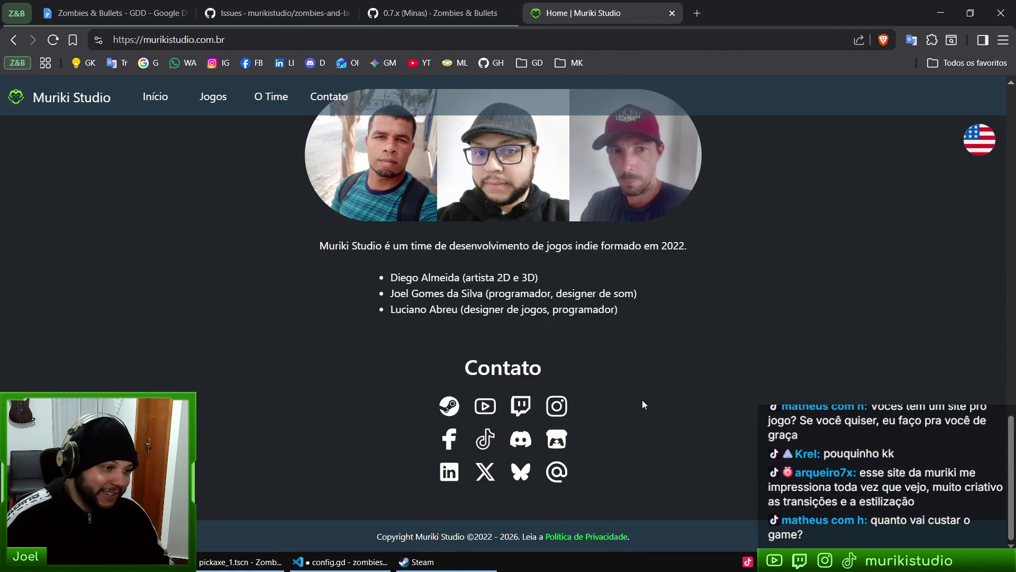
scroll(642, 399, up, 15)
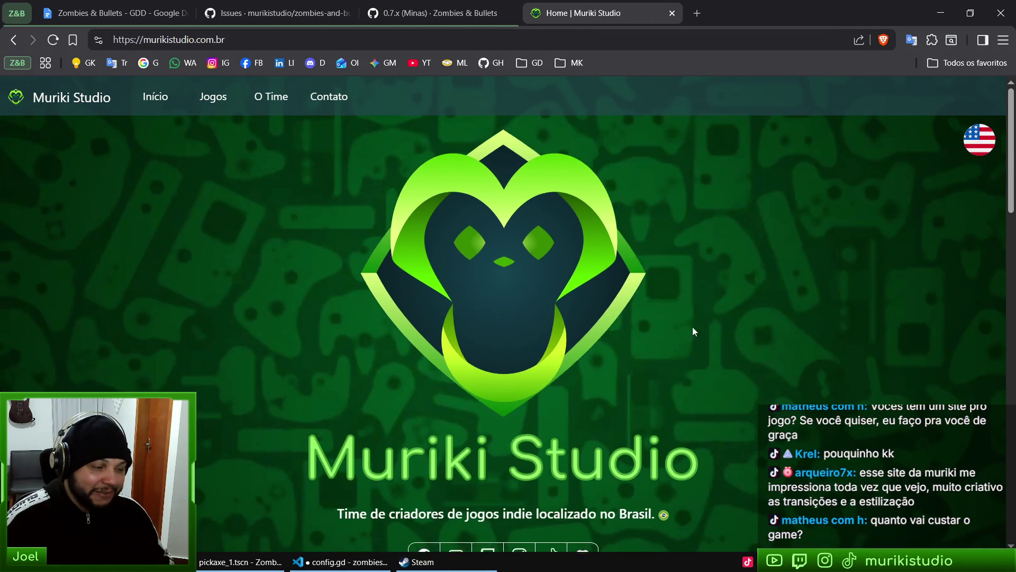
scroll(693, 326, down, 5)
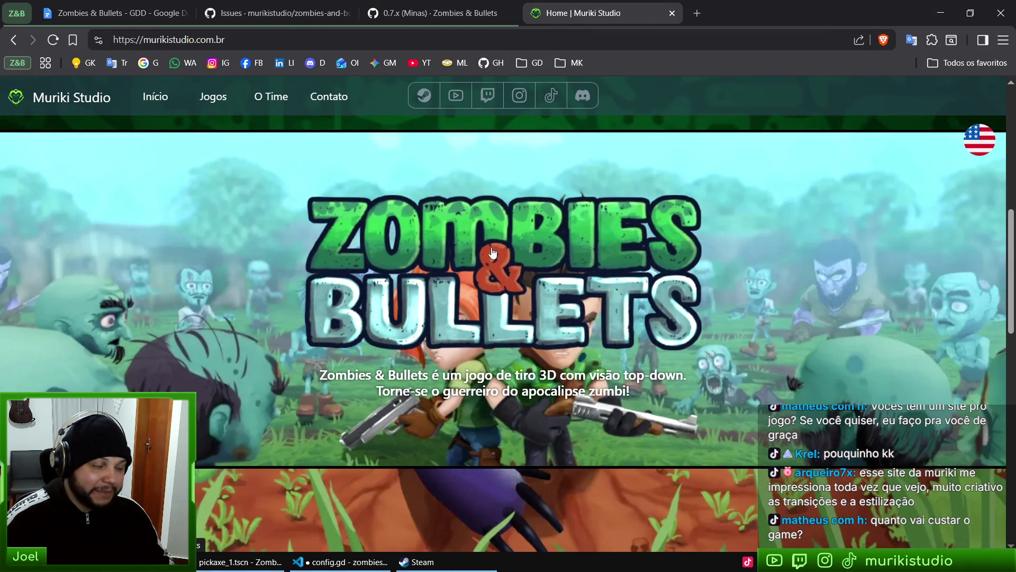
Visit the Zombies & Bullets page twice, go back home, then bring Steam's library page forward
click(560, 237)
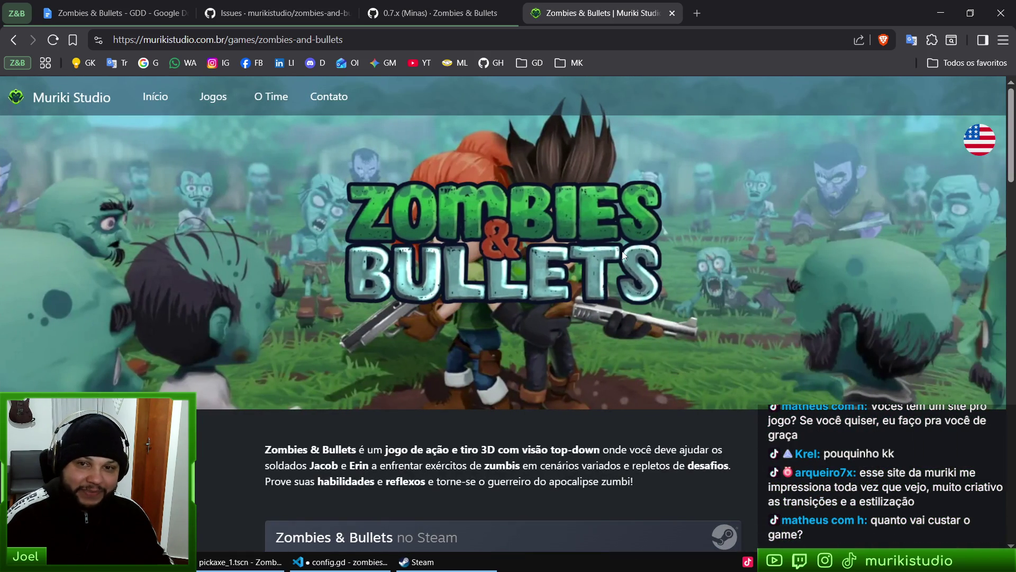
key(alt+Left)
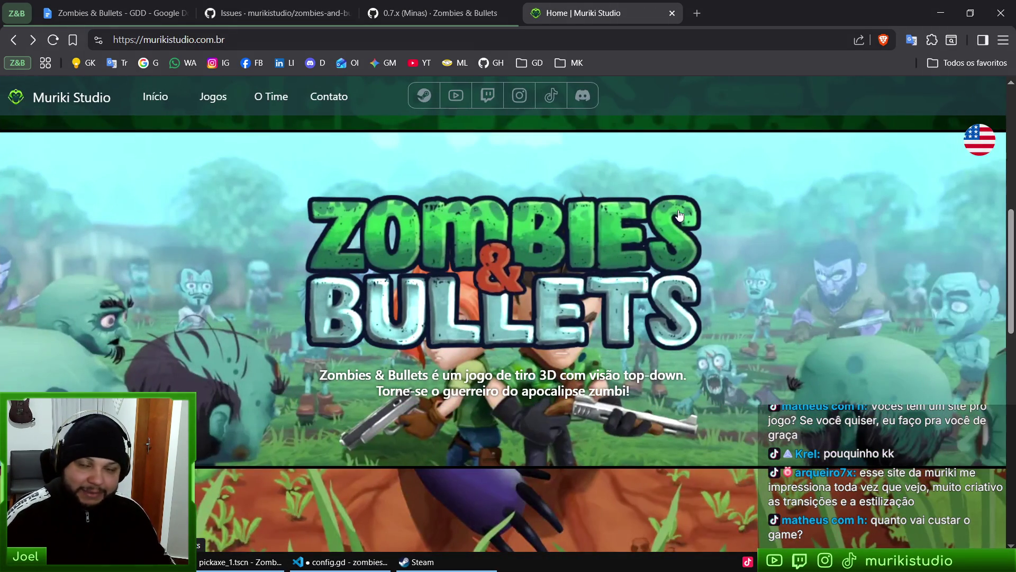
click(589, 323)
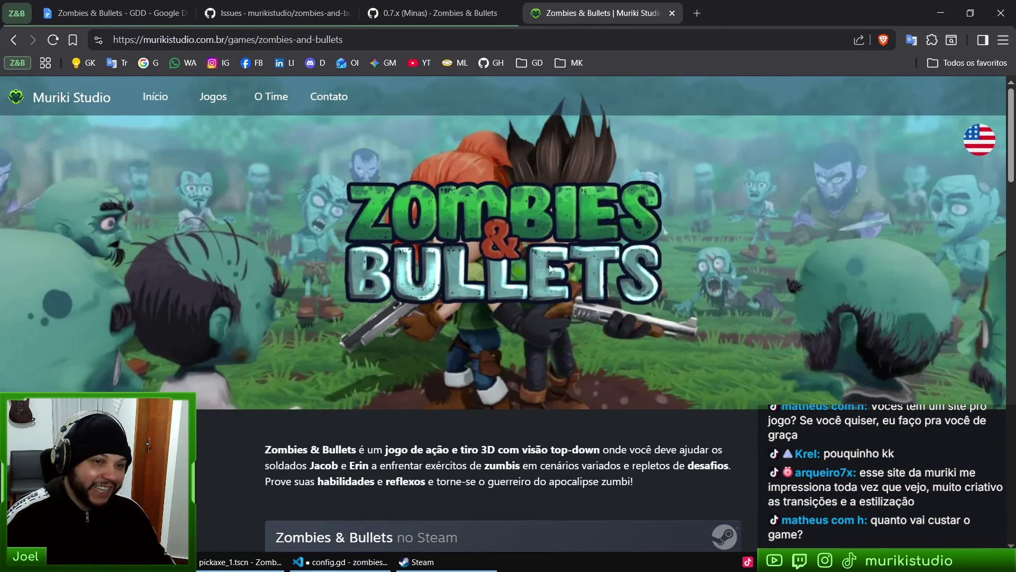
click(63, 96)
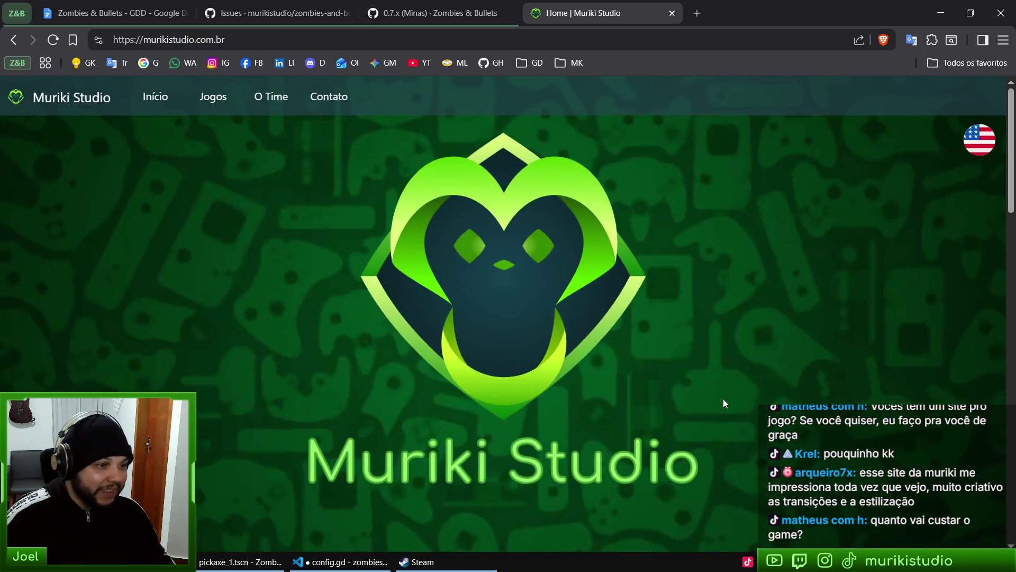
scroll(668, 338, down, 10)
scroll(668, 338, up, 5)
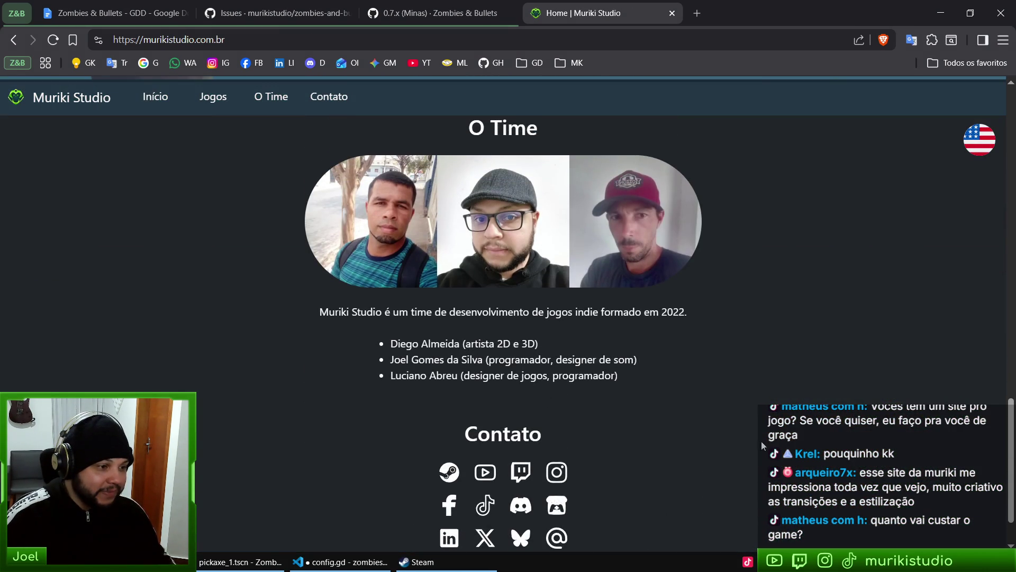
scroll(738, 165, up, 5)
click(434, 13)
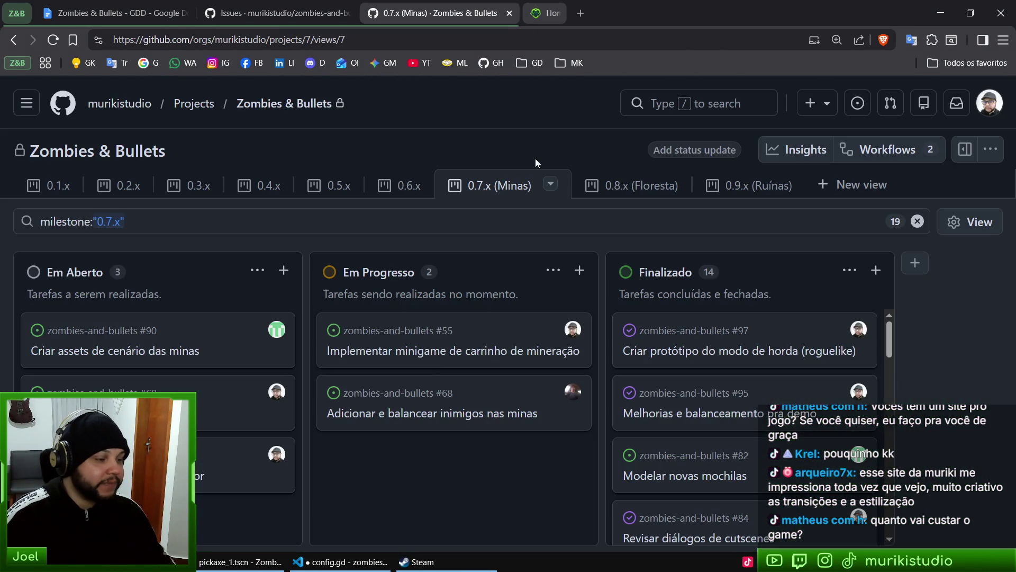
click(423, 562)
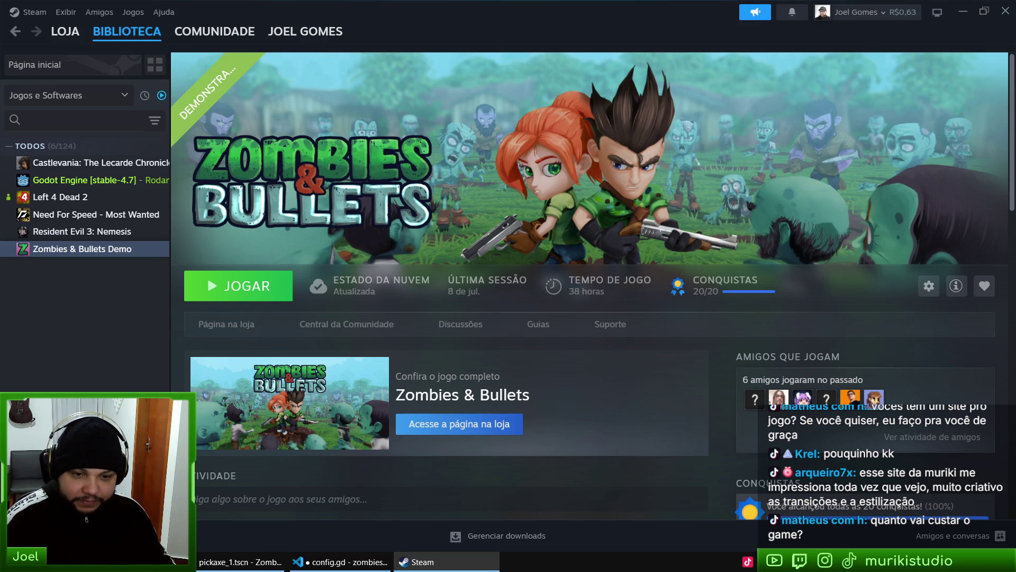
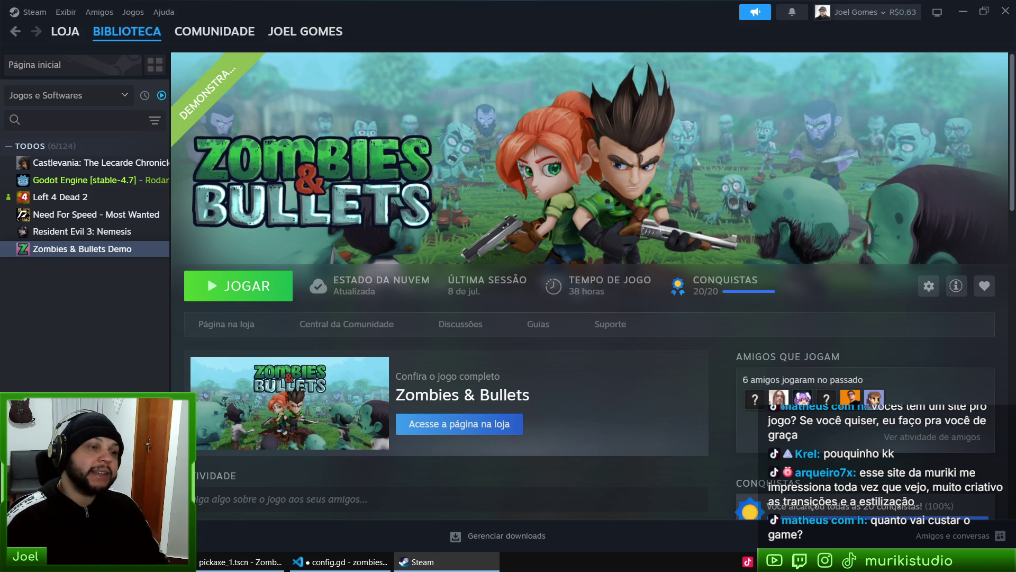
Dismiss the Zombies & Bullets hero image menu and close the Steam library window
right_click(663, 151)
click(633, 141)
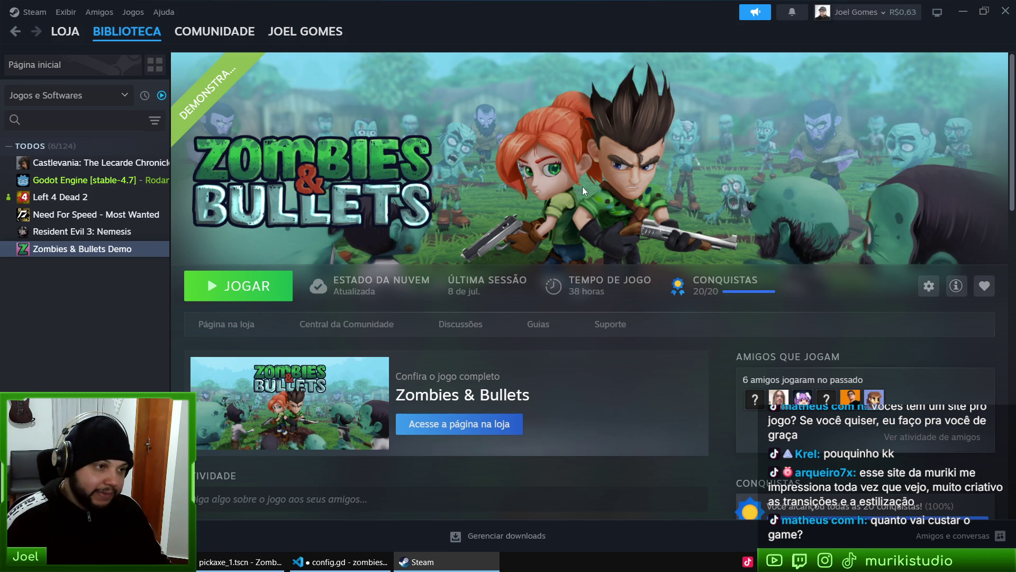
click(1005, 10)
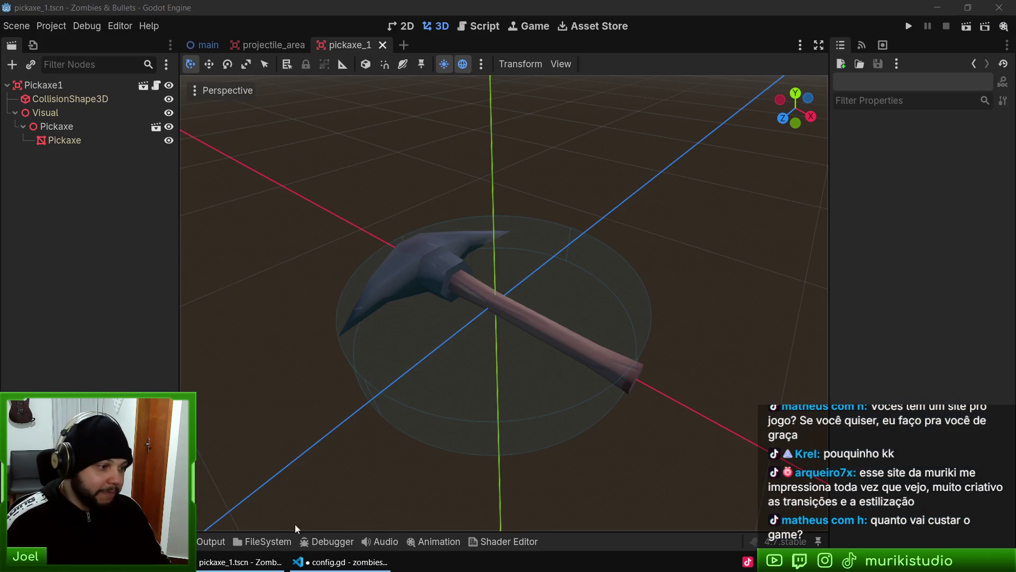
Return to config.gd in VS Code and save it
click(259, 567)
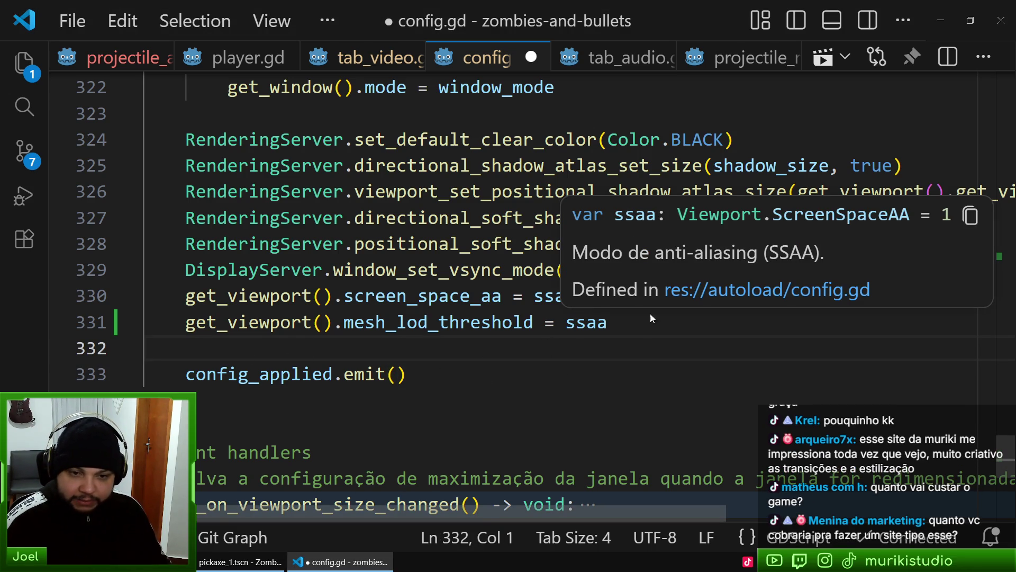
key(Down)
key(Down)
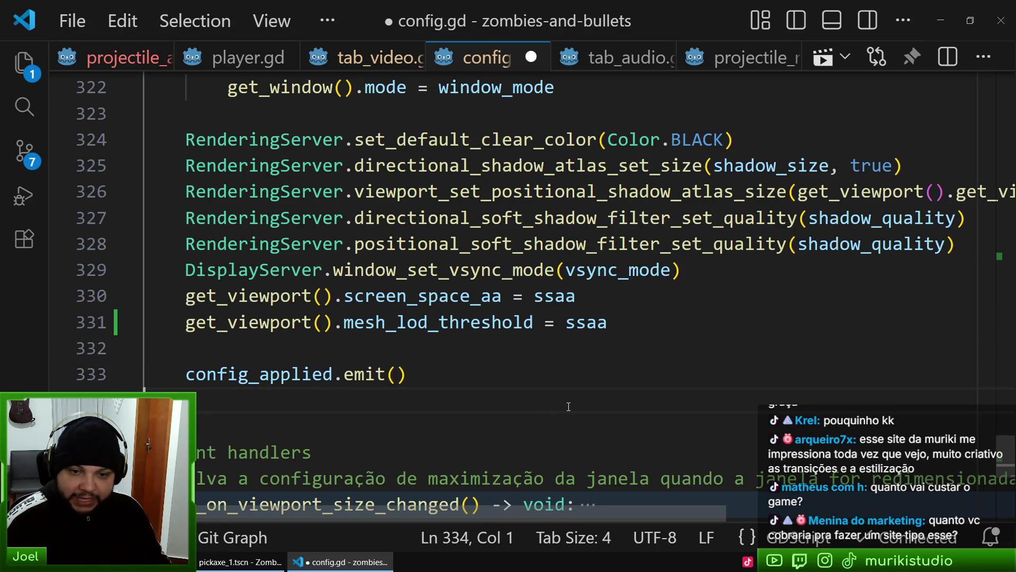
click(362, 431)
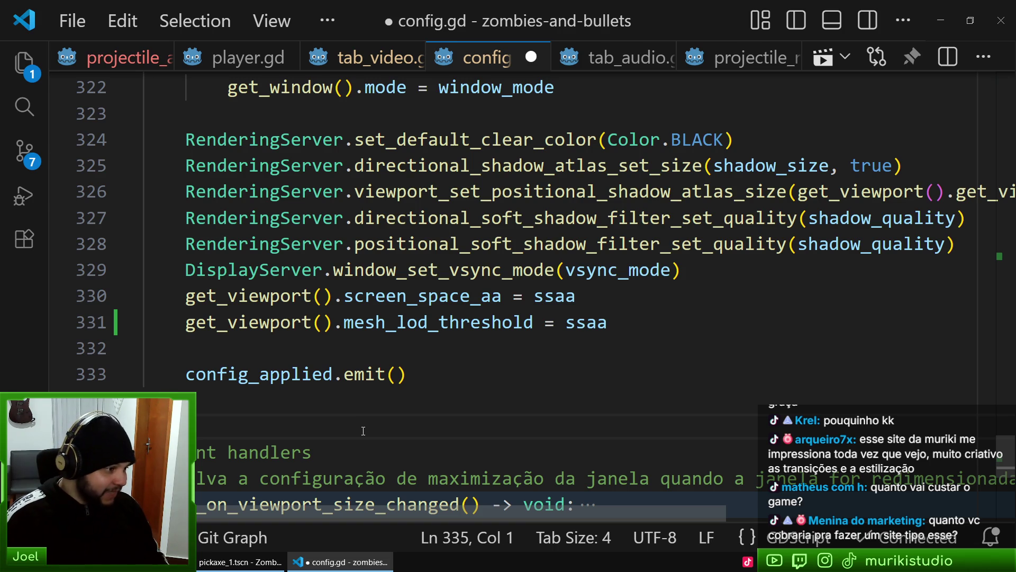
key(ctrl+s)
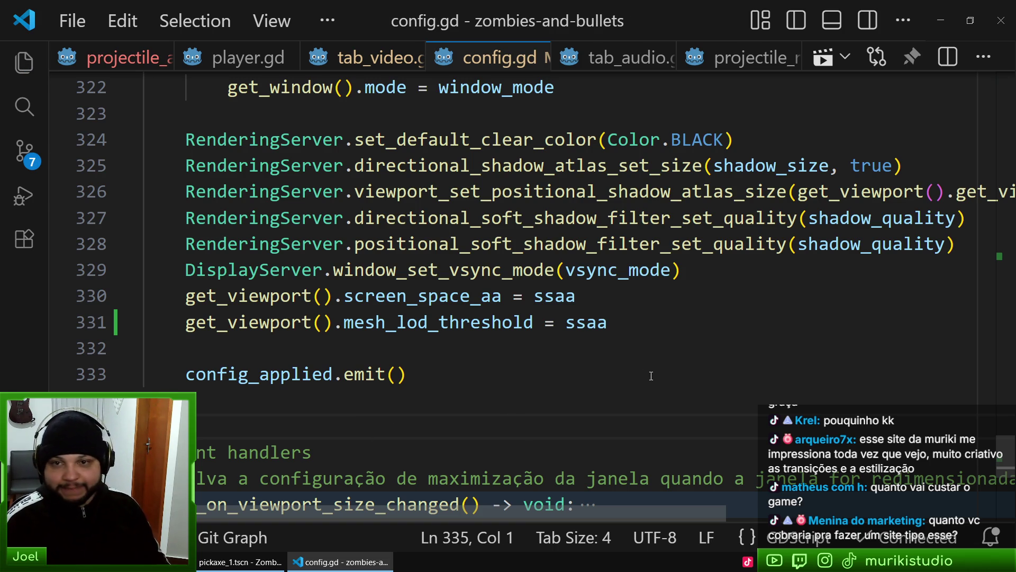
Look over lines 331–335 of config.gd, then bring the browser's project board forward
click(516, 356)
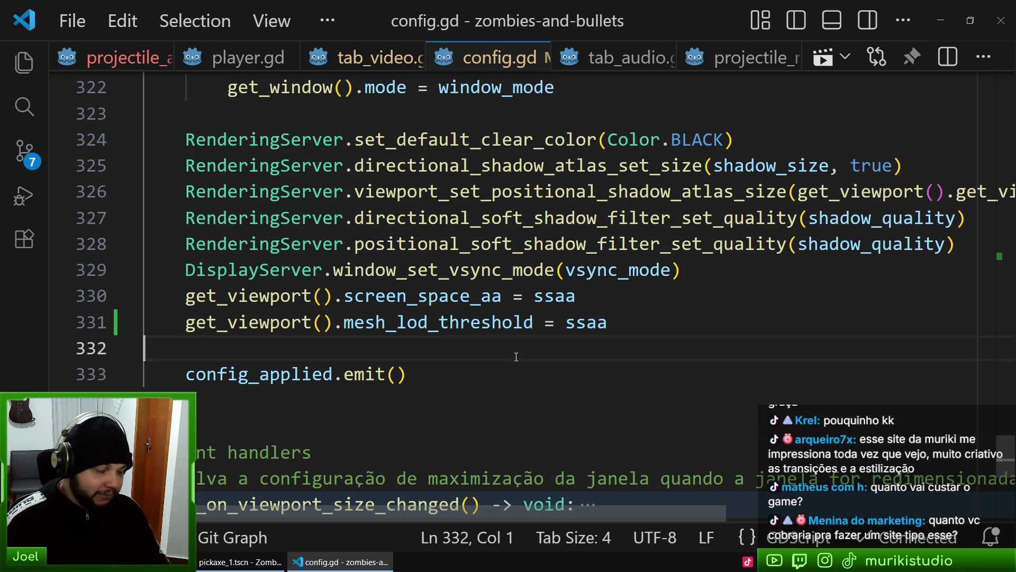
key(Down)
key(Down)
click(230, 322)
click(248, 350)
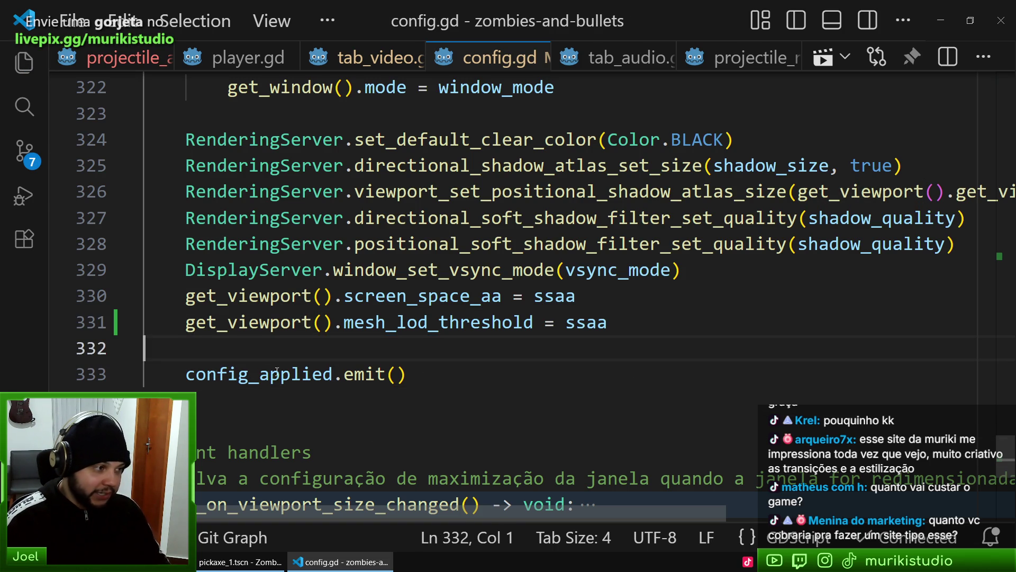
click(283, 407)
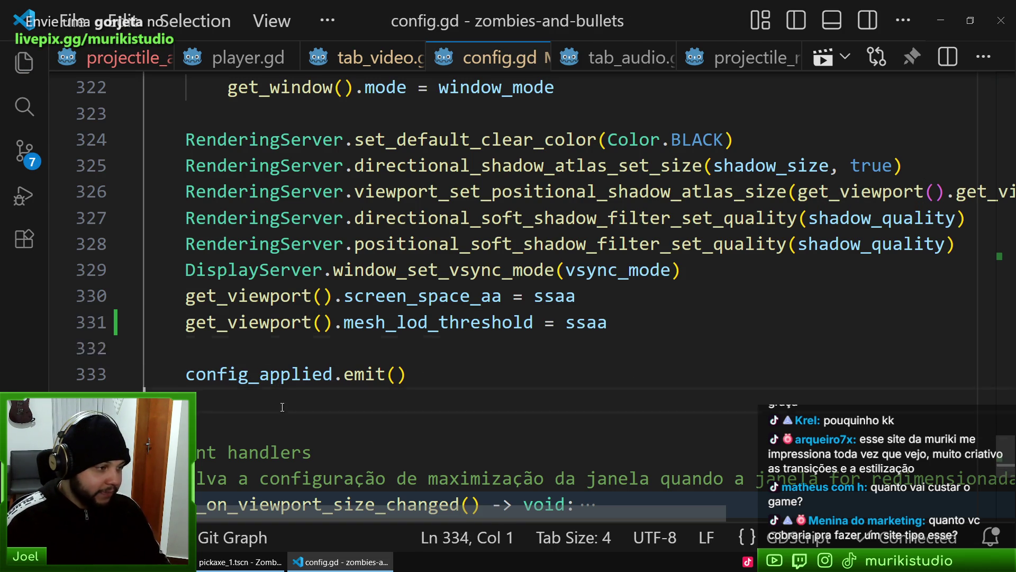
double_click(227, 374)
click(305, 349)
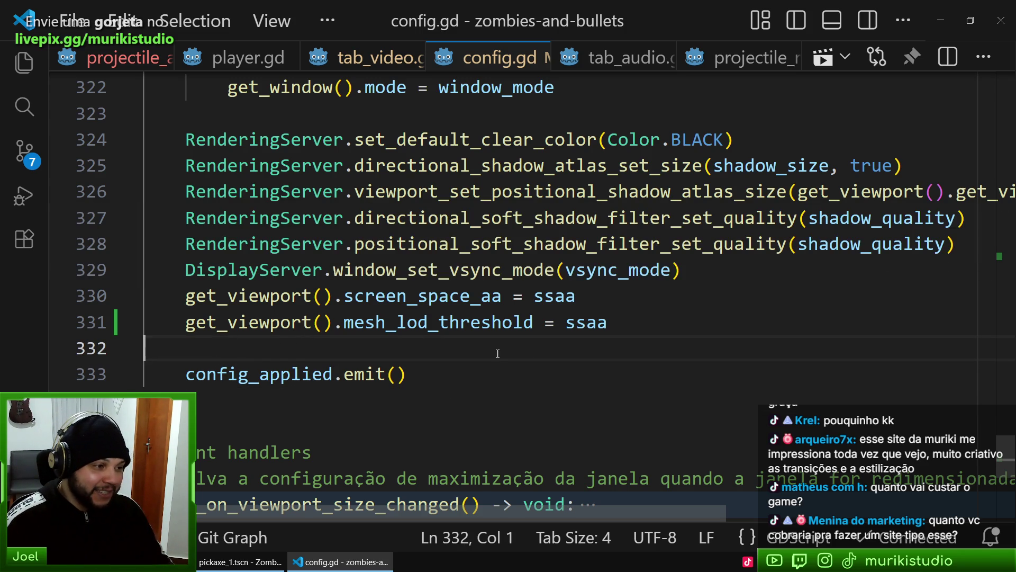
key(Down)
key(Down)
key(alt+Tab)
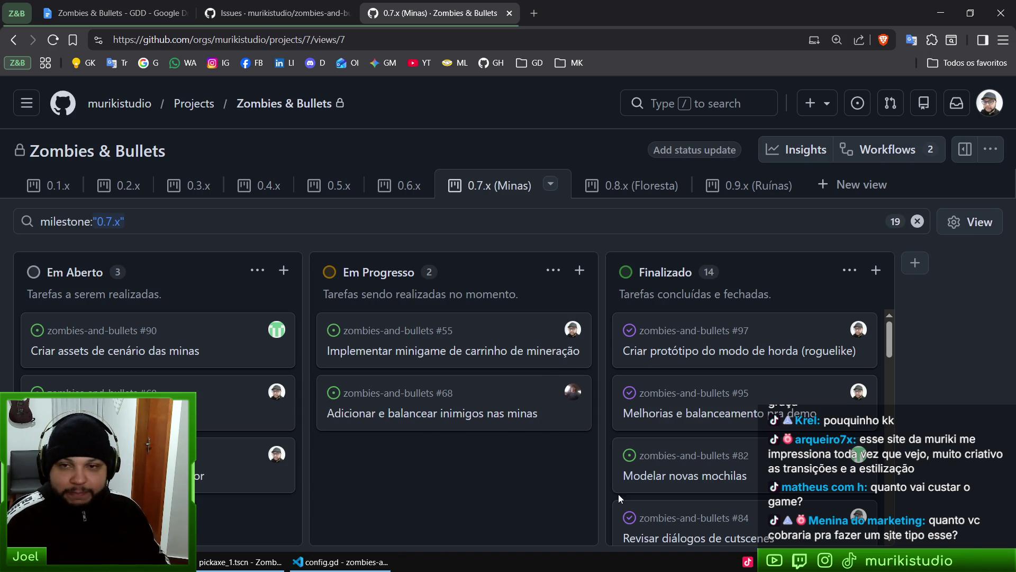
Load acrostica.com.br in a new browser tab and focus the address bar
key(ctrl+t)
text(acrostica.com.br)
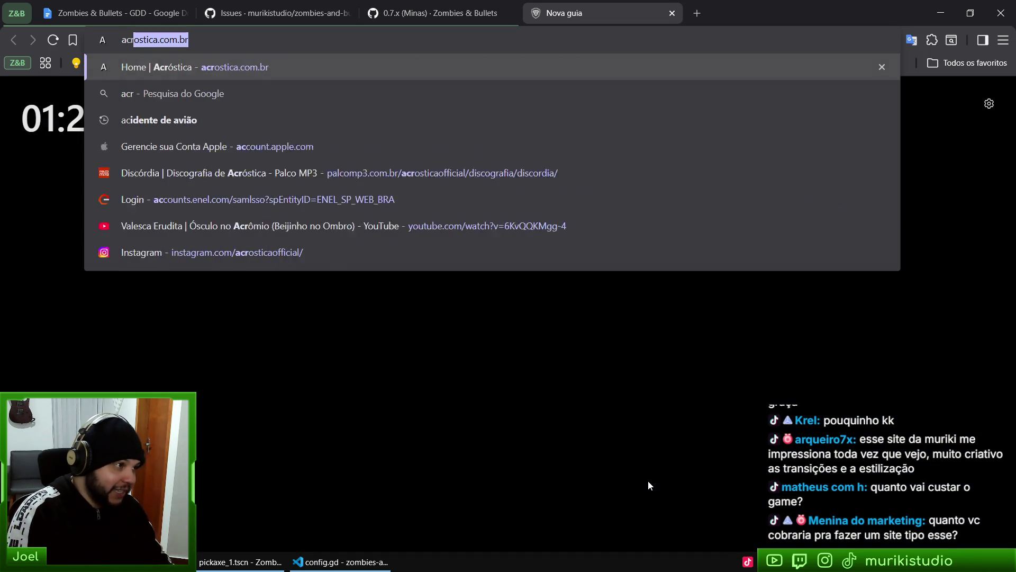
key(Return)
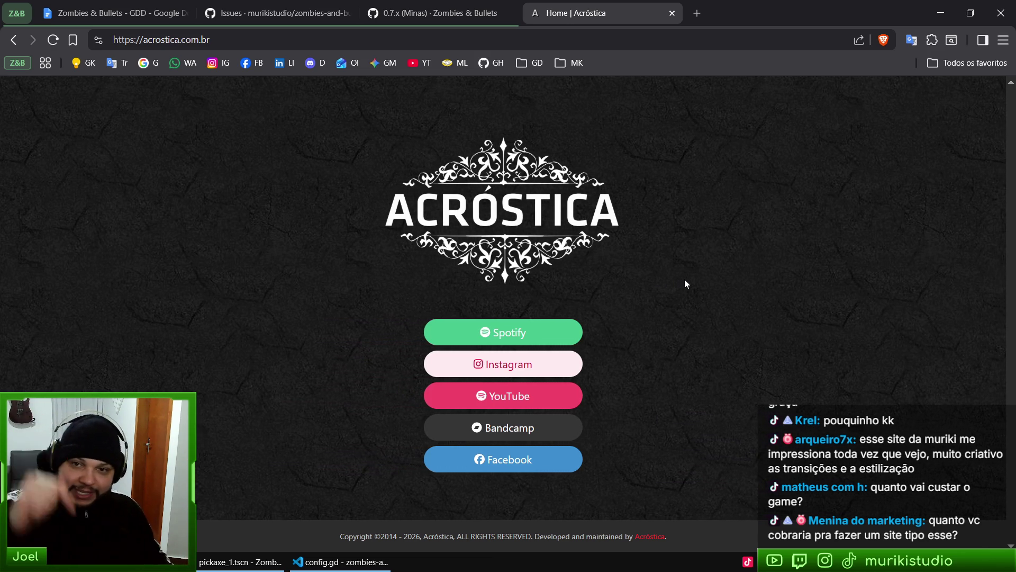
click(238, 40)
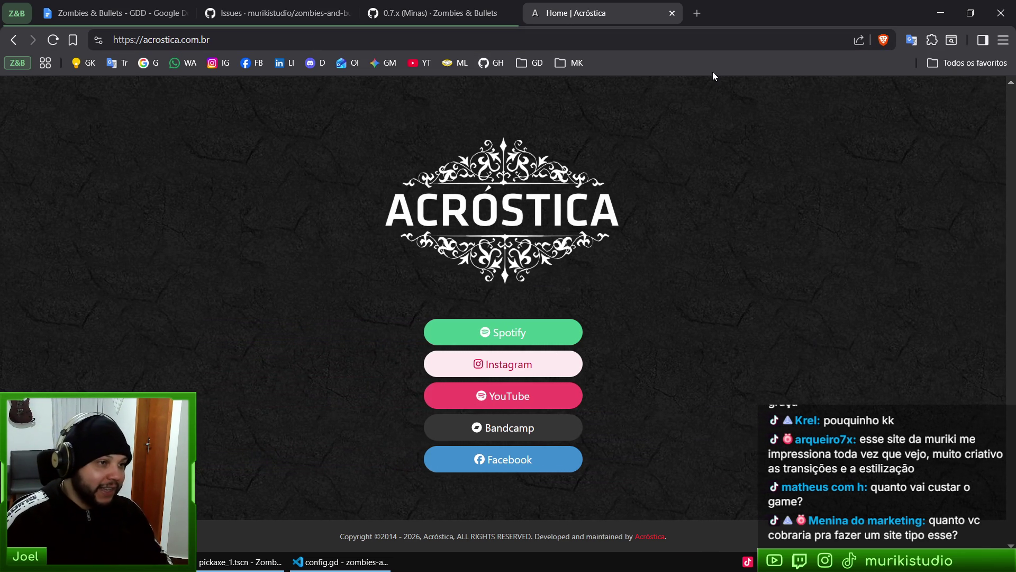
Open the Desenvolvedores de Jogos site (murikistudio.github.io/devsdejogos) and zoom the page out
text(de)
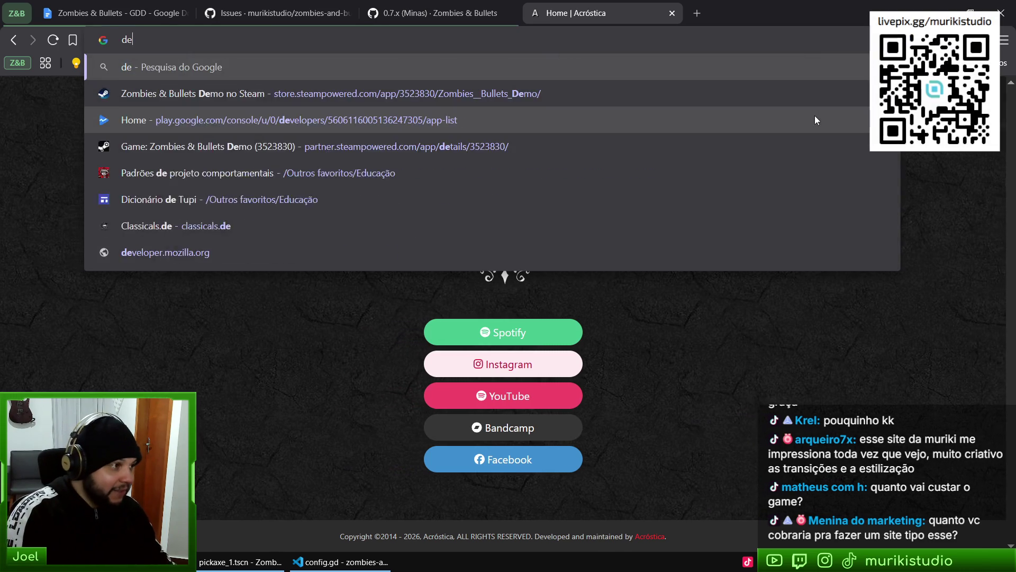
text(vsde)
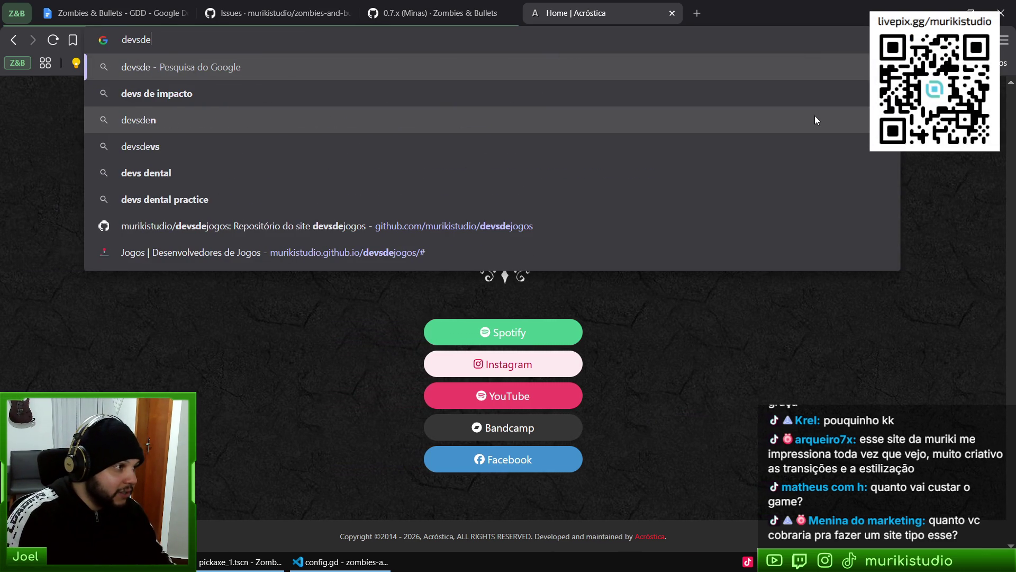
key(Up)
key(Up)
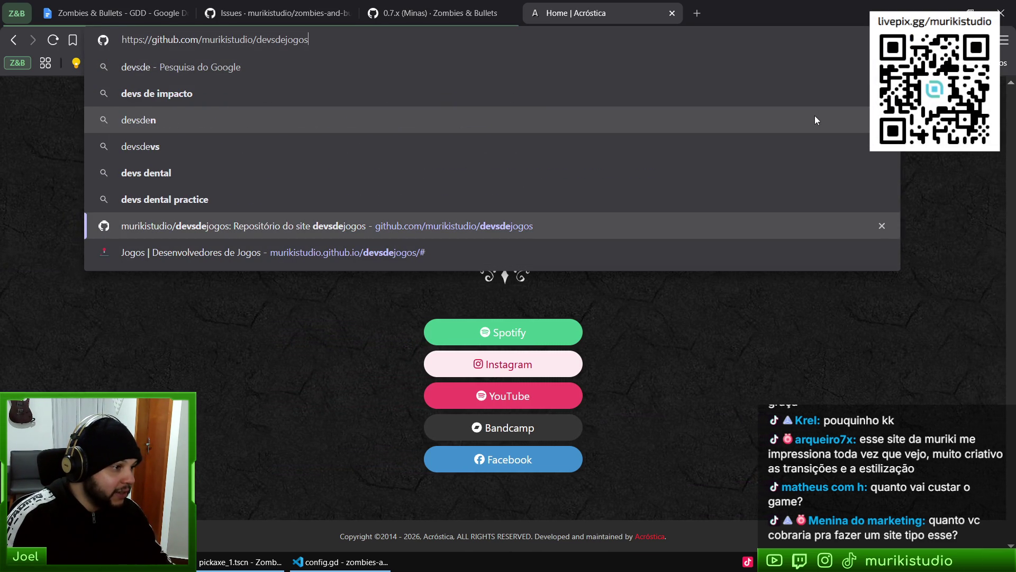
key(Down)
key(Return)
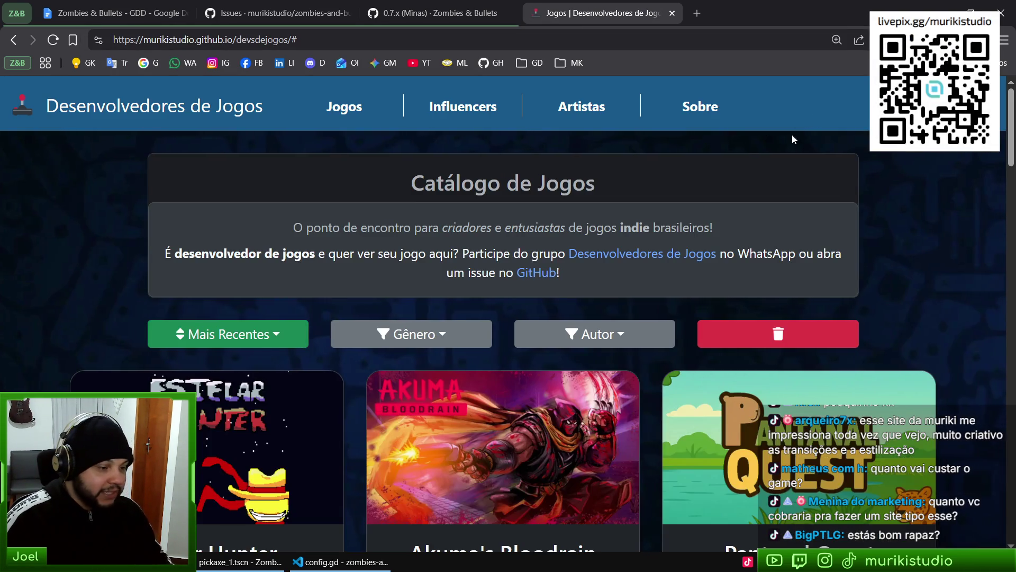
scroll(856, 121, down, 5)
key(ctrl+minus)
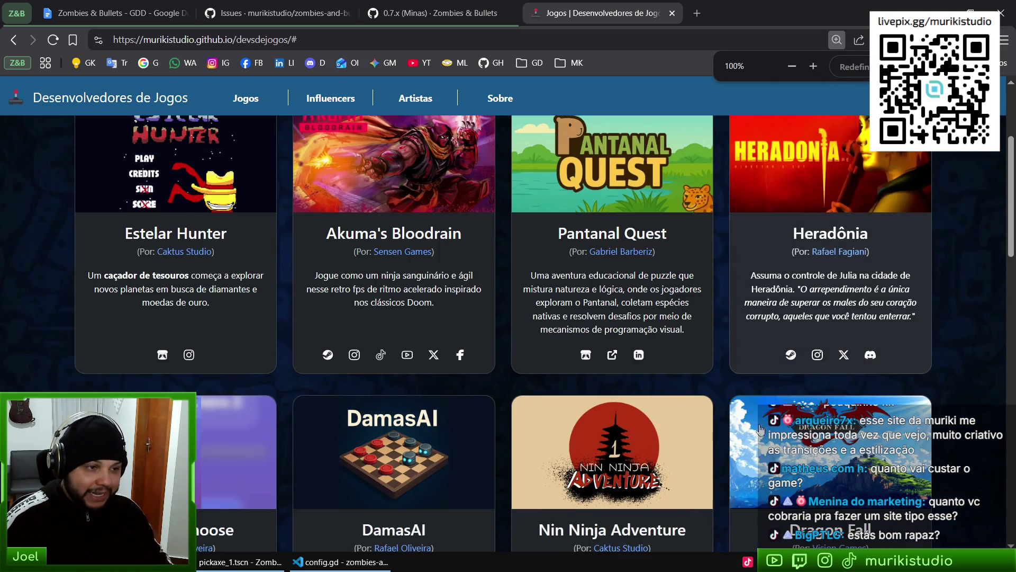
scroll(374, 239, up, 4)
Browse the Jogos genre filter and view the Akuma's Bloodrain game details
click(398, 261)
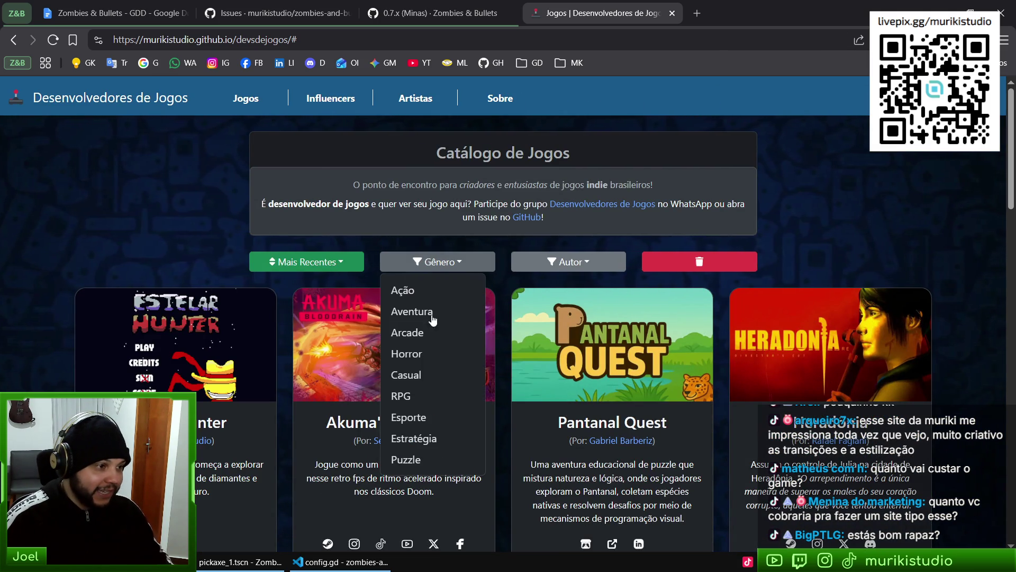
scroll(677, 400, down, 5)
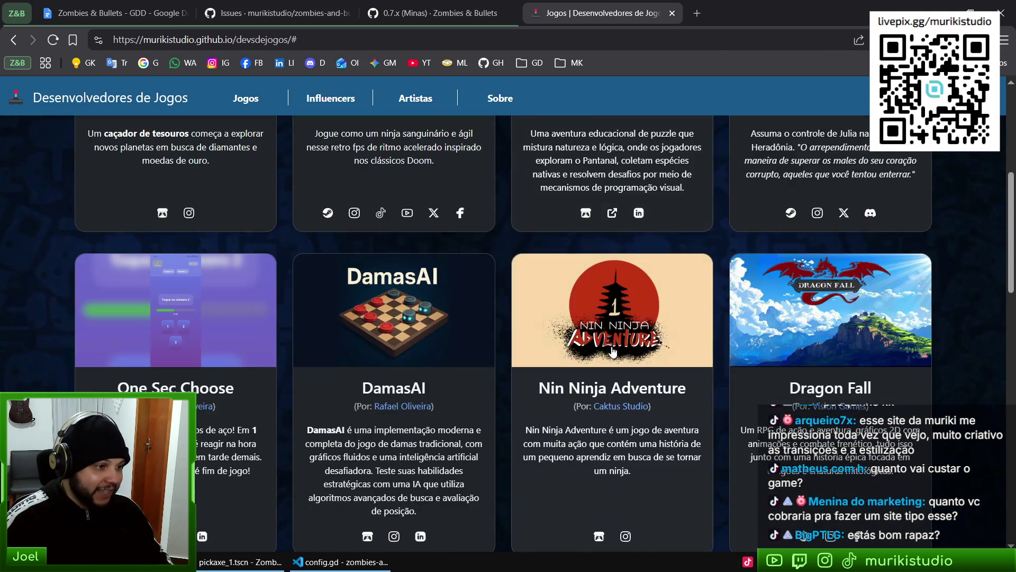
scroll(374, 282, up, 2)
scroll(374, 282, up, 4)
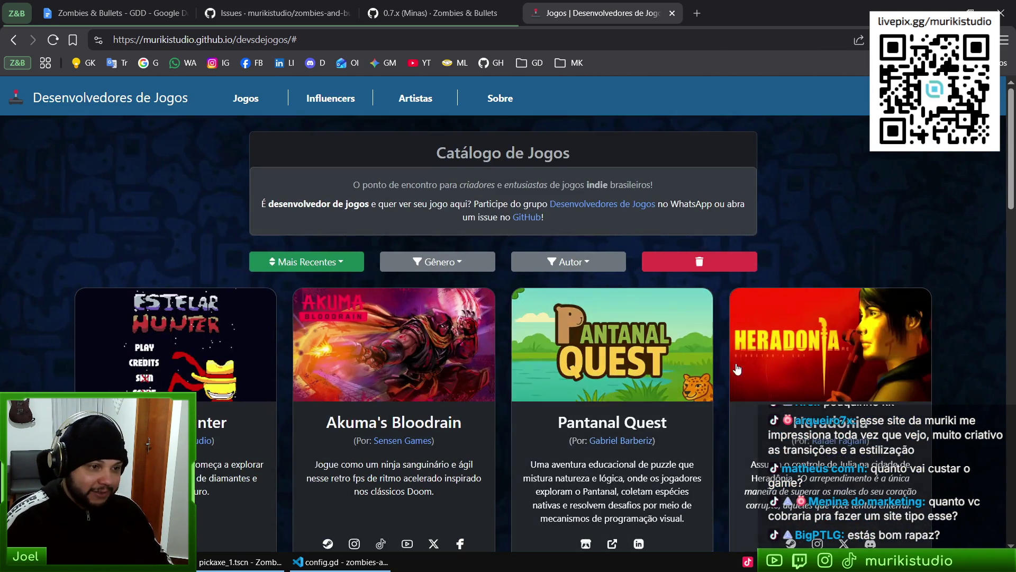
scroll(373, 282, down, 4)
scroll(374, 282, up, 2)
click(395, 338)
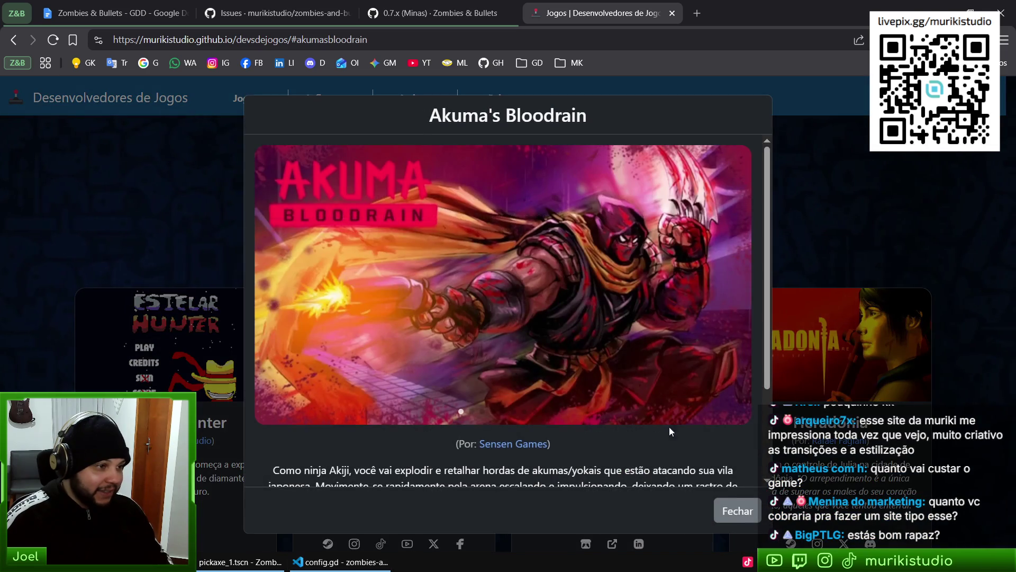
scroll(655, 341, down, 3)
scroll(625, 296, up, 3)
scroll(626, 295, down, 3)
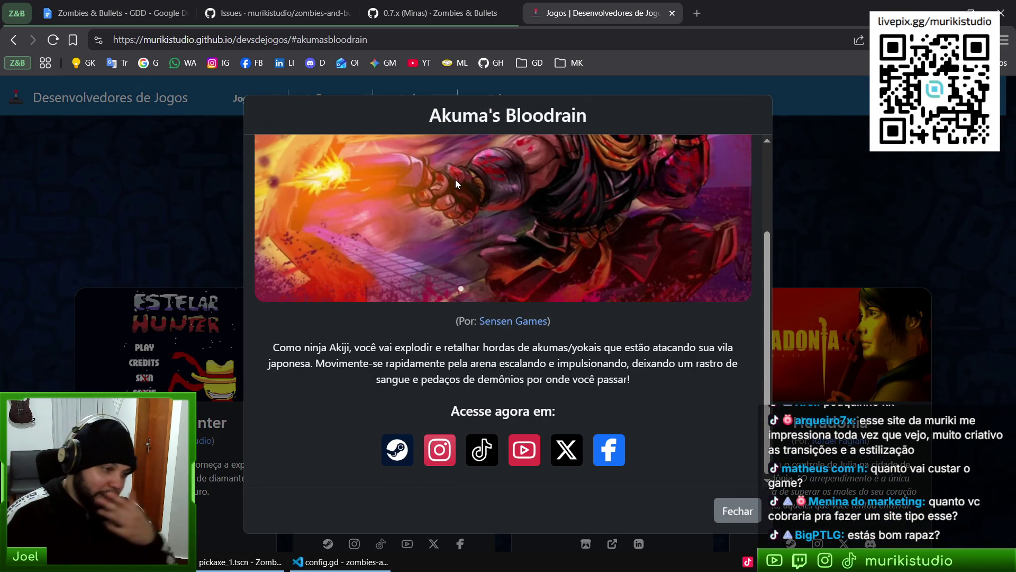
scroll(704, 316, up, 3)
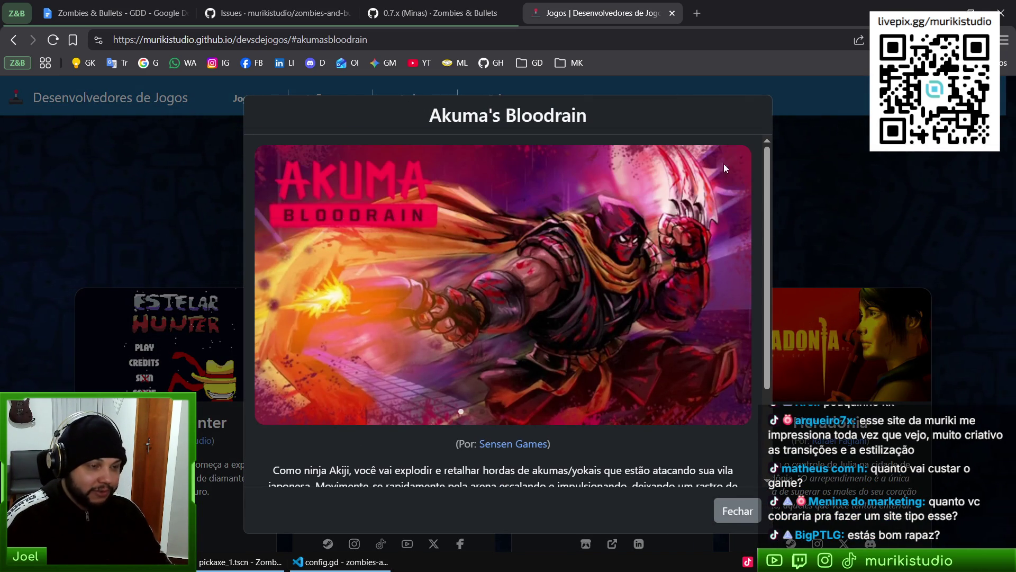
scroll(703, 379, down, 2)
click(899, 224)
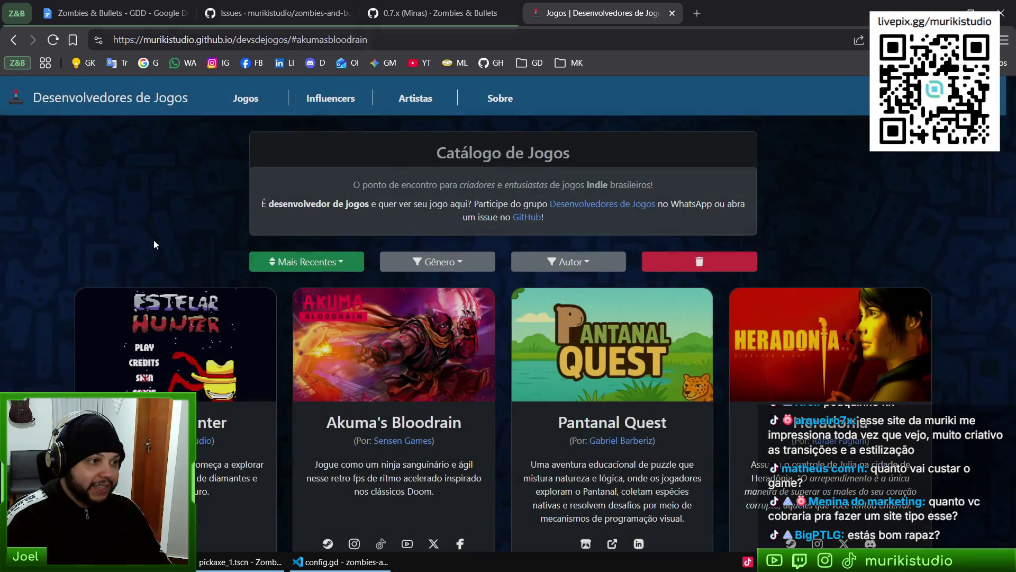
Visit the Influencers, Artistas and Sobre pages, then return to Jogos
click(330, 99)
scroll(517, 295, down, 1)
scroll(515, 295, down, 2)
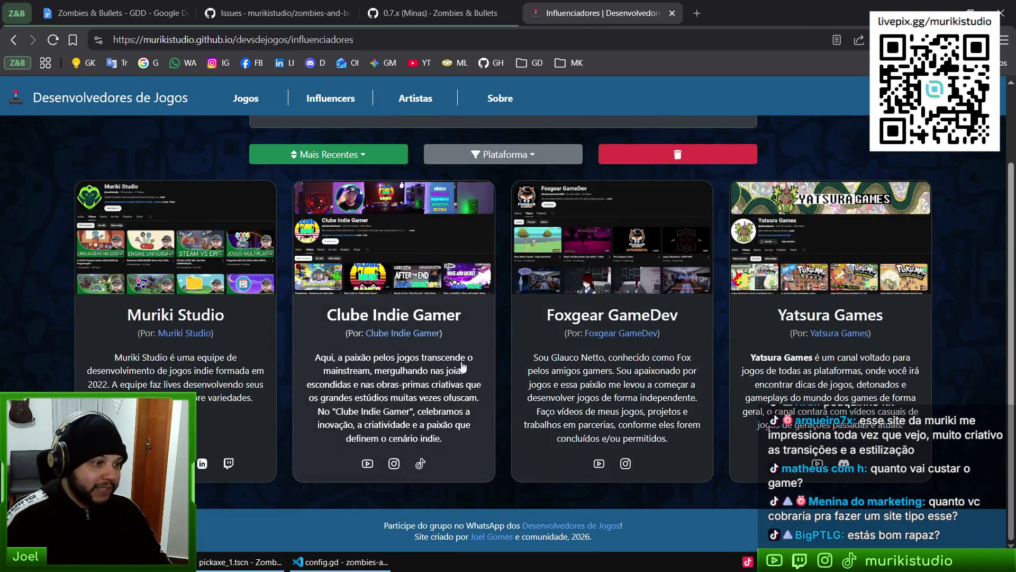
scroll(423, 159, up, 3)
click(415, 99)
scroll(473, 130, up, 1)
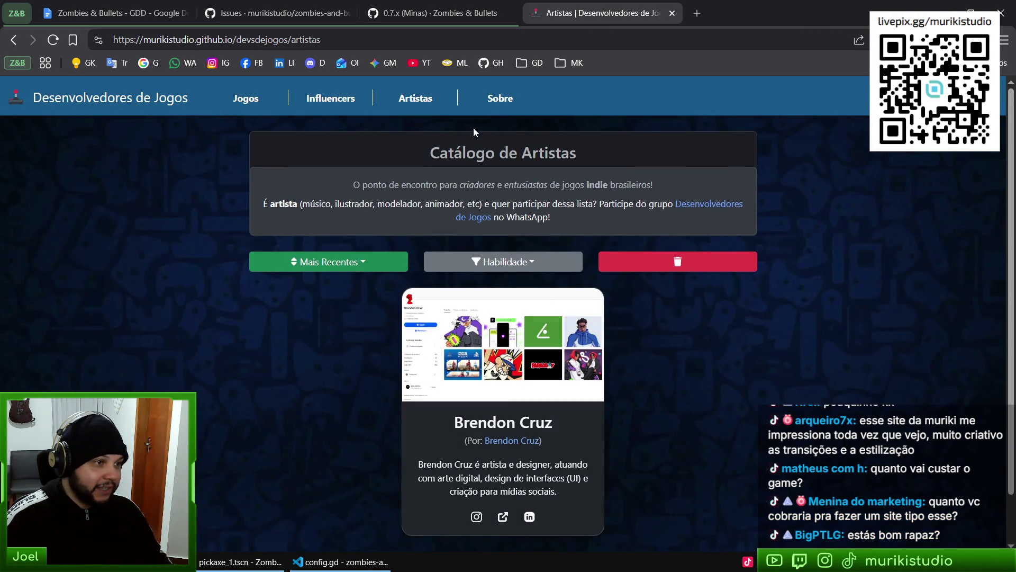
click(497, 99)
click(257, 100)
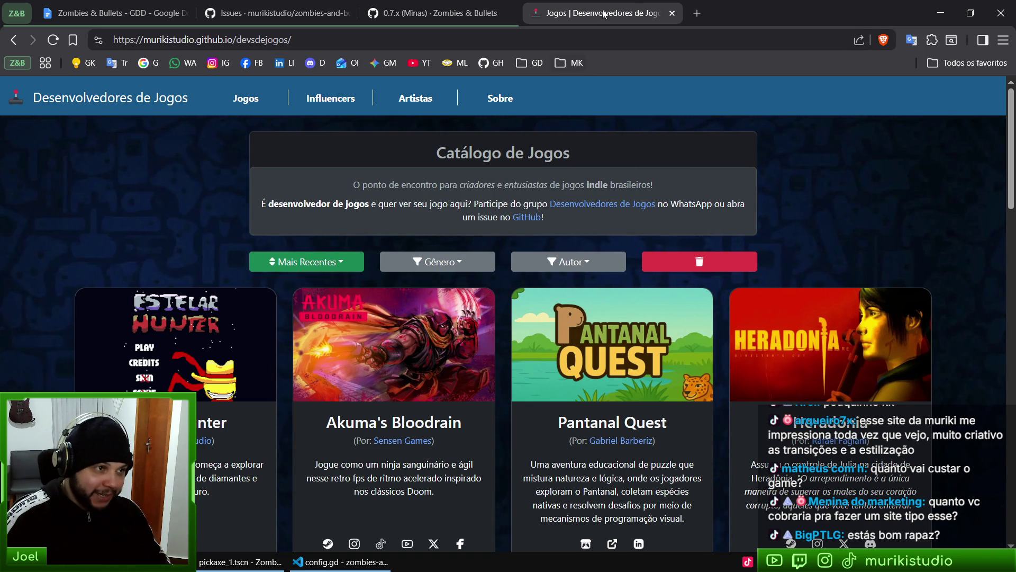
Close the Desenvolvedores de Jogos page and bring config.gd back to the front
click(673, 12)
click(339, 562)
mouse_move(305, 493)
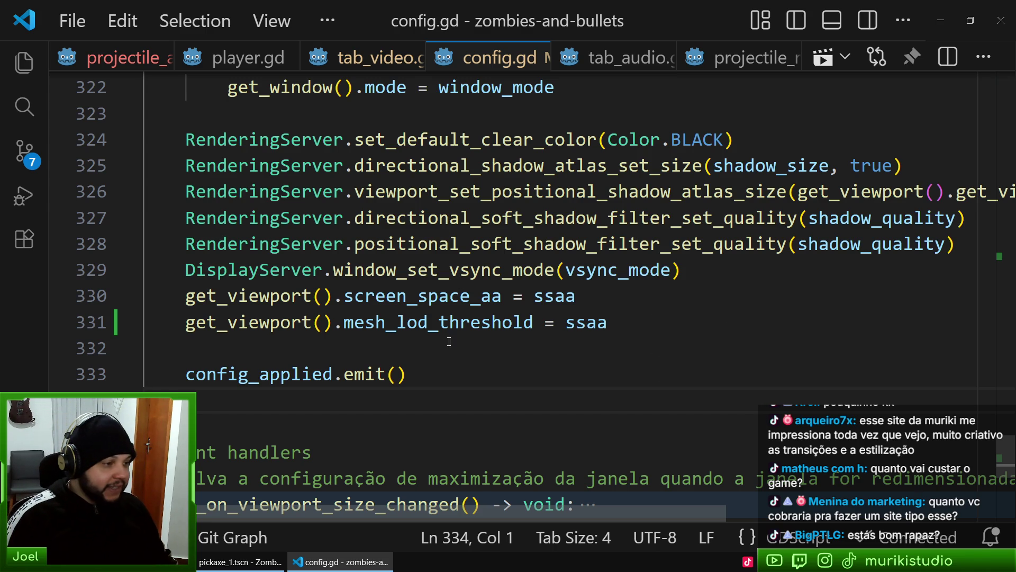
Select the ssaa value assigned to mesh_lod_threshold on line 331
key(Up)
key(Down)
key(Down)
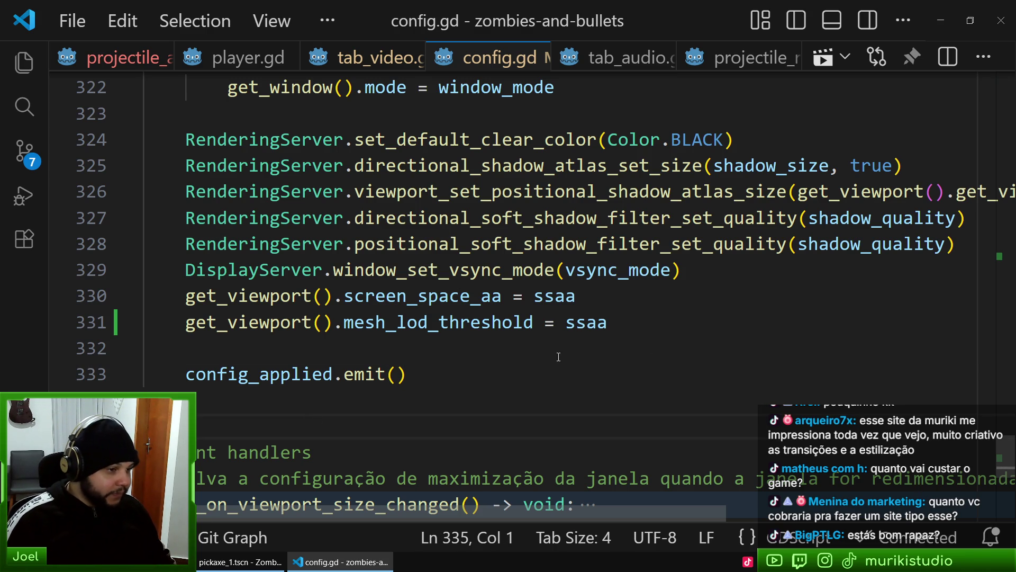
key(Up)
key(Up)
key(Up)
key(Down)
key(Down)
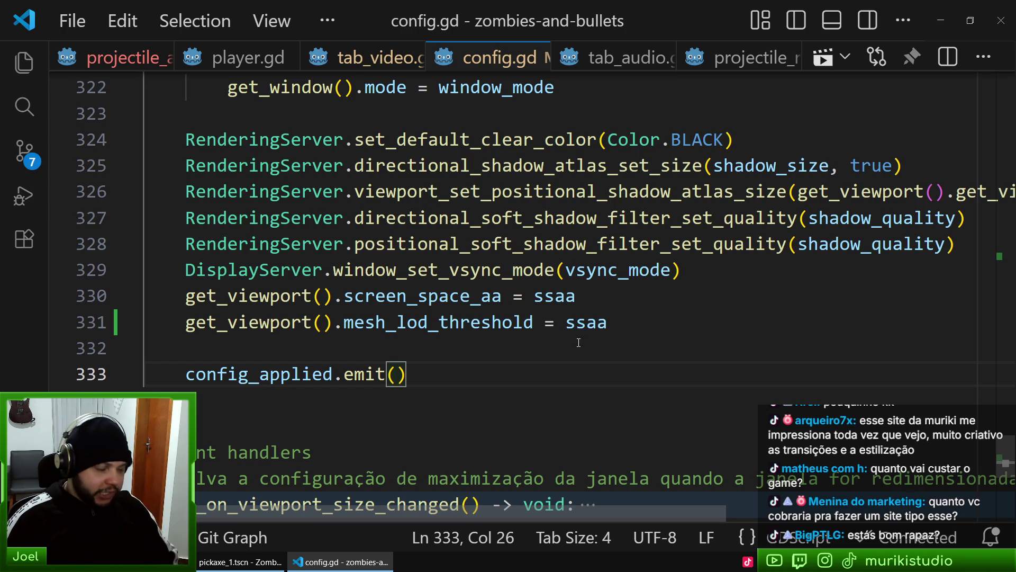
mouse_move(577, 328)
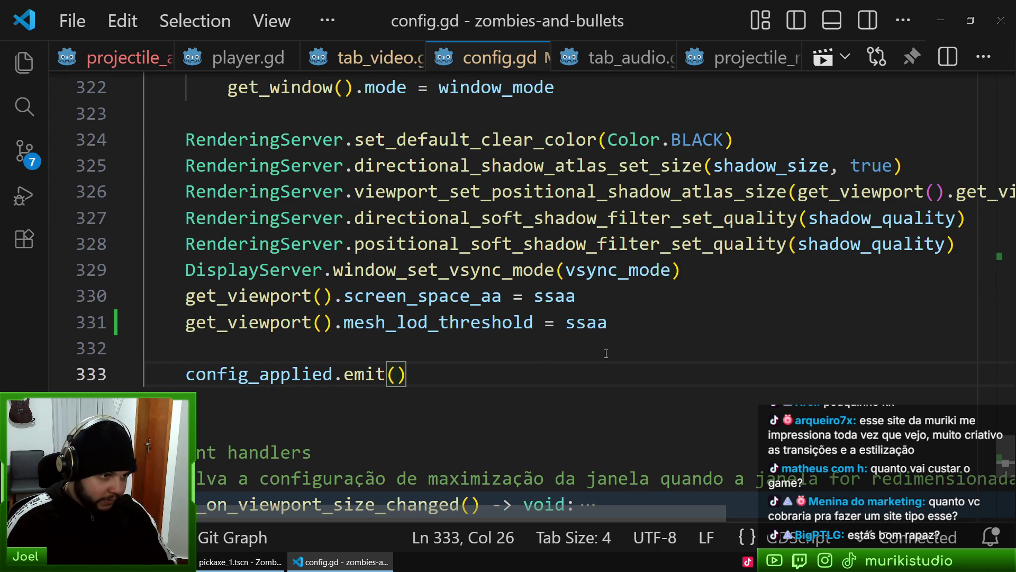
click(589, 321)
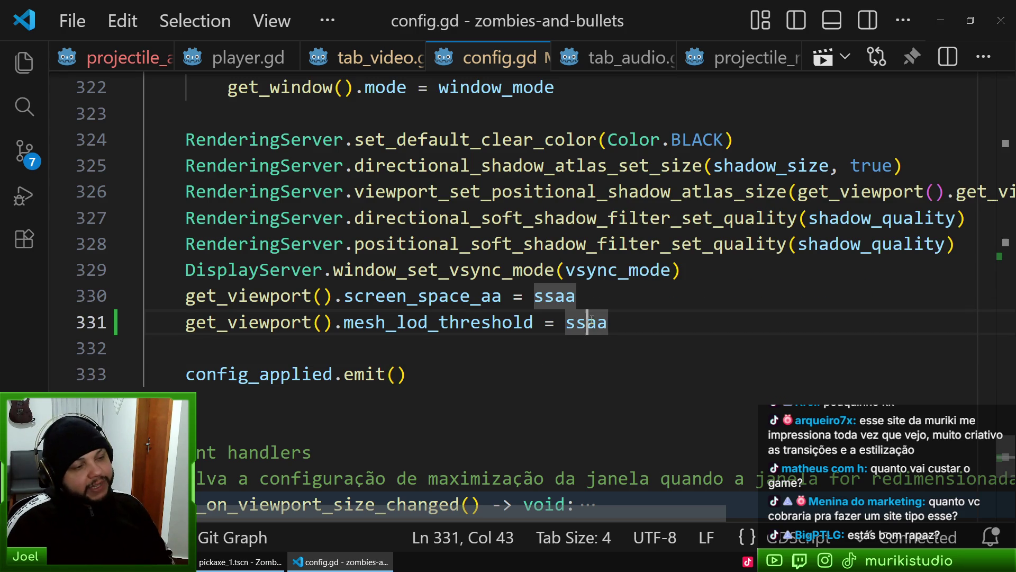
click(565, 358)
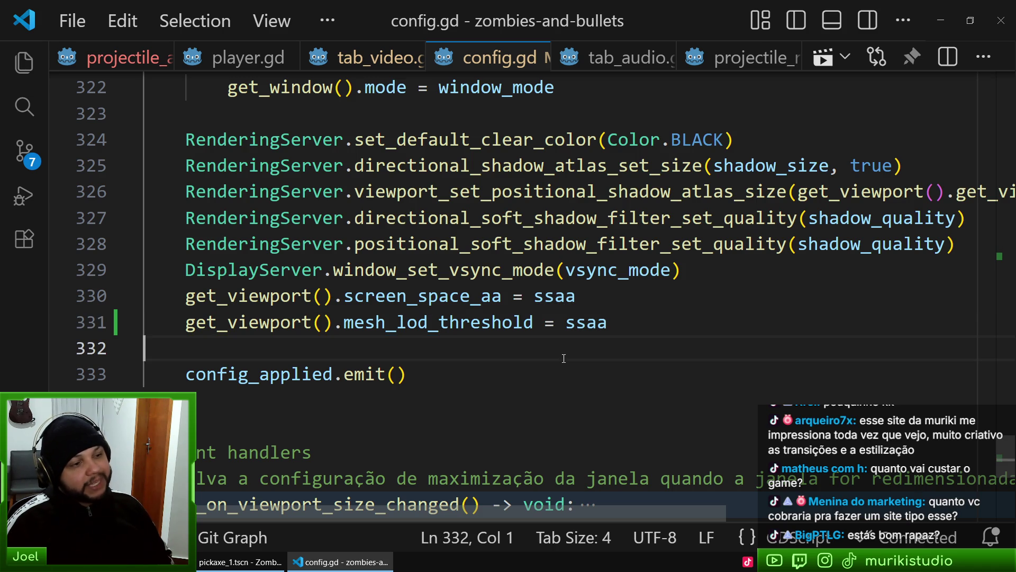
double_click(593, 322)
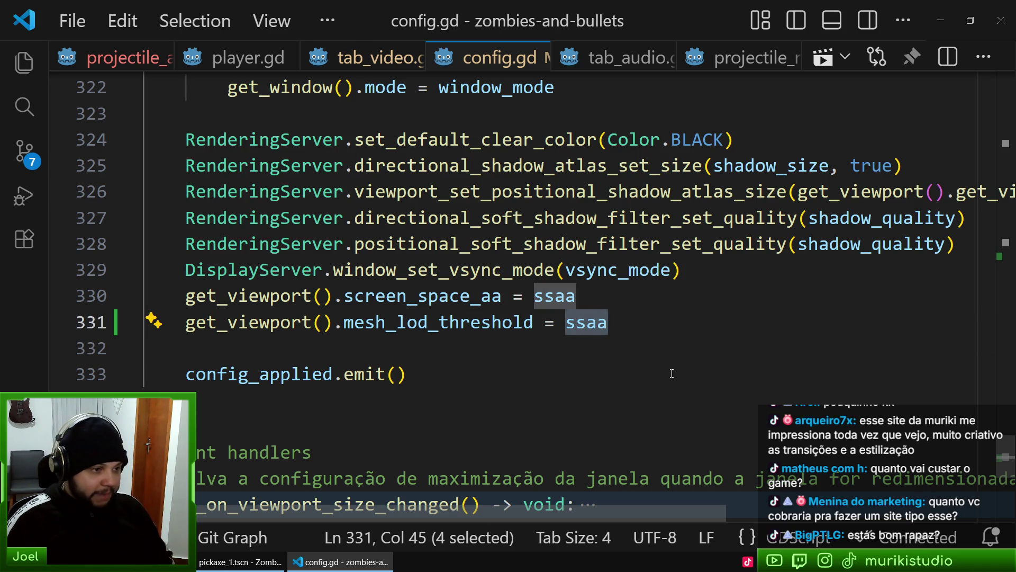
Replace it with remap(GameConfig.model_quality, 1.0, 0.0, 2.0, 500.0)
text(r)
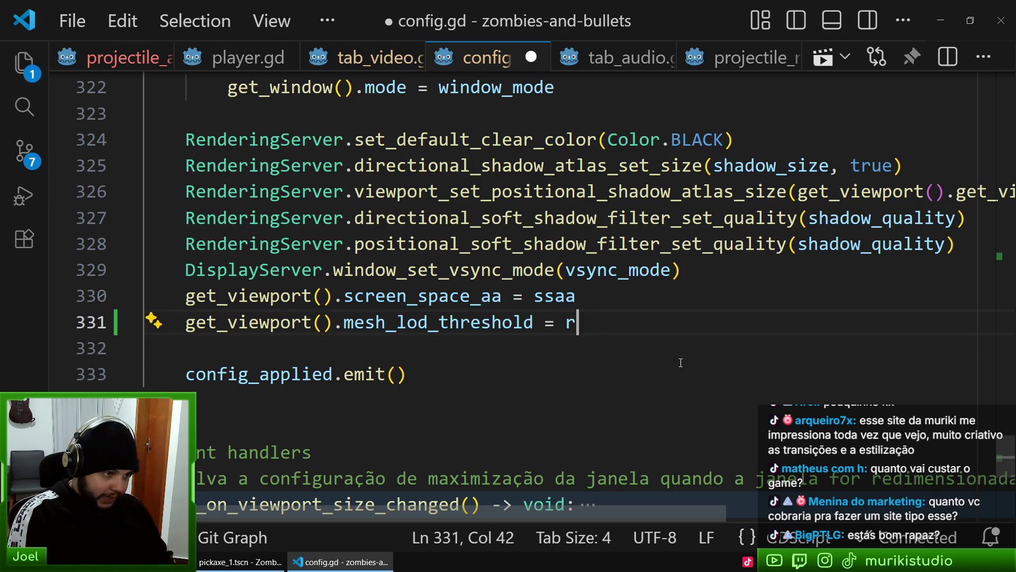
text(emap()
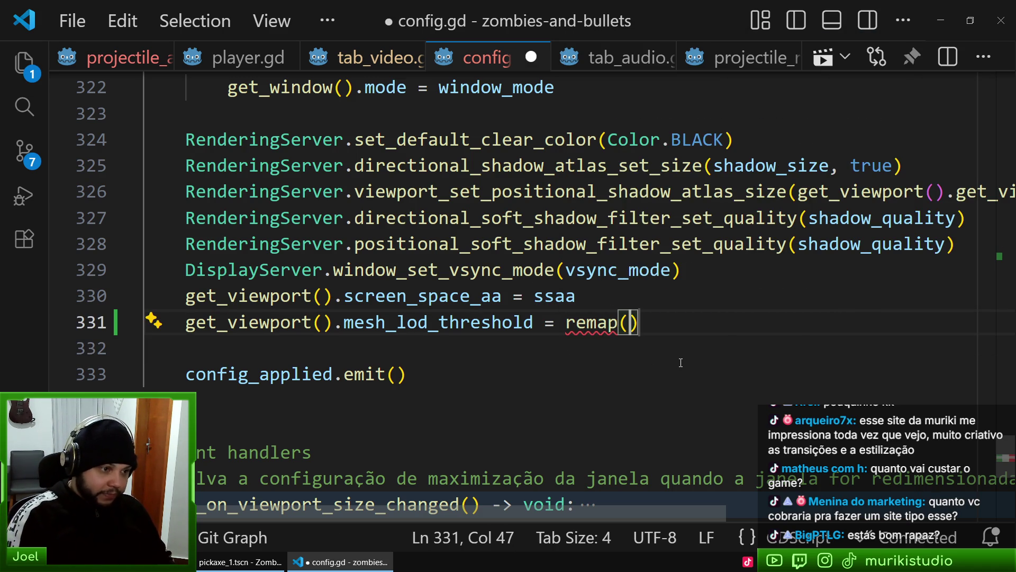
mouse_move(581, 318)
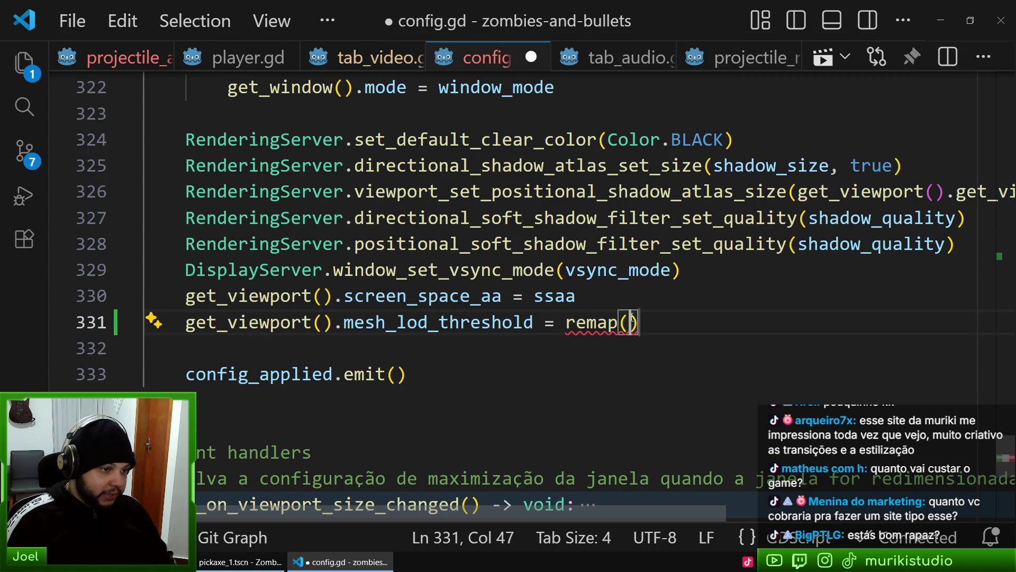
text(GameCon)
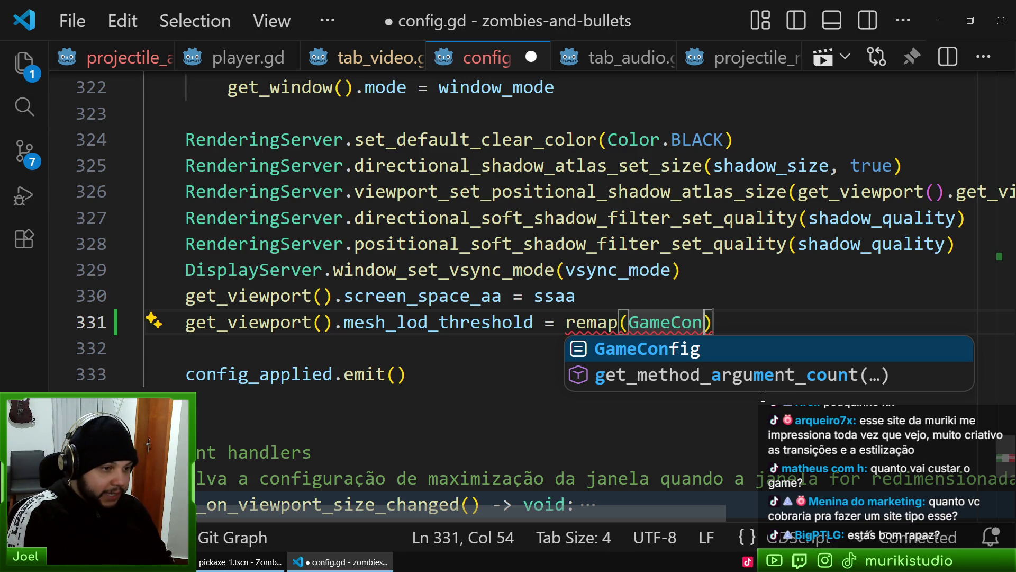
key(Tab)
text(.mod)
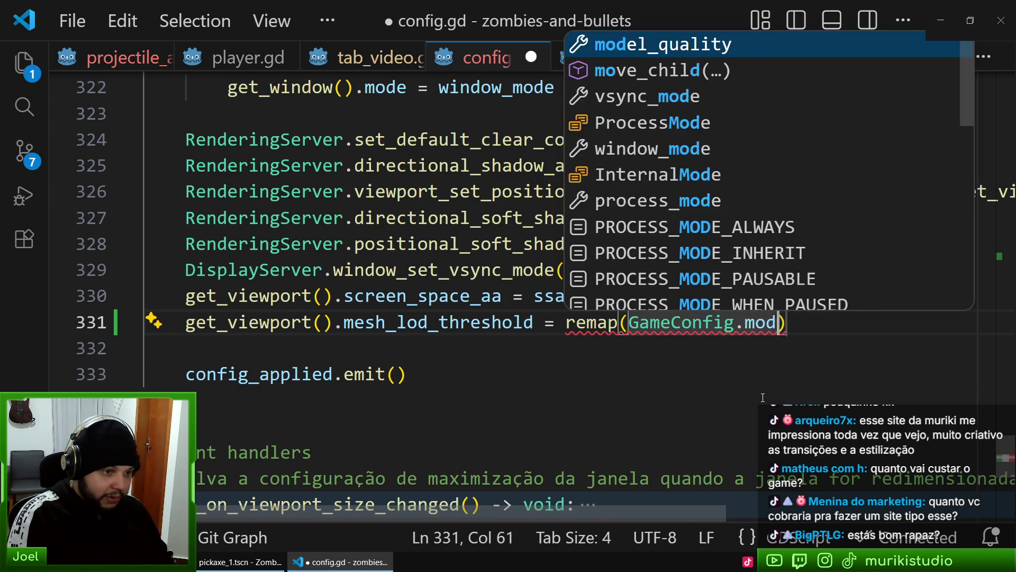
text(el)
key(Tab)
text(,)
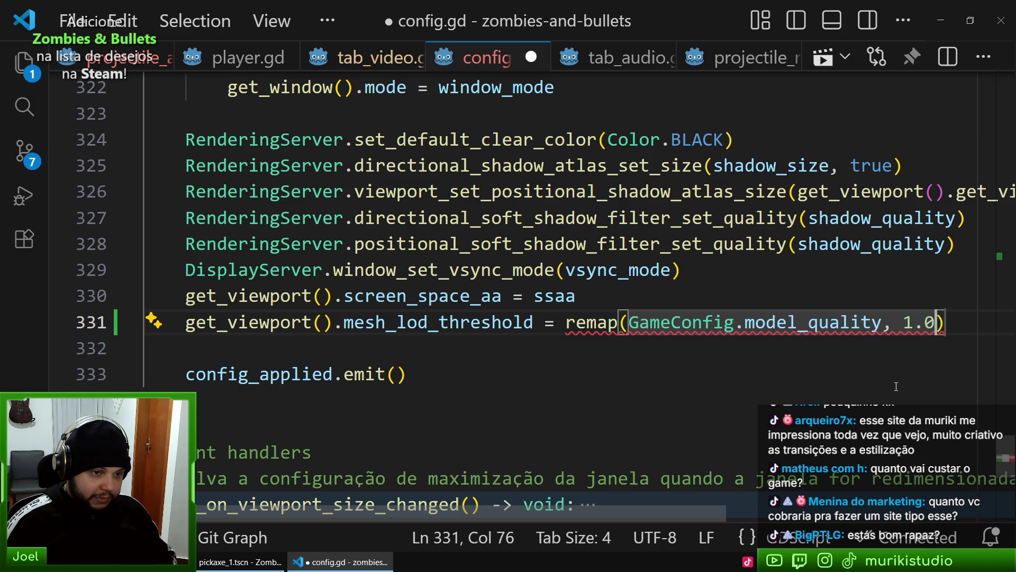
text(, 1.0,)
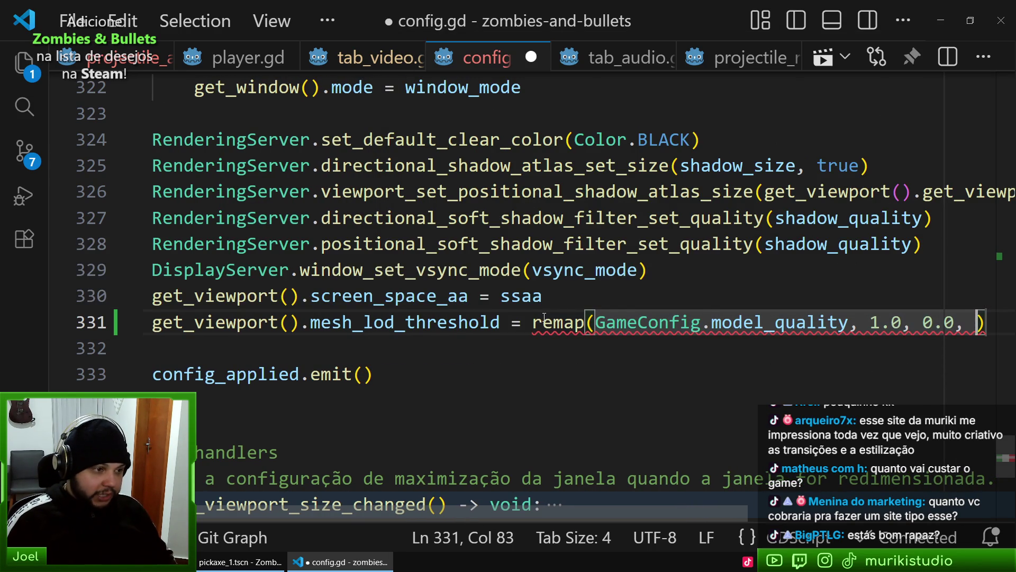
mouse_move(545, 316)
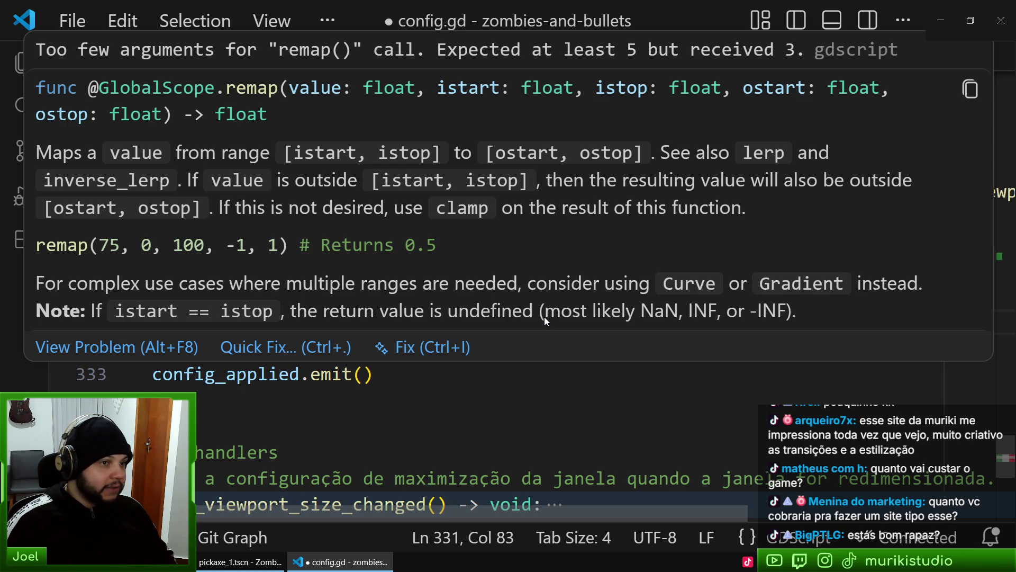
key(Escape)
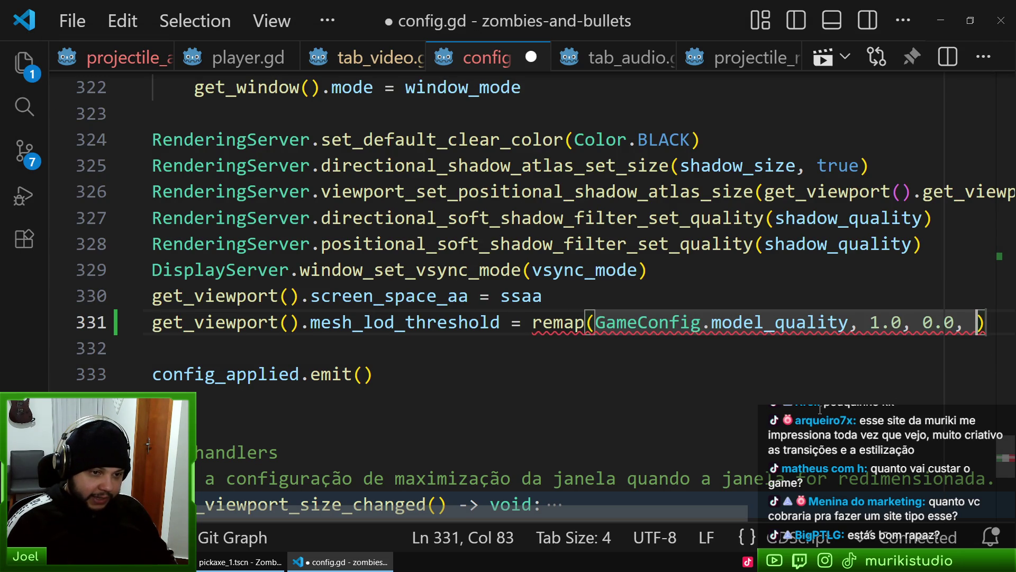
text(2.0,)
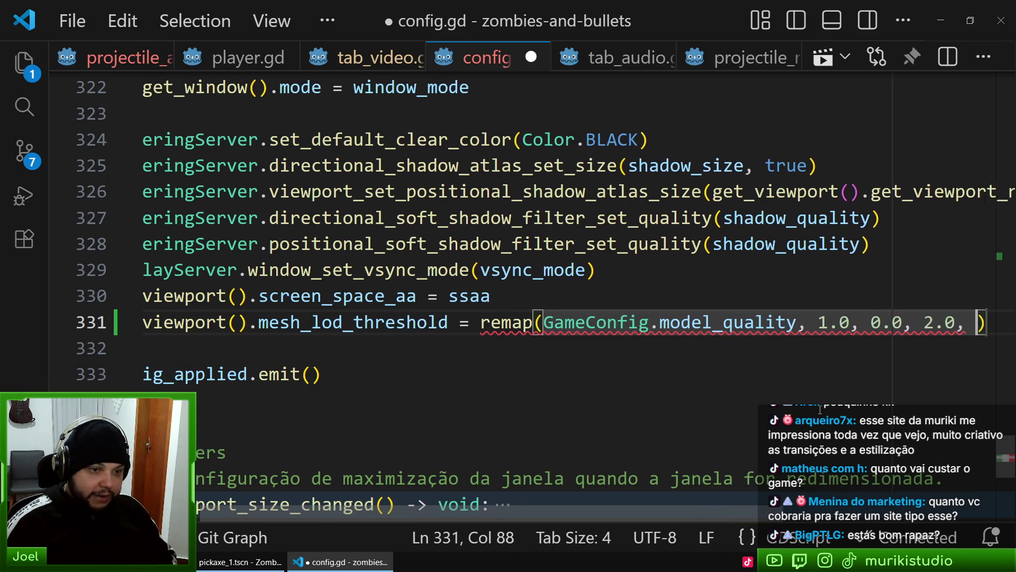
key(Escape)
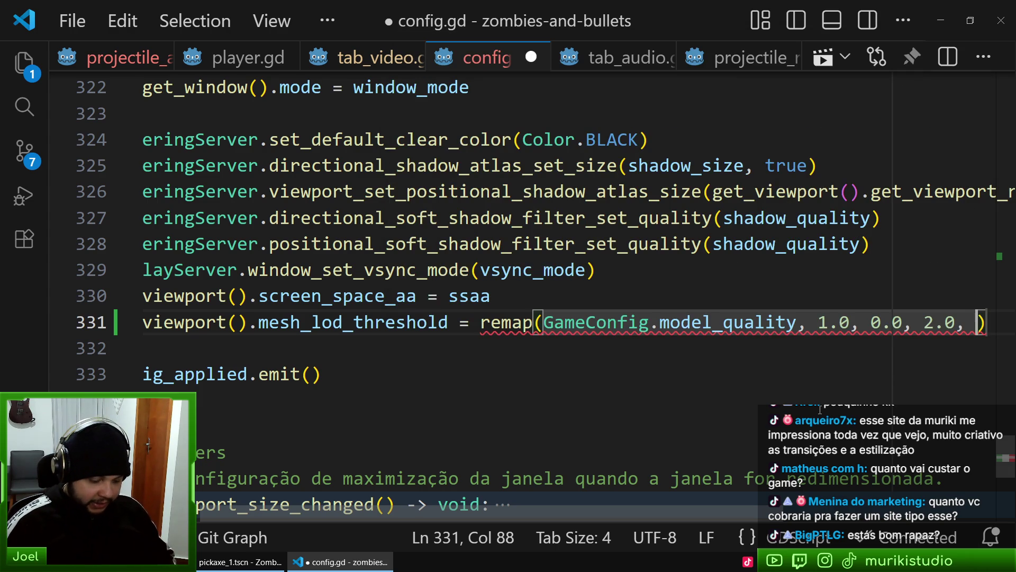
text(500.0)
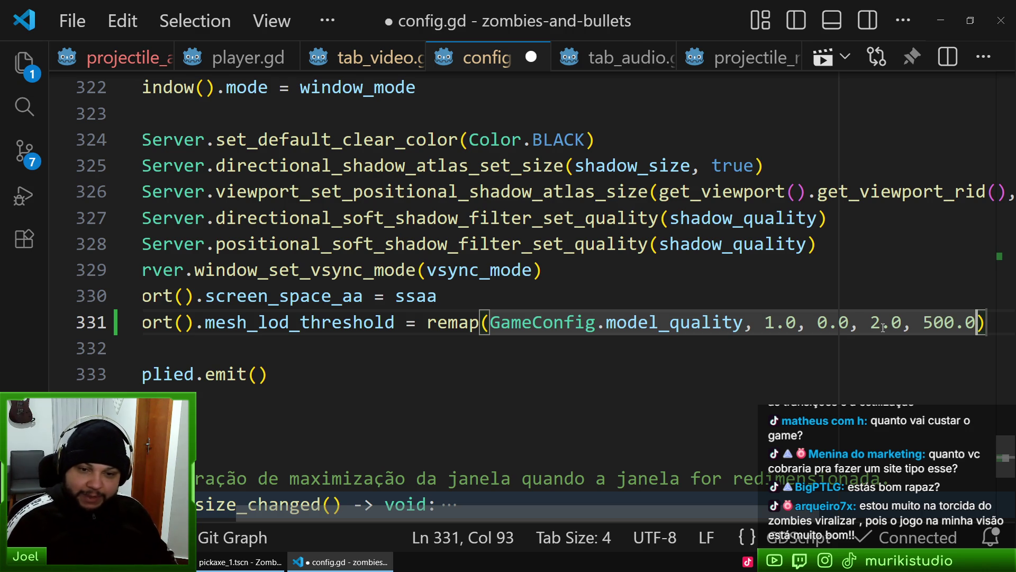
Save config.gd and bring the Godot editor forward
scroll(854, 327, left, 3)
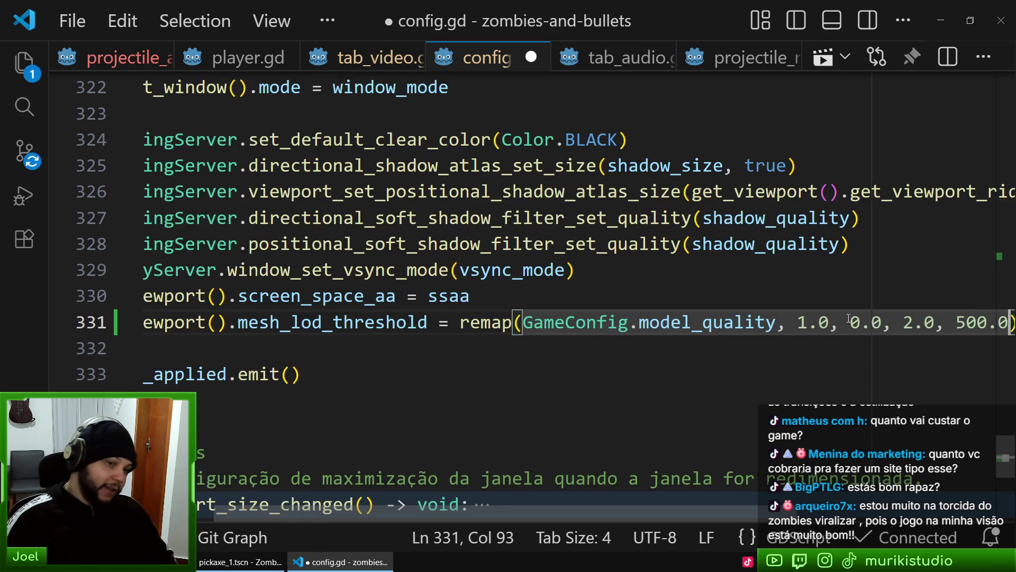
scroll(847, 360, right, 2)
scroll(845, 377, right, 3)
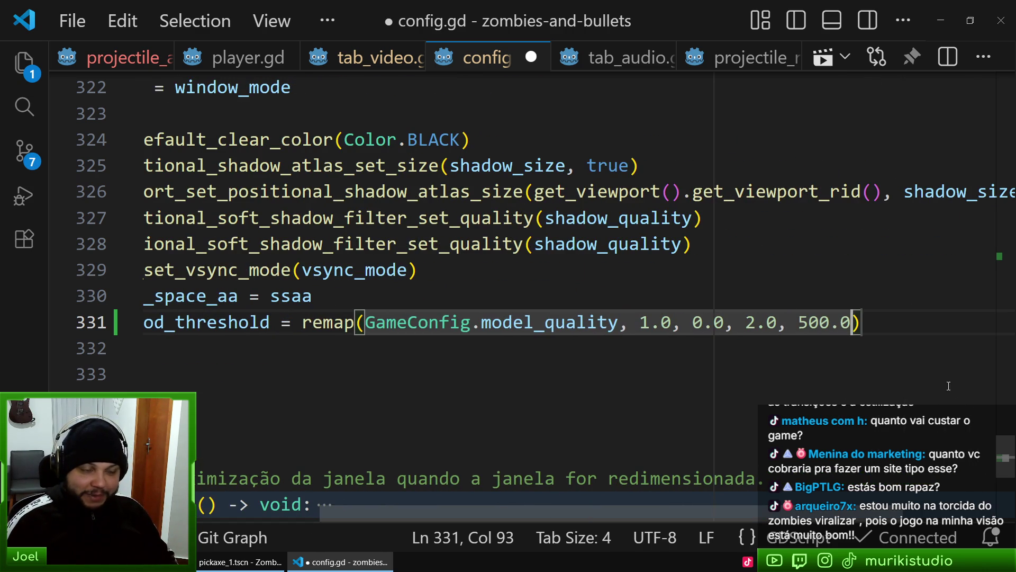
scroll(828, 382, left, 5)
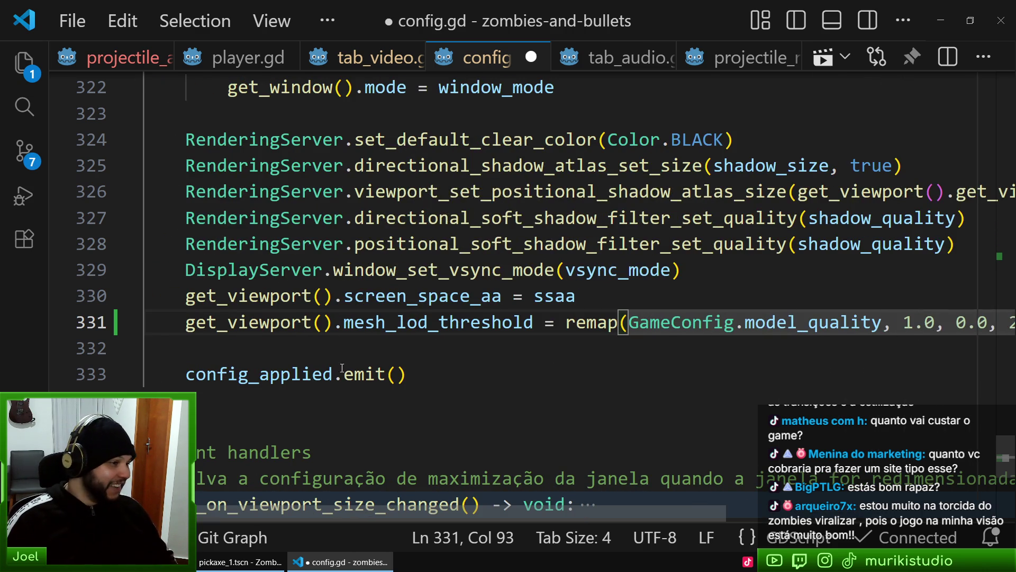
click(476, 337)
key(ctrl+s)
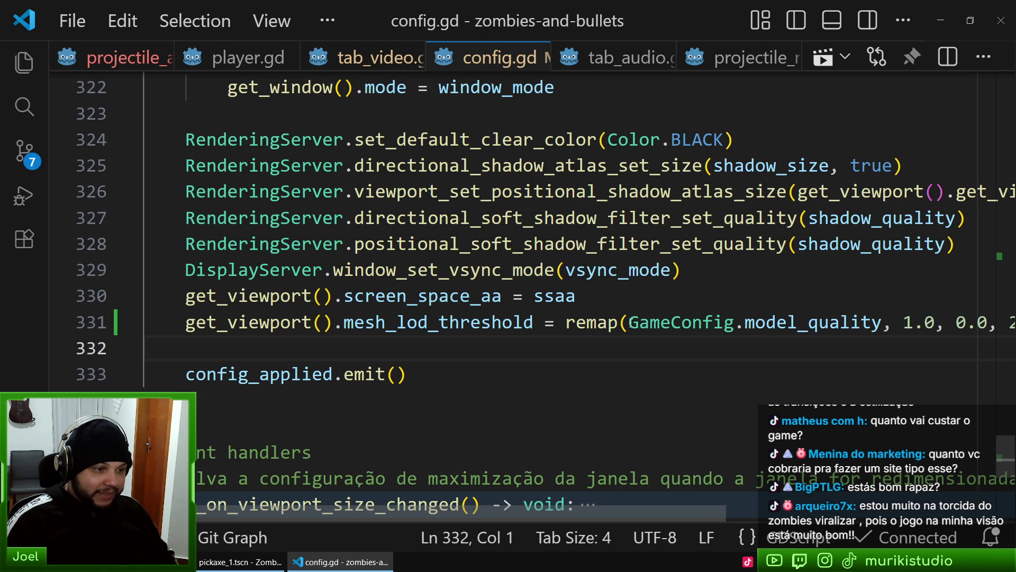
mouse_move(608, 323)
click(536, 363)
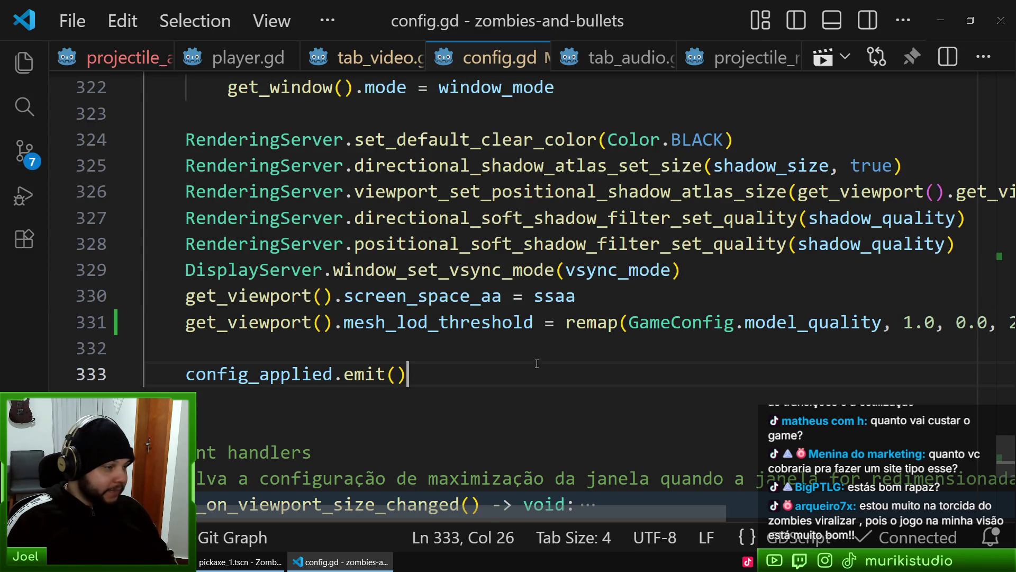
click(560, 360)
click(241, 561)
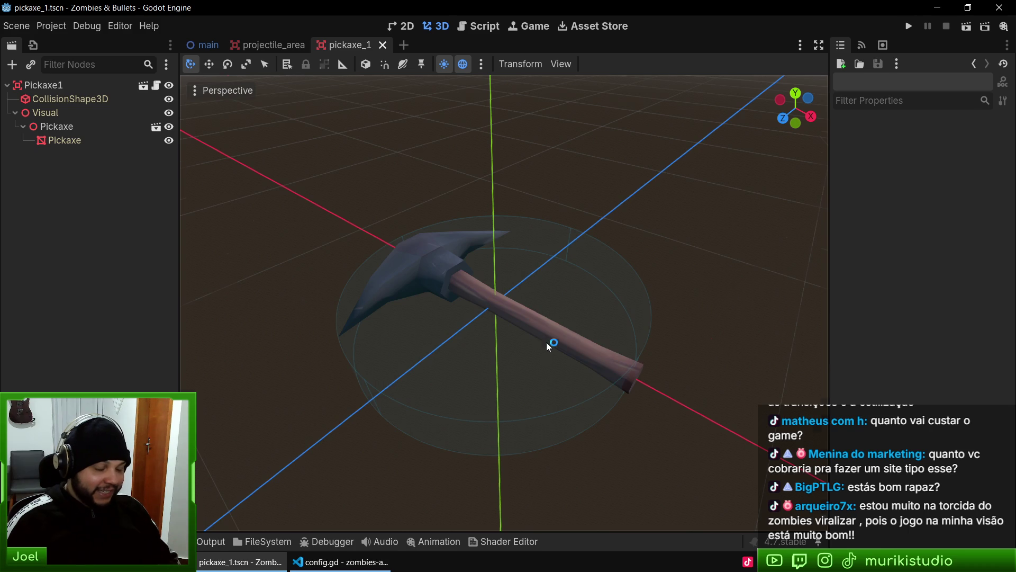
Run the game with F5, start Campanha, and check Model Quality at minimum in Opções > Vídeo
key(F5)
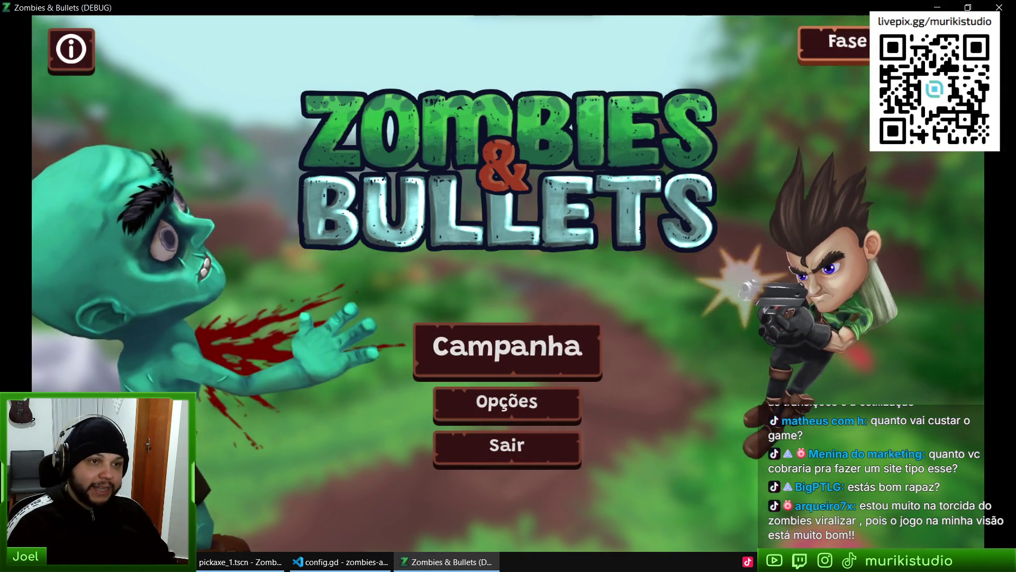
key(Return)
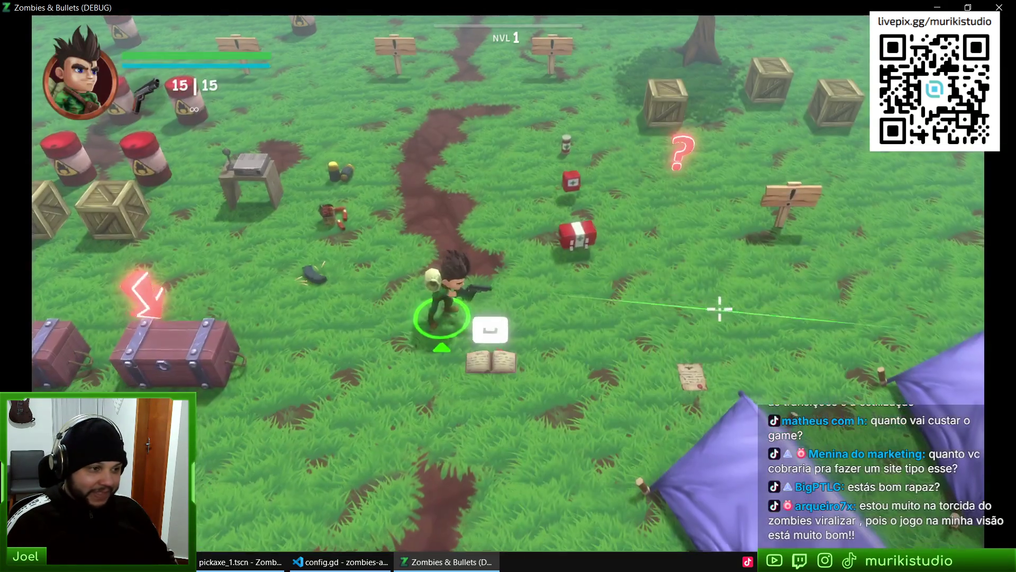
key(Escape)
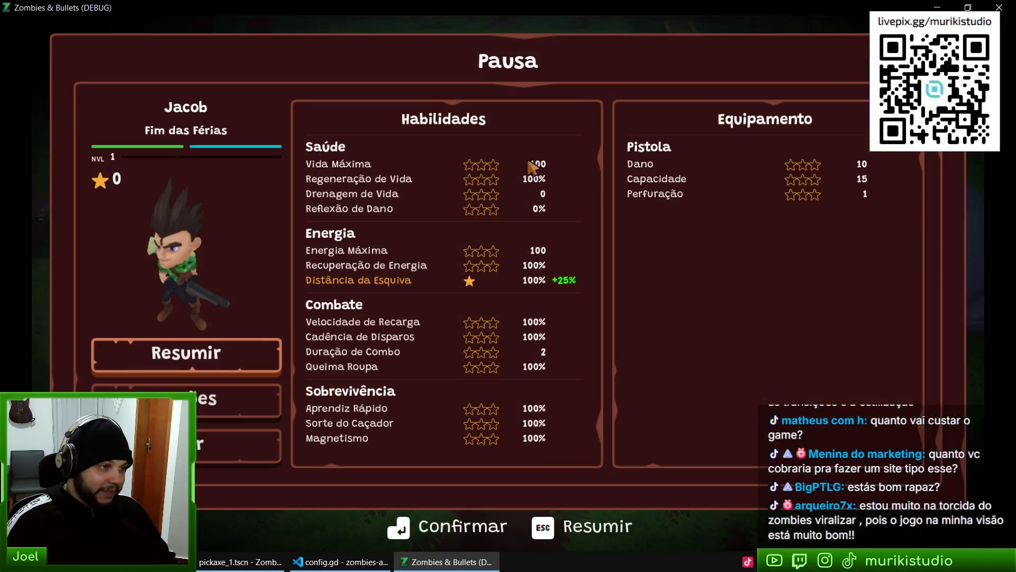
click(232, 418)
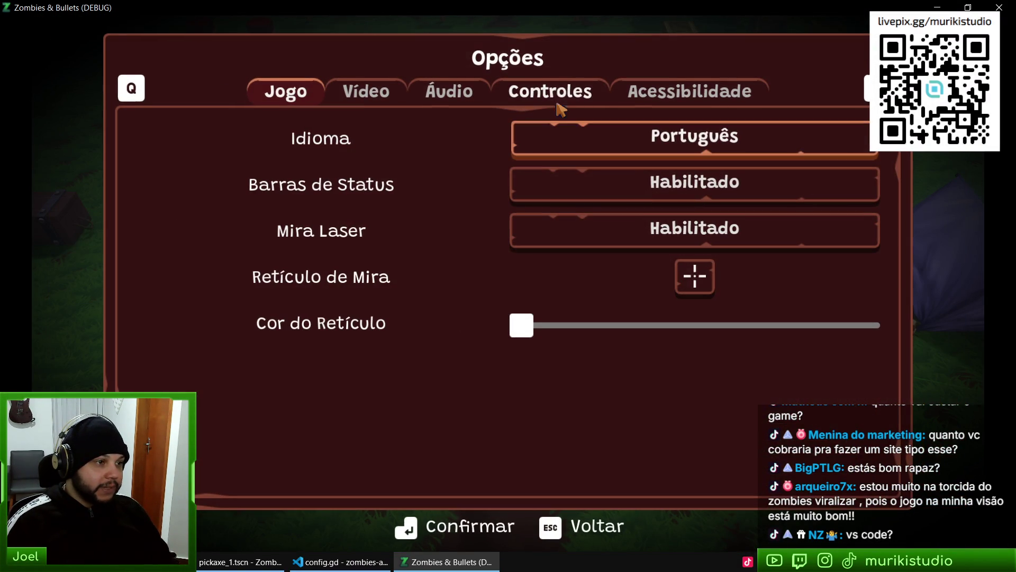
click(386, 101)
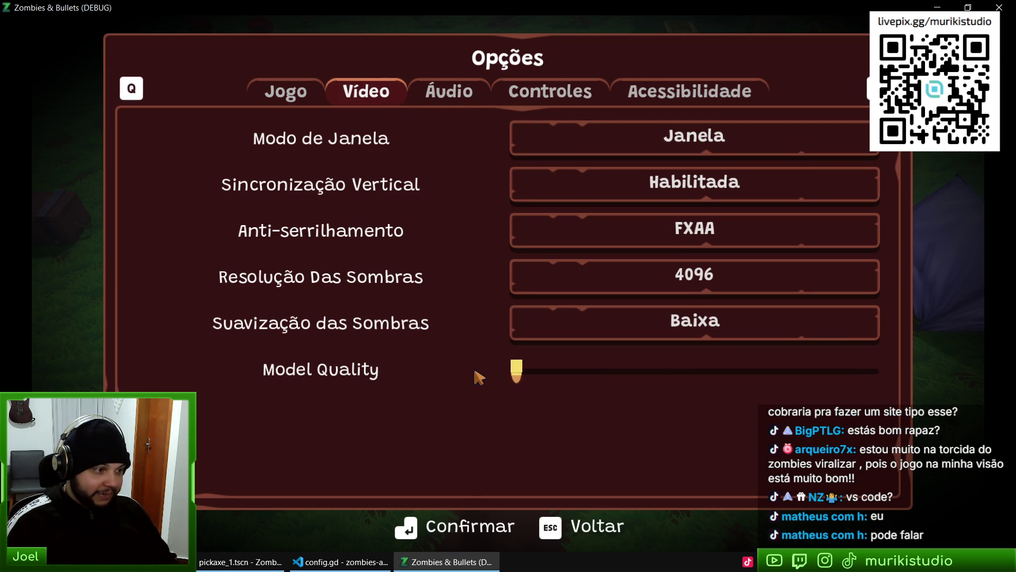
key(Escape)
key(Escape)
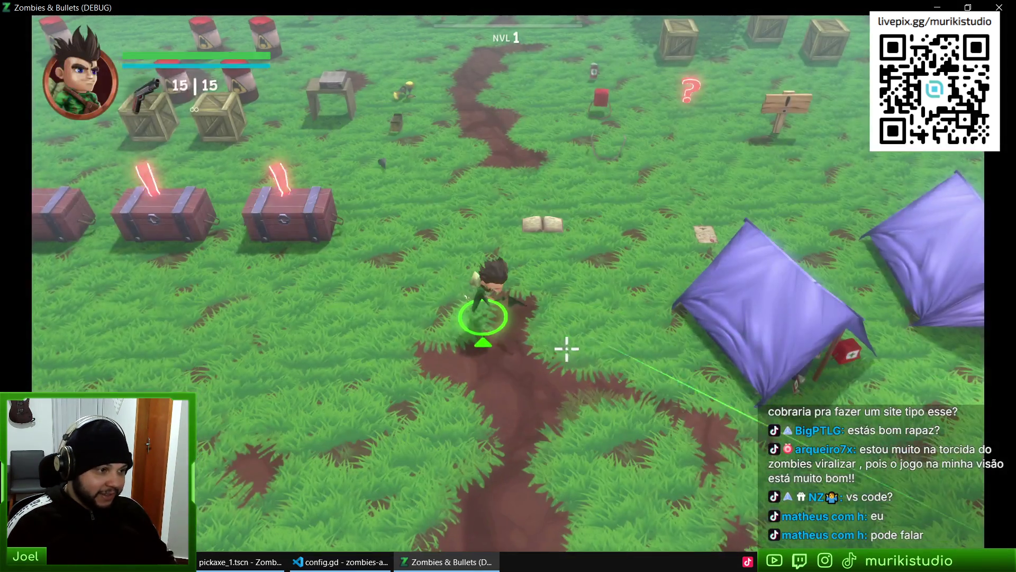
Tilt the camera low and run the hero across the field to the purple tents and back
scroll(664, 223, up, 5)
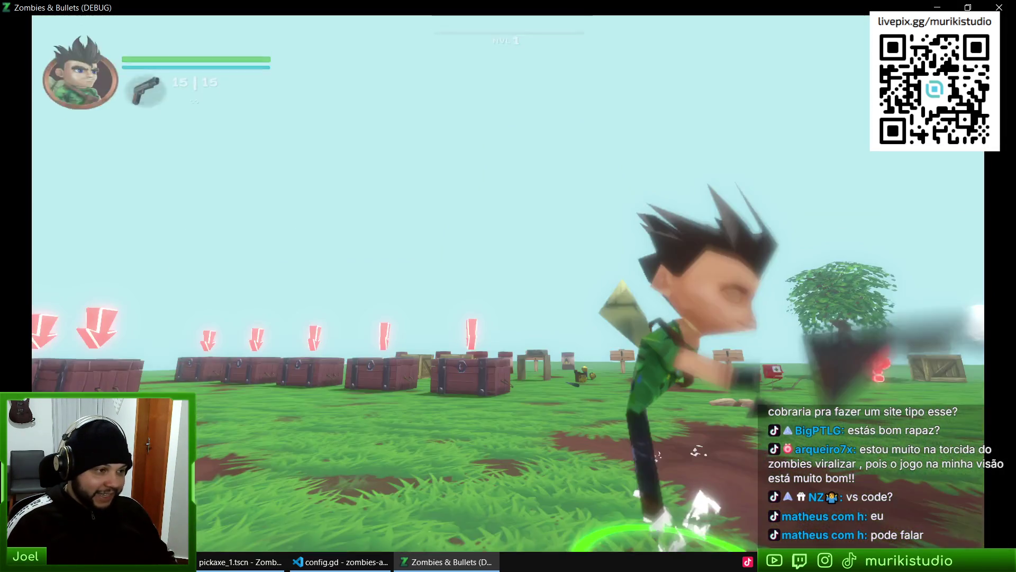
key(d)
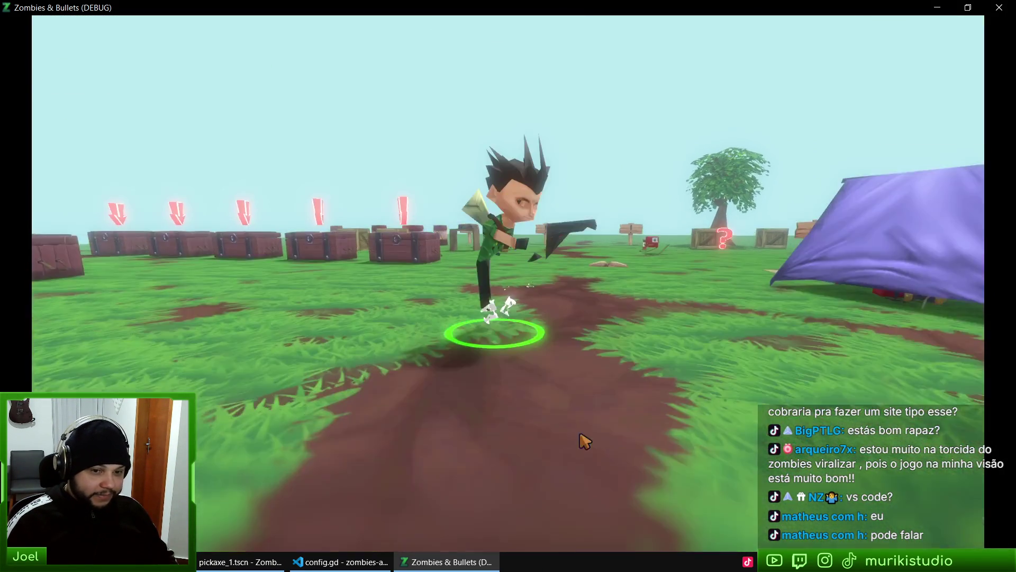
scroll(583, 434, down, 2)
scroll(578, 419, up, 3)
scroll(575, 409, down, 3)
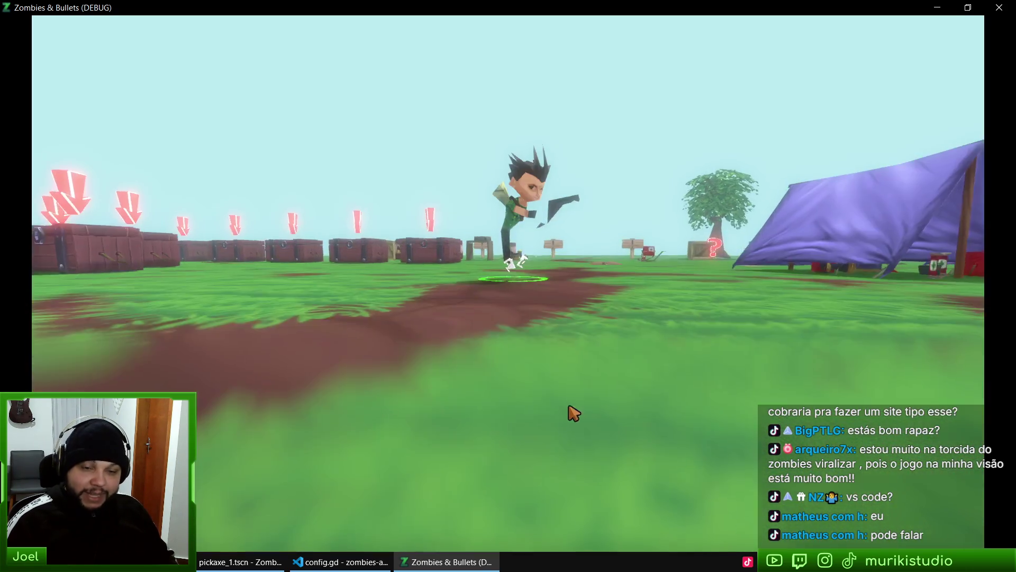
scroll(576, 412, up, 3)
scroll(578, 421, down, 3)
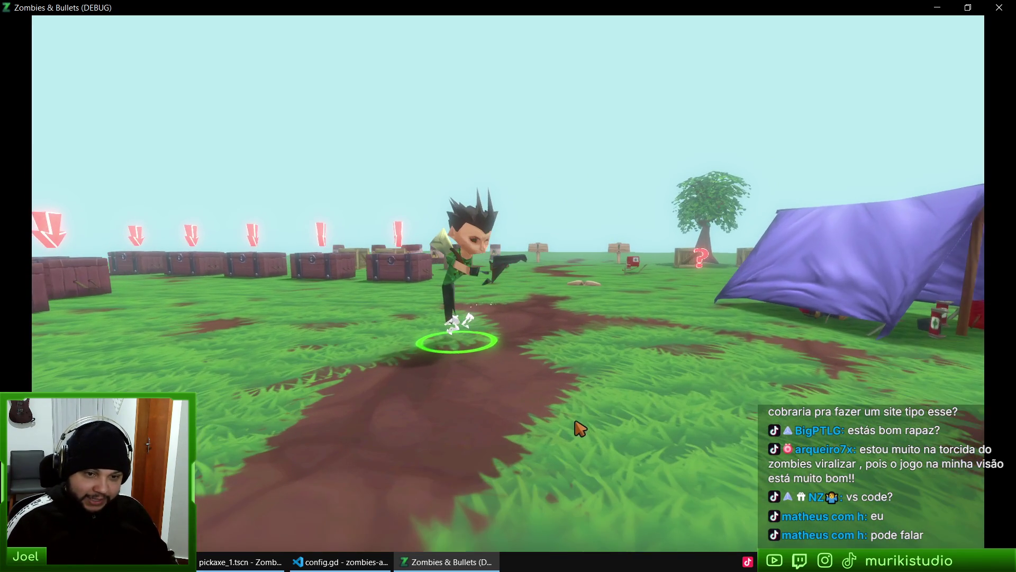
scroll(571, 431, down, 2)
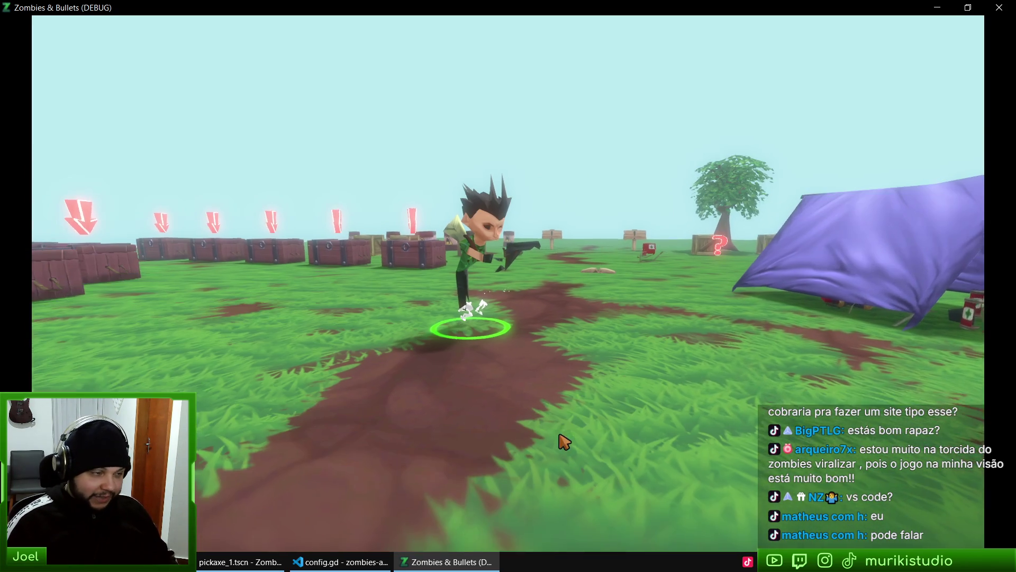
scroll(570, 418, up, 3)
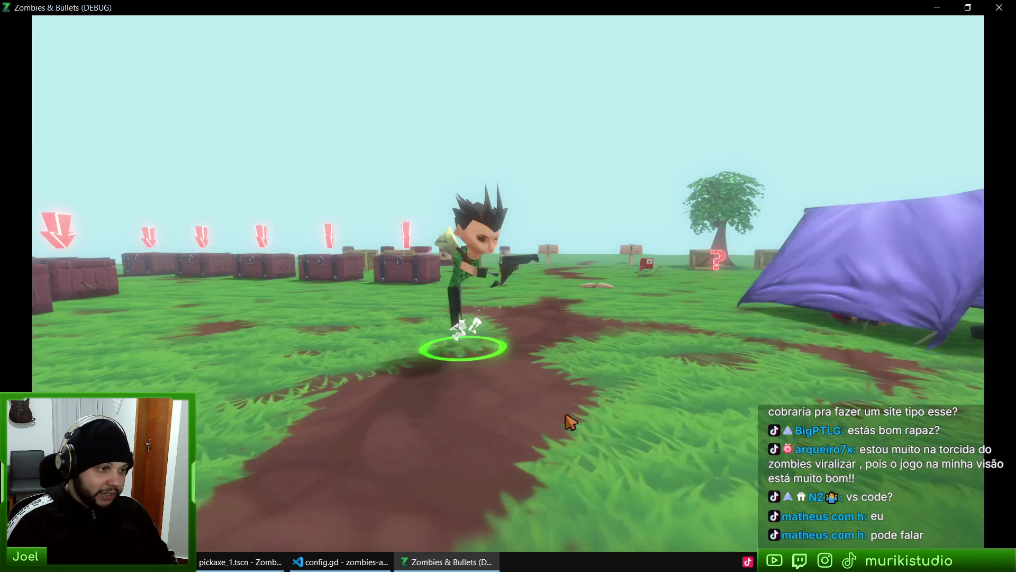
key(d)
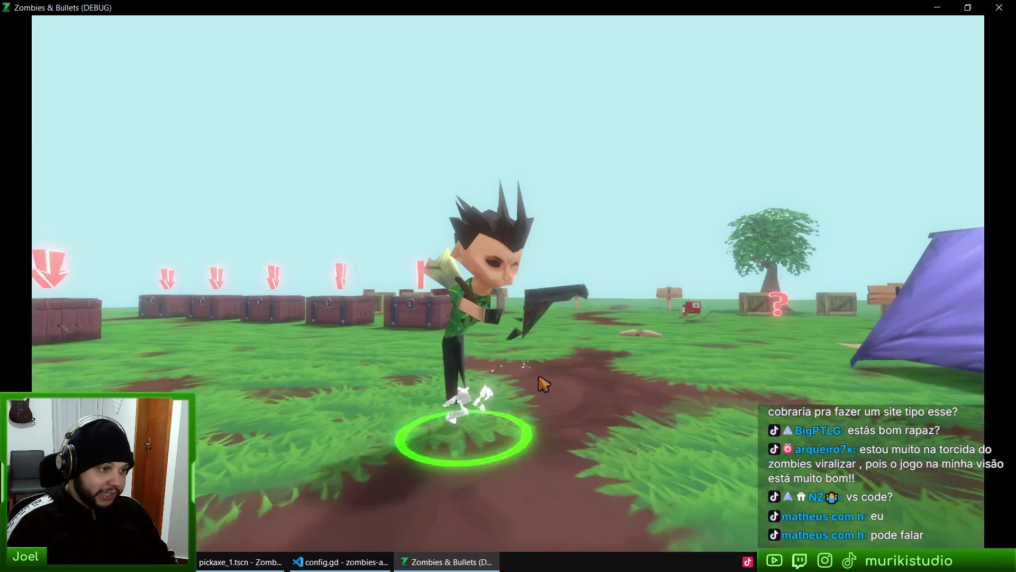
key(a)
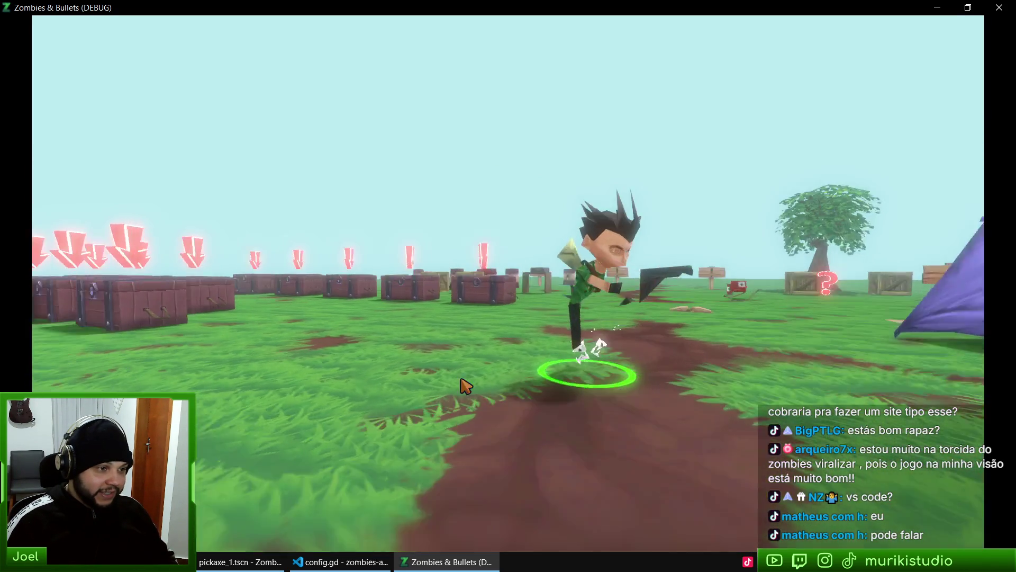
scroll(659, 405, down, 5)
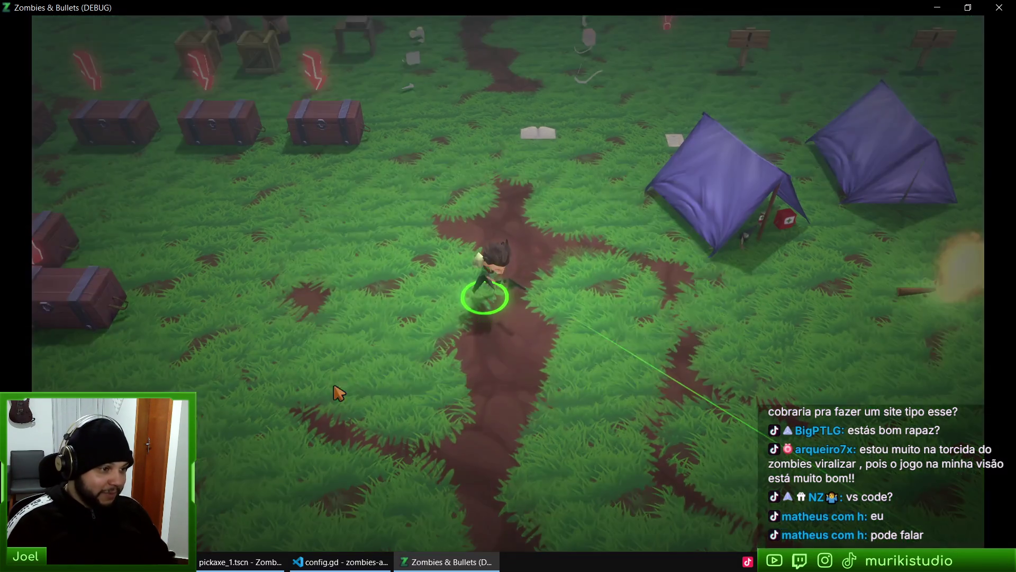
Glance through the Vídeo and controller options, then resume and walk toward the tents
key(Escape)
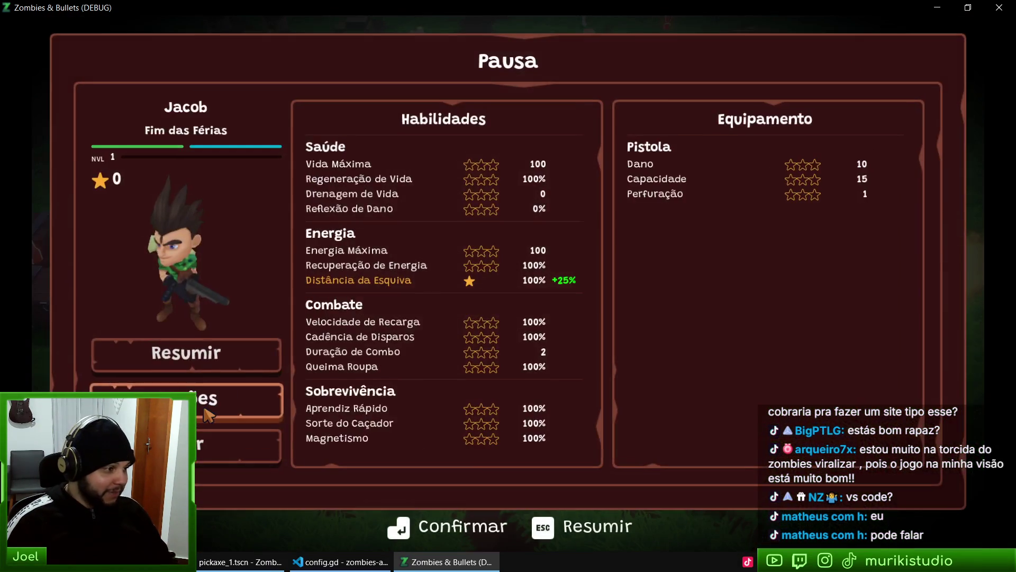
click(212, 397)
click(501, 93)
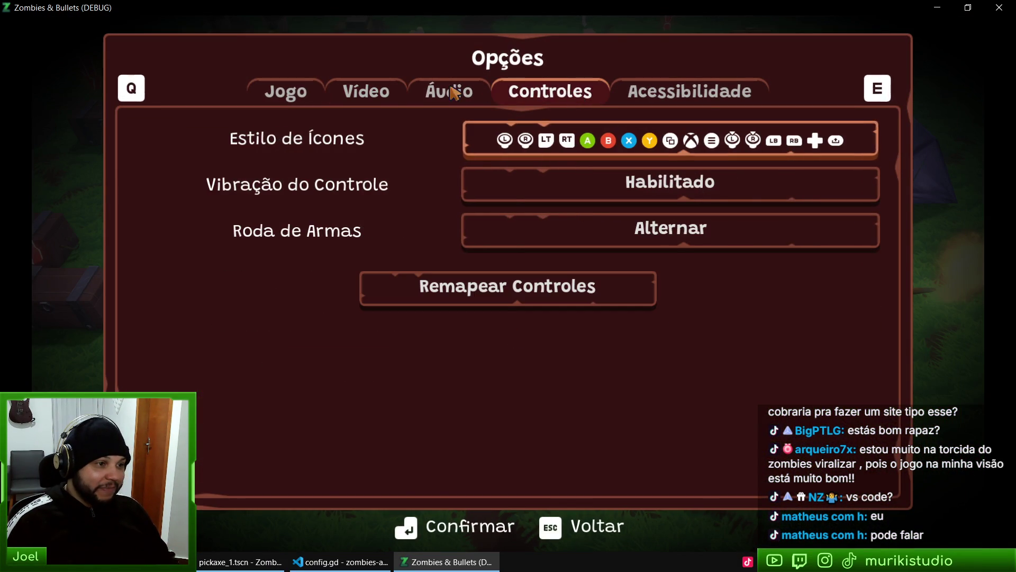
key(q)
key(q)
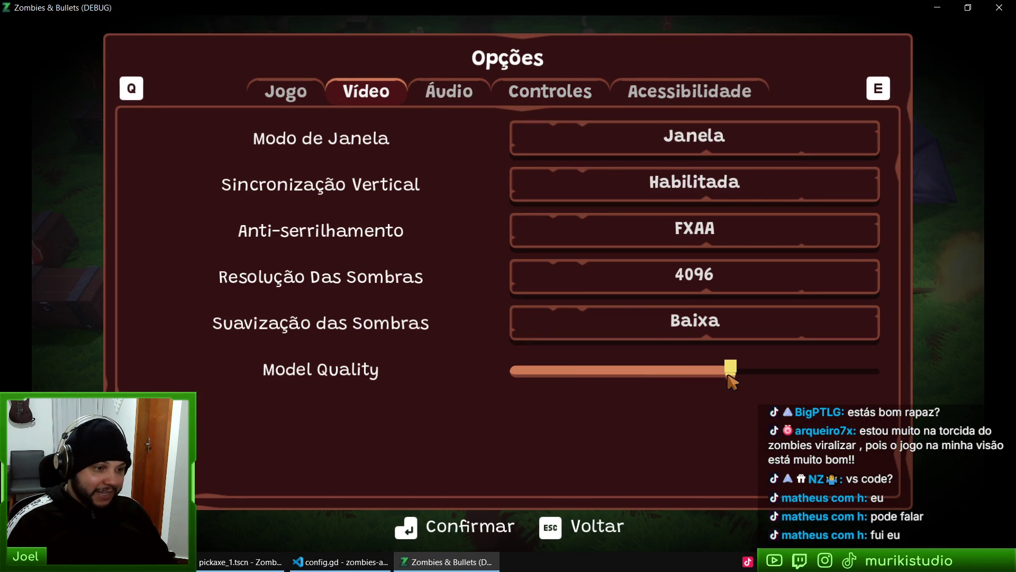
key(Escape)
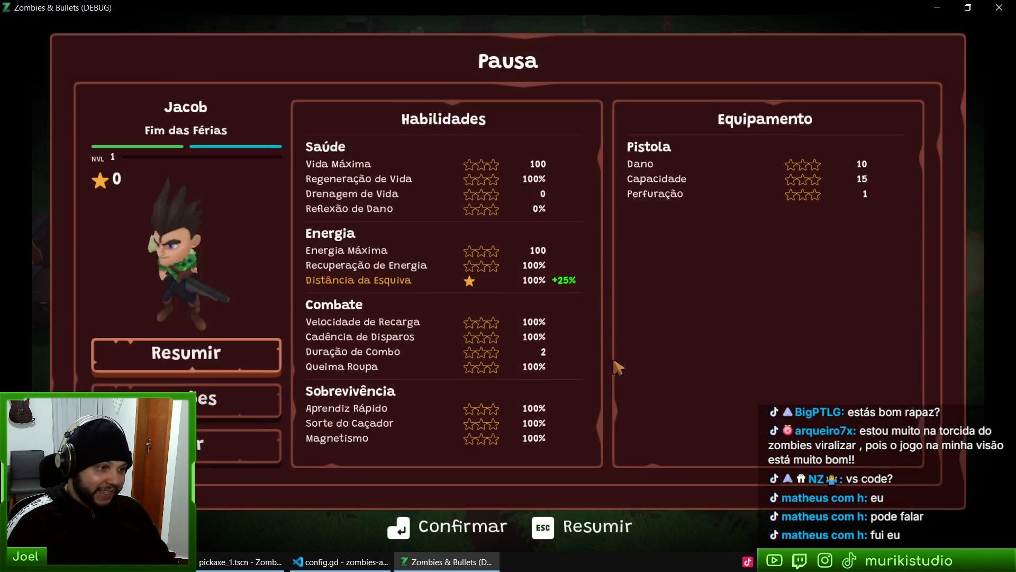
key(Escape)
key(w)
key(d)
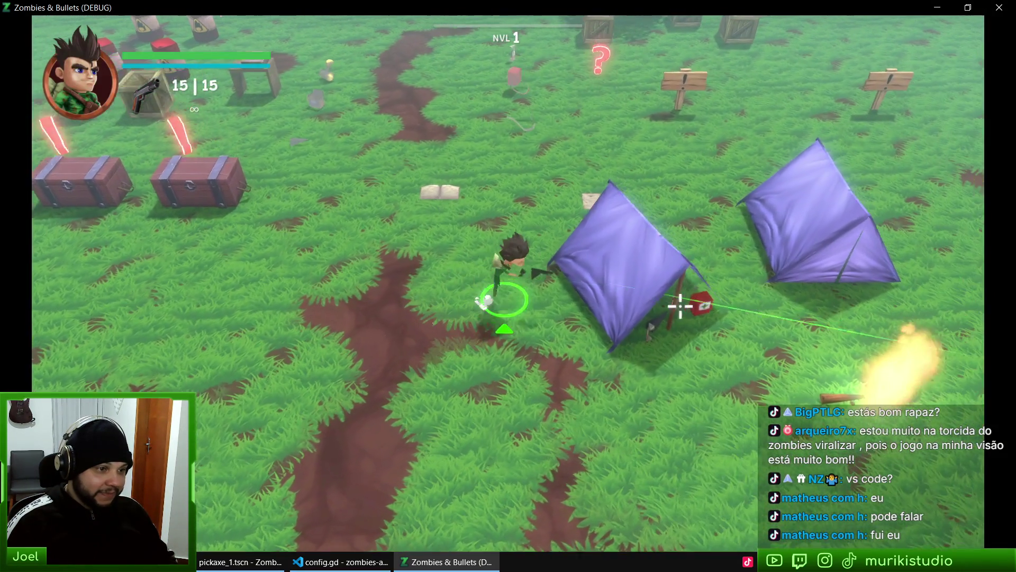
key(a)
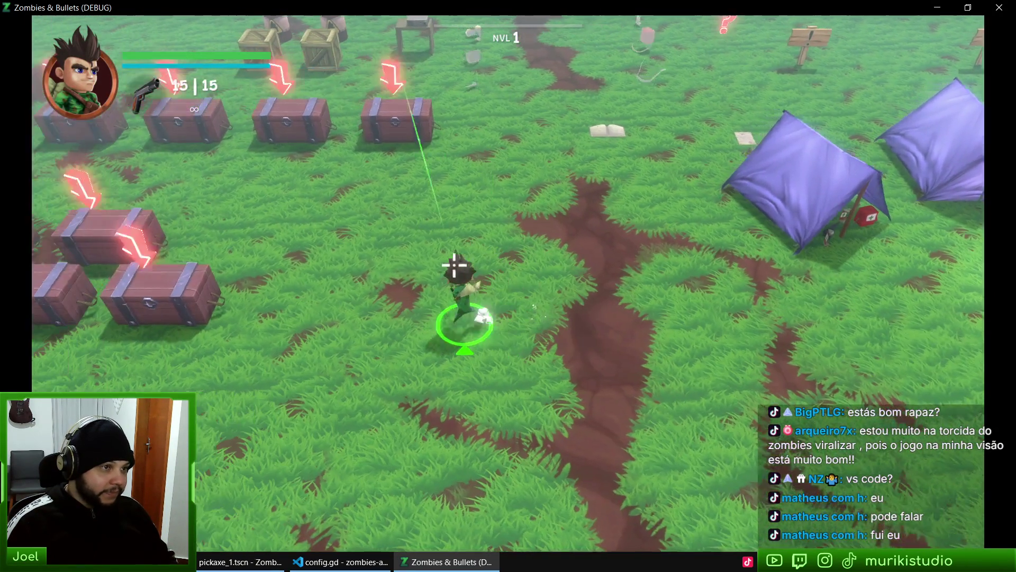
key(d)
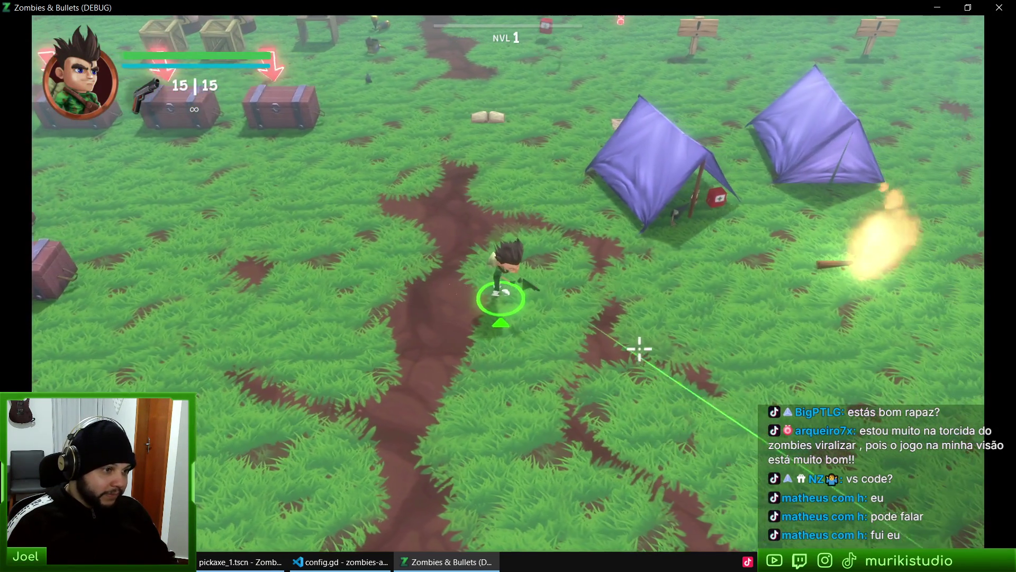
Raise Model Quality close to its maximum in Opções > Vídeo and play to test it
key(Escape)
key(Down)
key(Return)
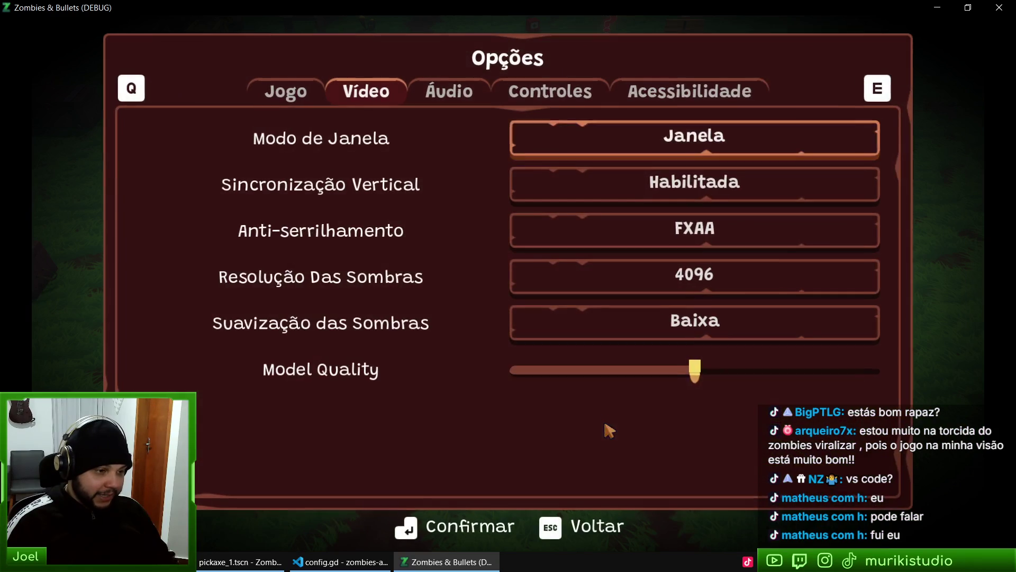
drag(697, 374, 781, 375)
key(Escape)
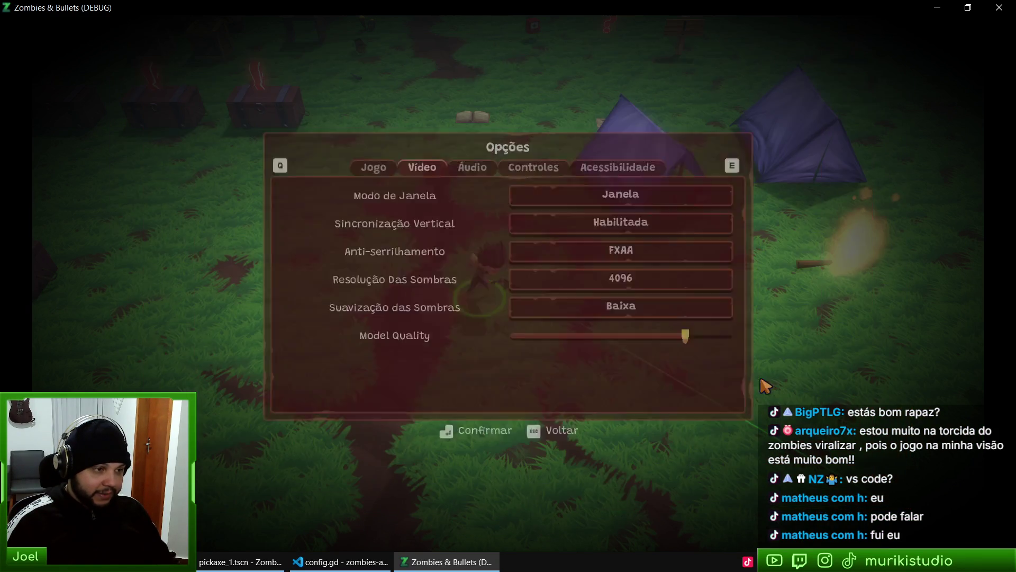
key(Escape)
key(s)
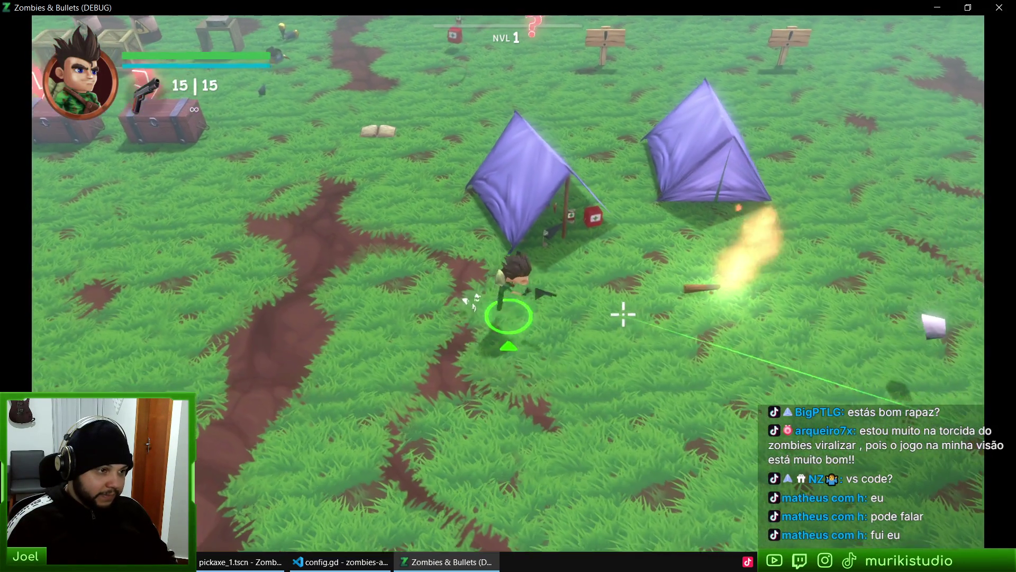
key(a)
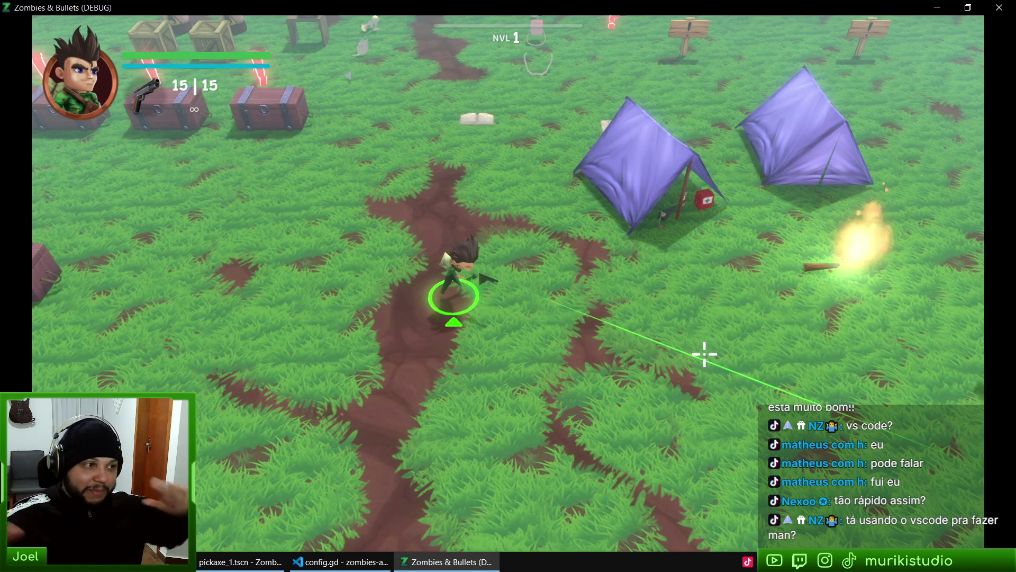
key(w)
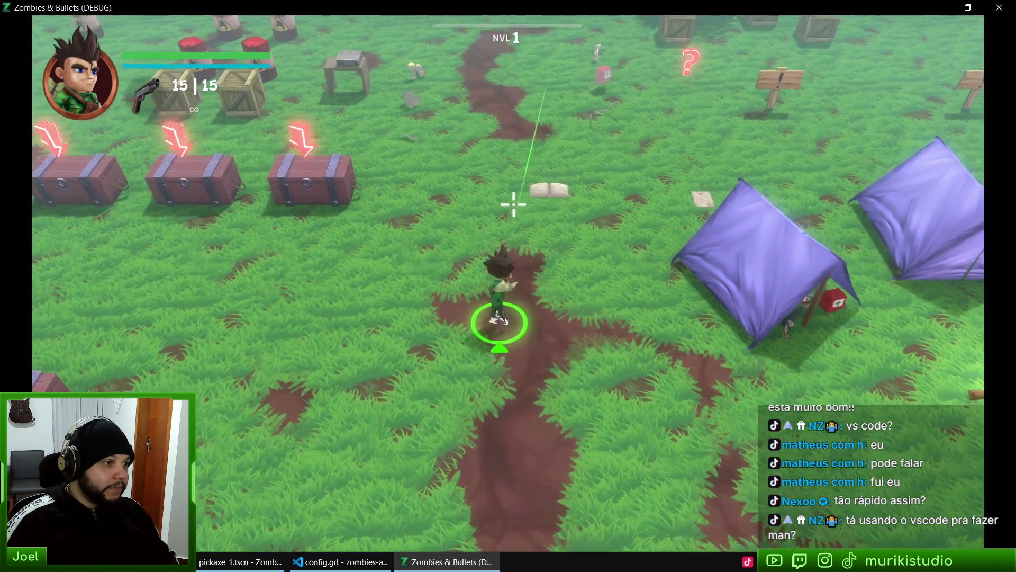
Check the Model Quality slider in the options, then resume gameplay
key(Escape)
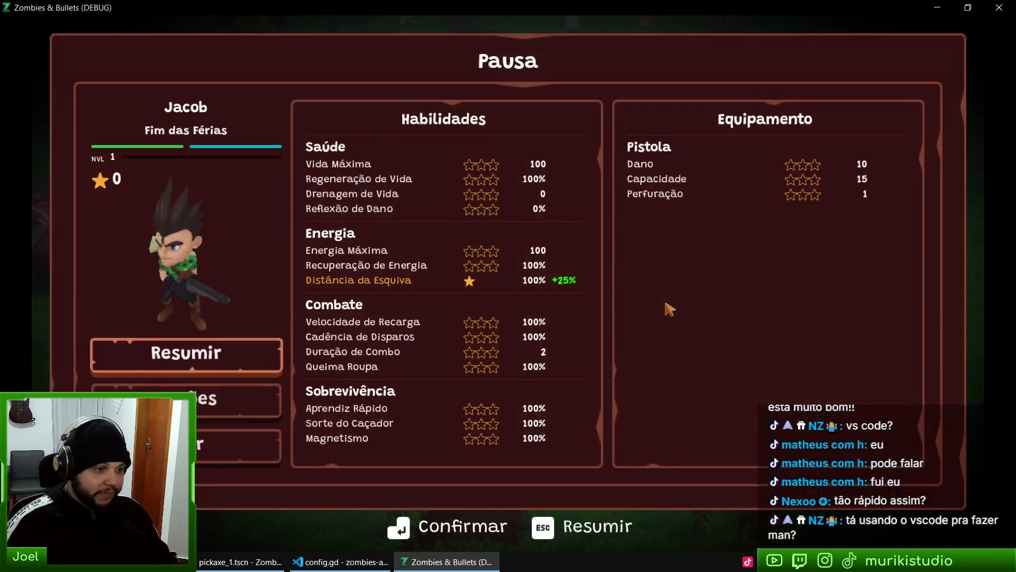
key(Escape)
key(Escape)
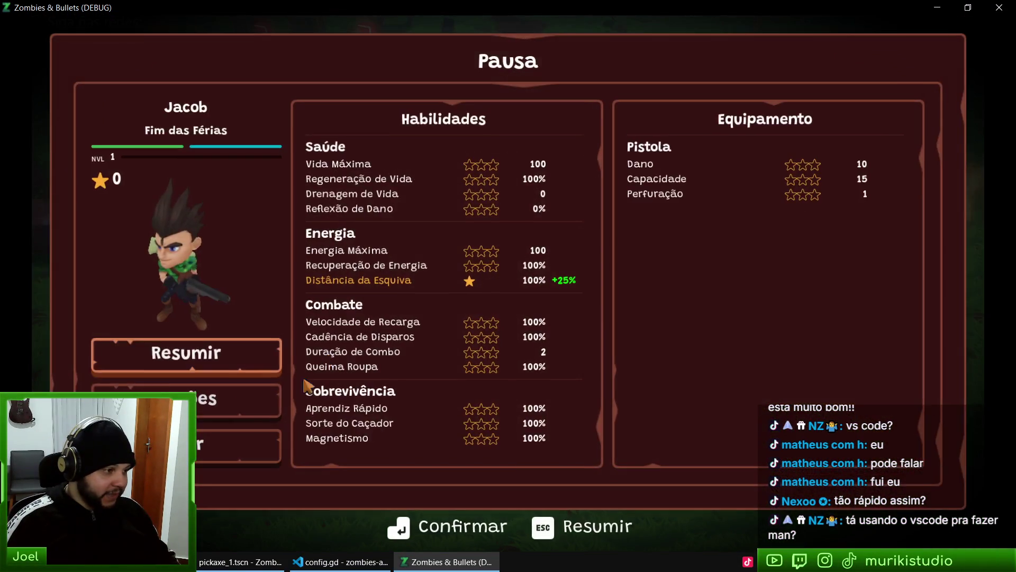
key(Escape)
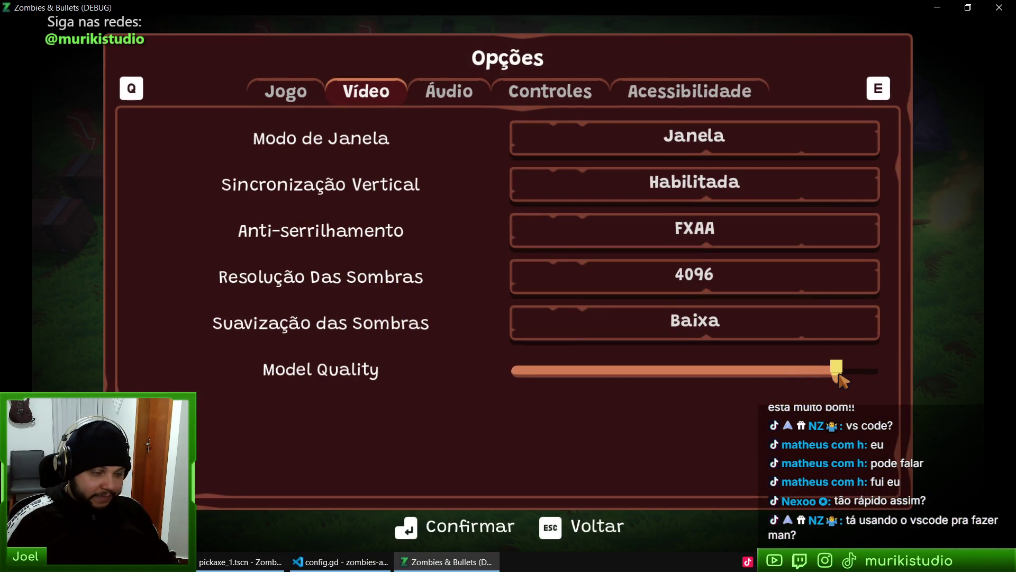
key(Escape)
key(Escape)
key(Escape)
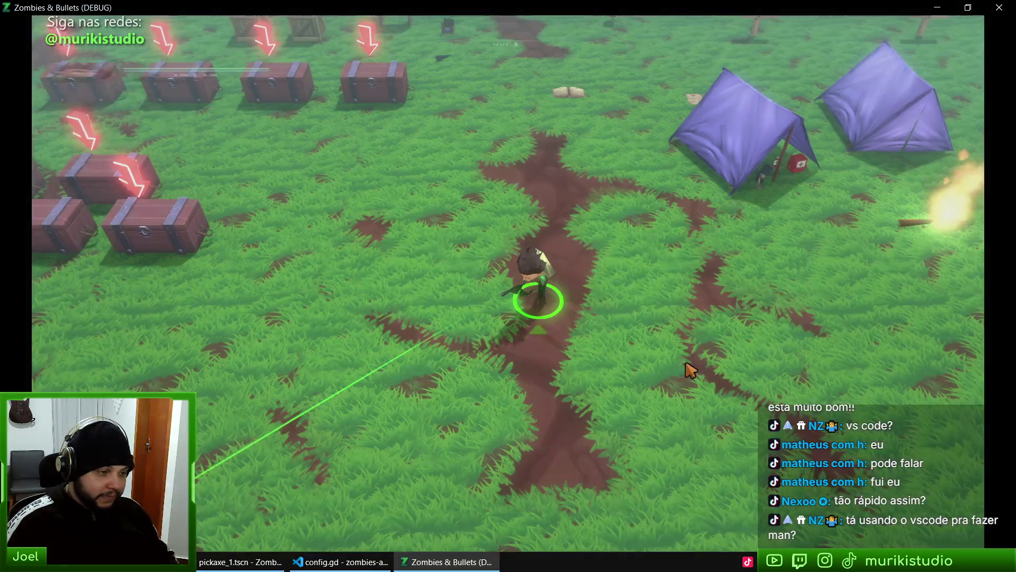
Run the hero around the field, stop the game with F8, and switch to tab_video.gd
key(d)
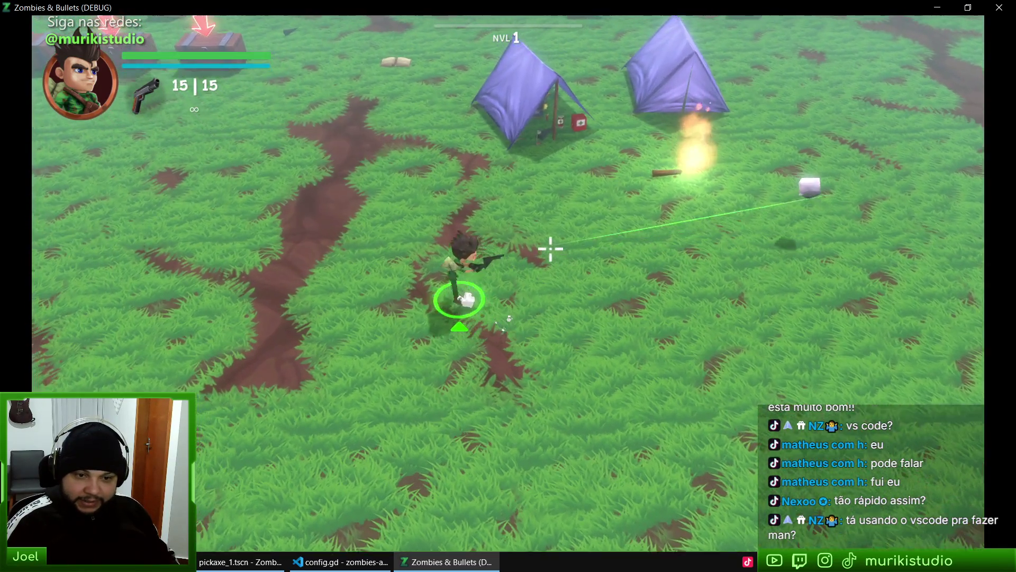
key(w)
key(a)
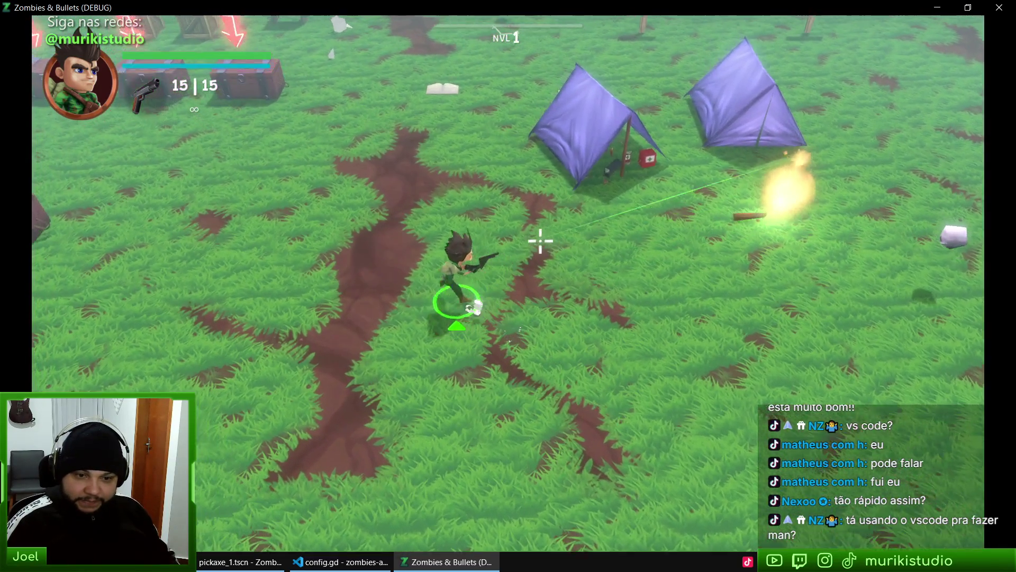
key(a)
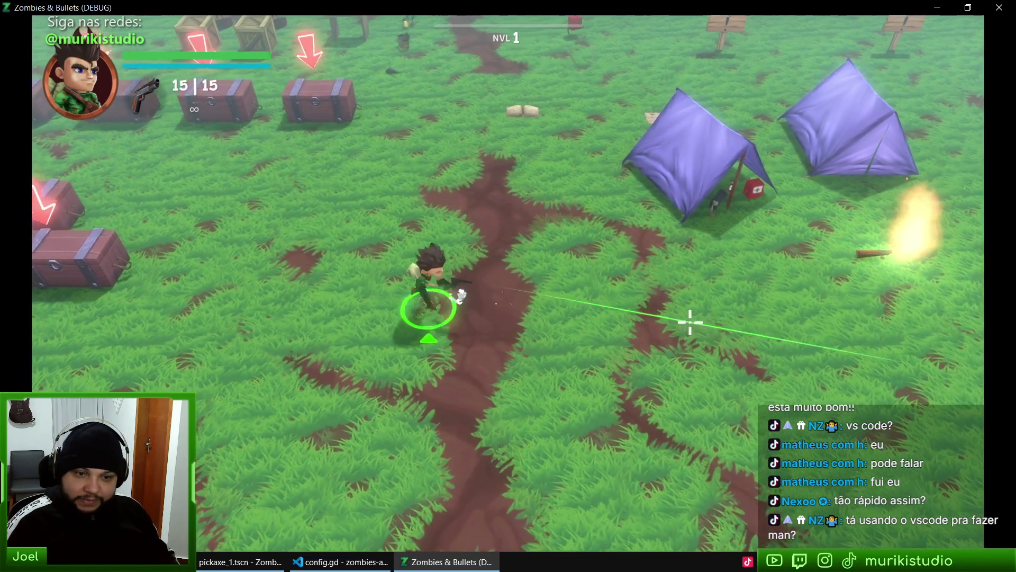
key(d)
key(a)
key(s)
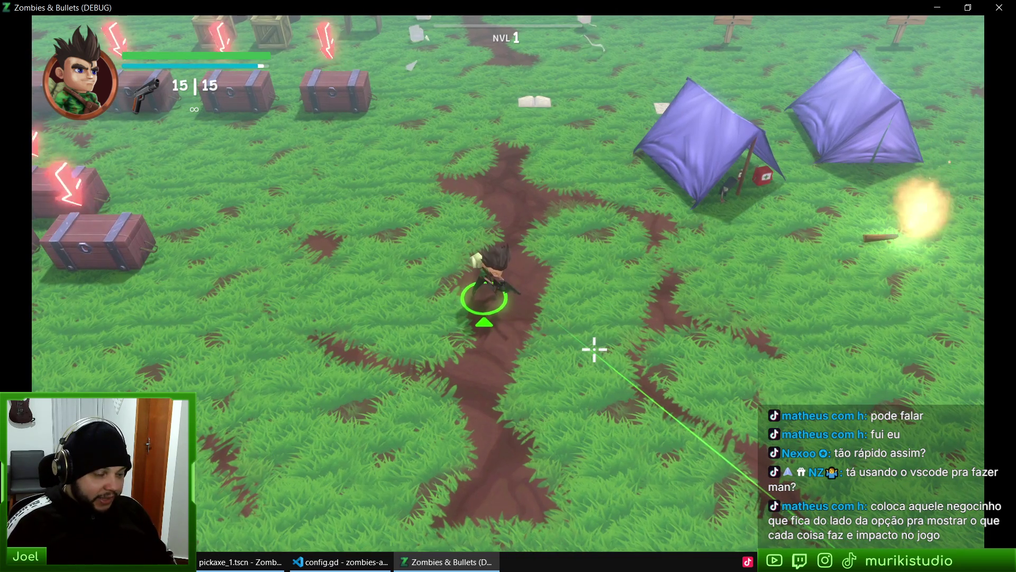
key(w)
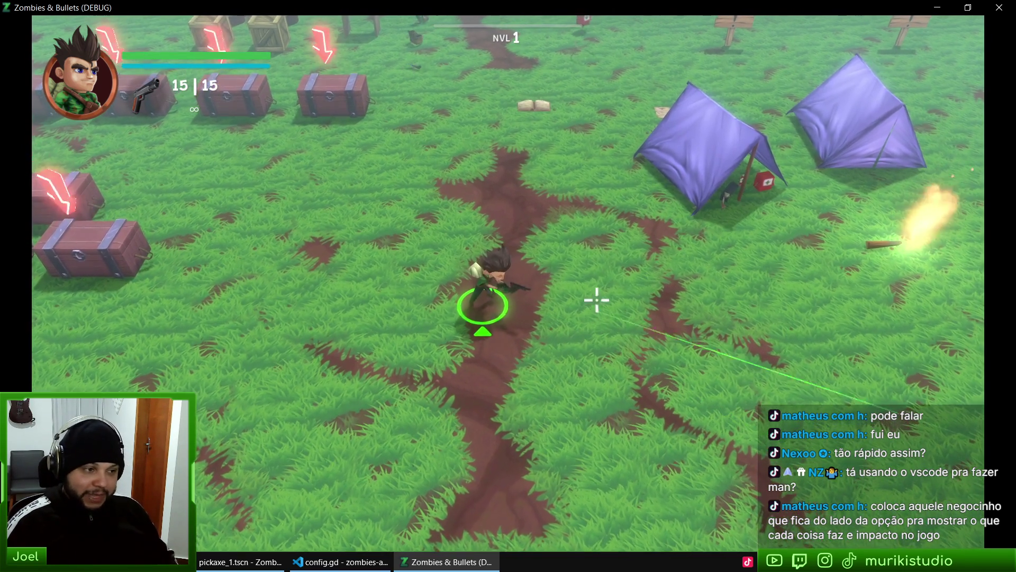
key(F8)
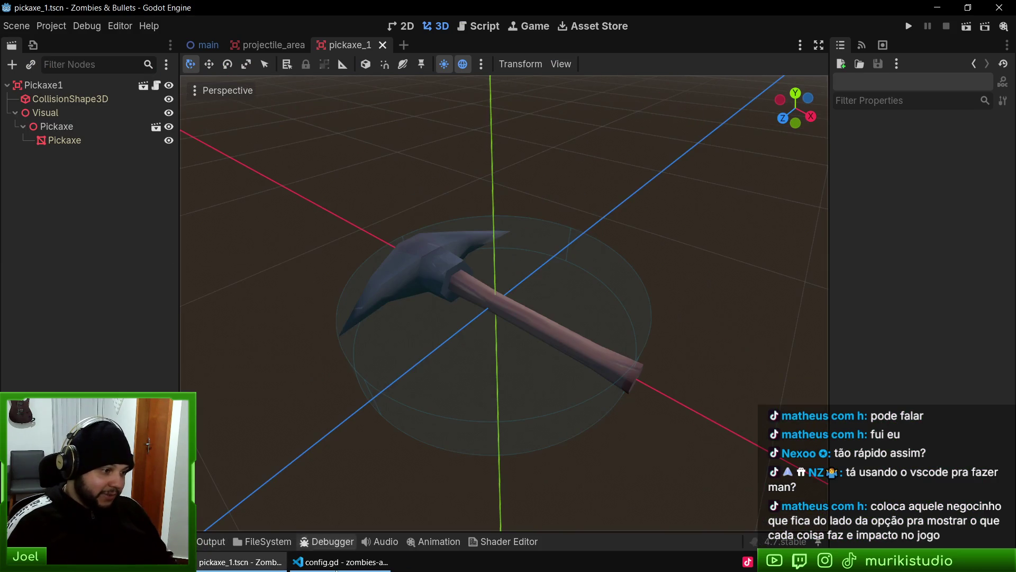
key(alt+Tab)
Review the video option entries in tab_video.gd, including the Window Mode block
click(393, 69)
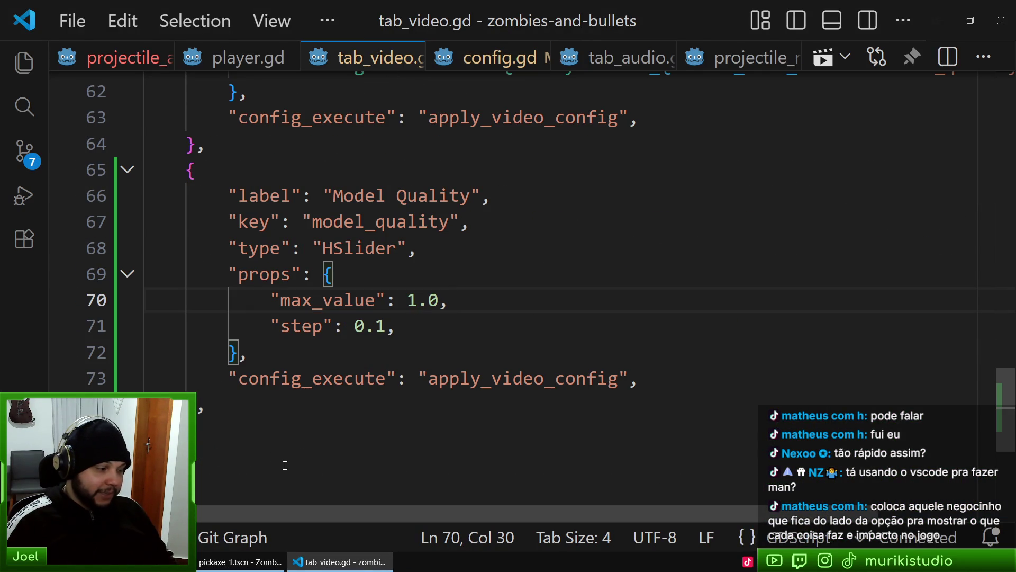
mouse_move(1004, 408)
mouse_down()
mouse_move(974, 395)
mouse_move(959, 85)
mouse_move(951, 177)
mouse_move(944, 83)
mouse_up()
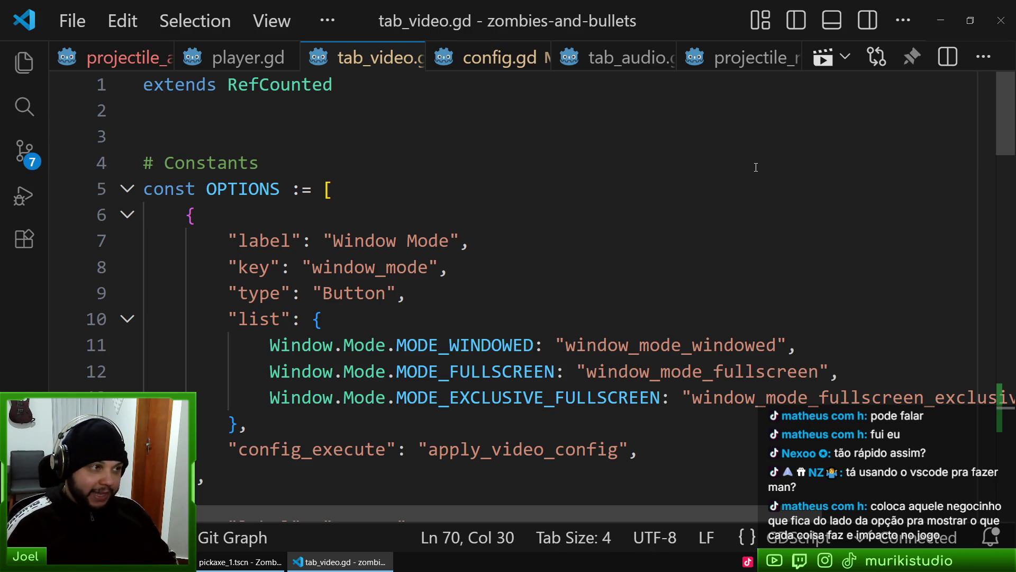
scroll(489, 442, down, 3)
scroll(545, 302, up, 3)
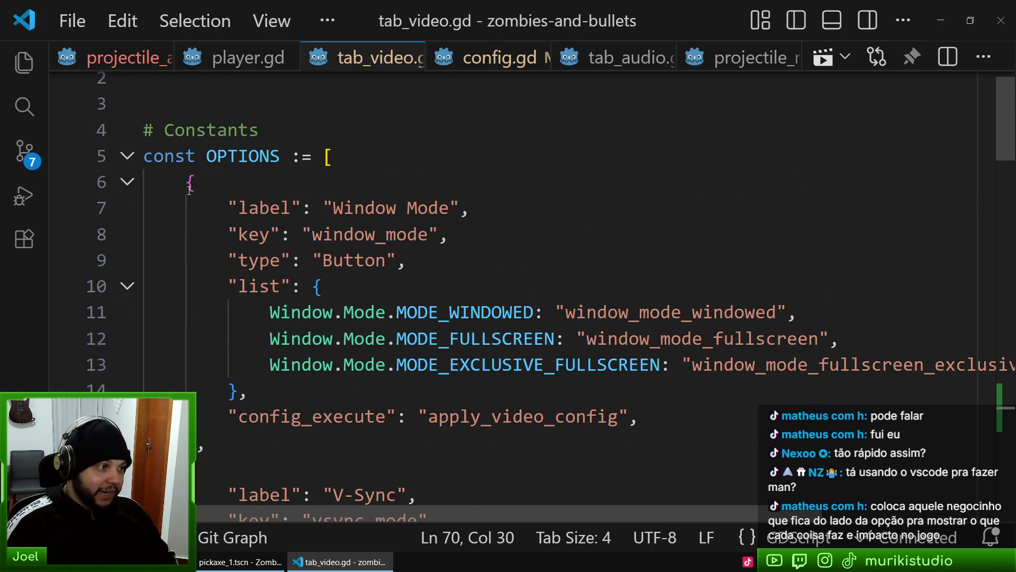
scroll(190, 190, down, 1)
mouse_move(188, 150)
mouse_down()
mouse_move(247, 356)
mouse_move(313, 460)
mouse_move(330, 388)
mouse_up()
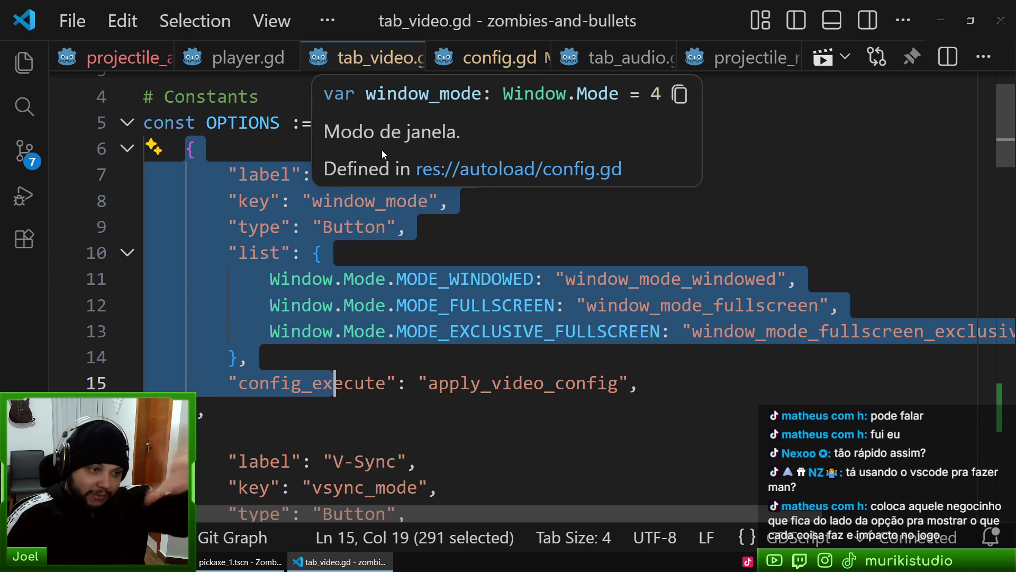
click(508, 357)
Locate the Model Quality entry in tab_video.gd
scroll(510, 293, down, 2)
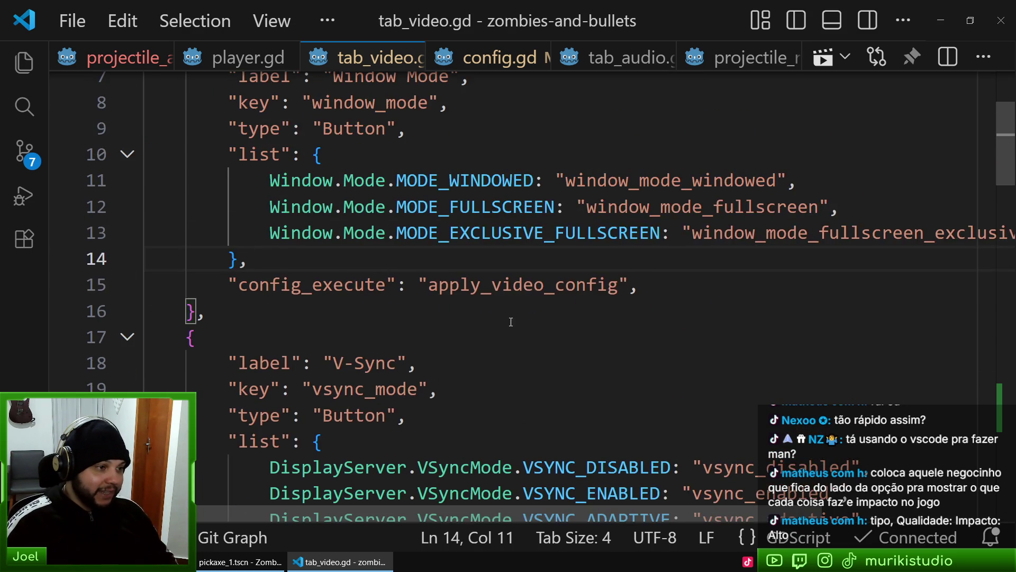
click(493, 218)
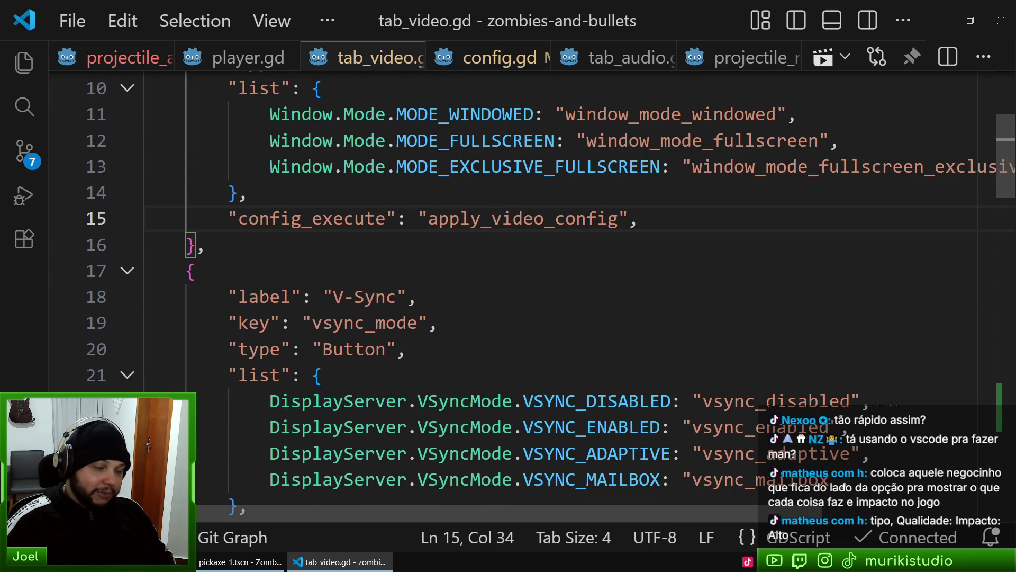
scroll(567, 266, down, 12)
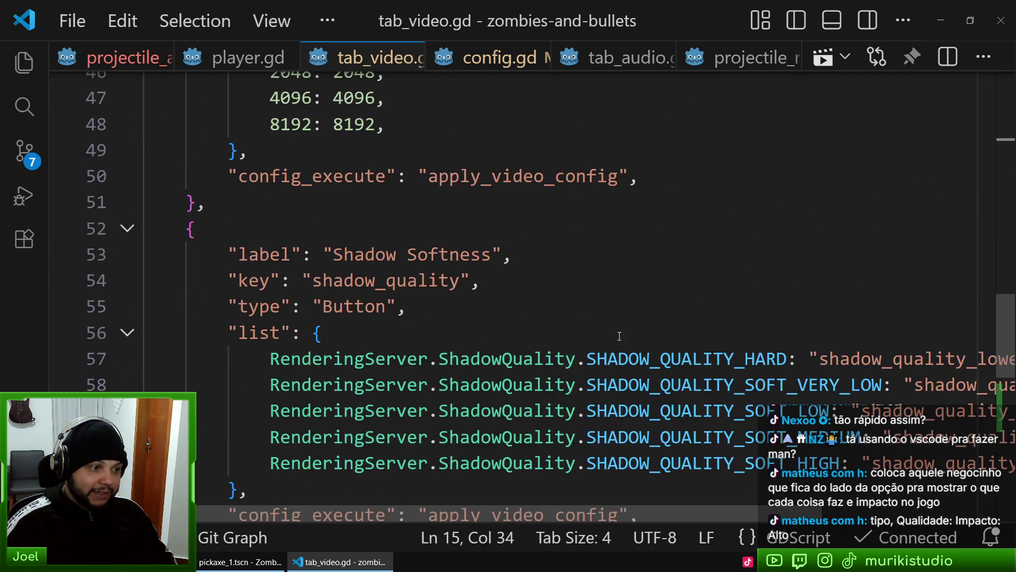
scroll(619, 336, down, 8)
scroll(568, 307, up, 2)
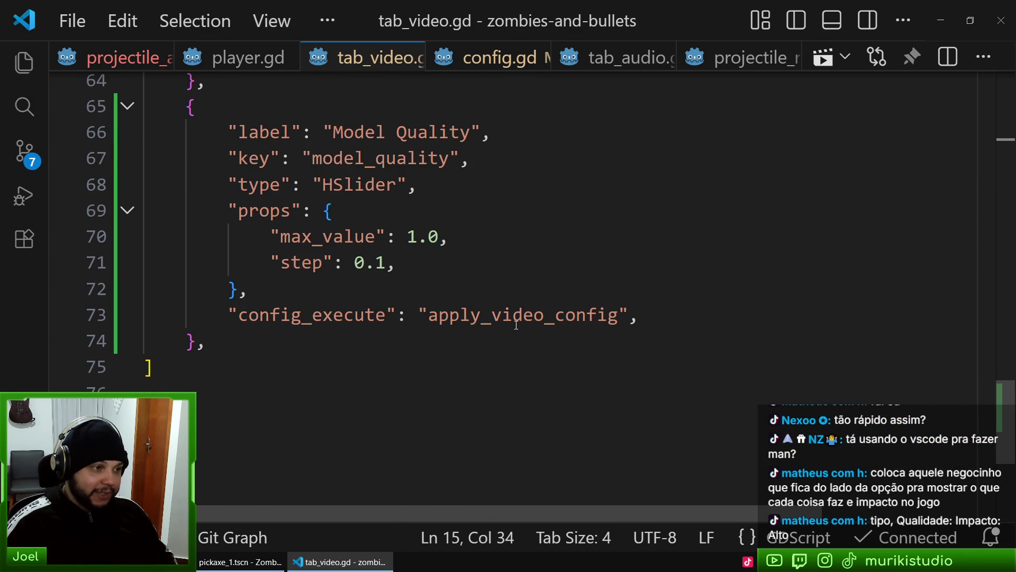
click(403, 346)
click(377, 132)
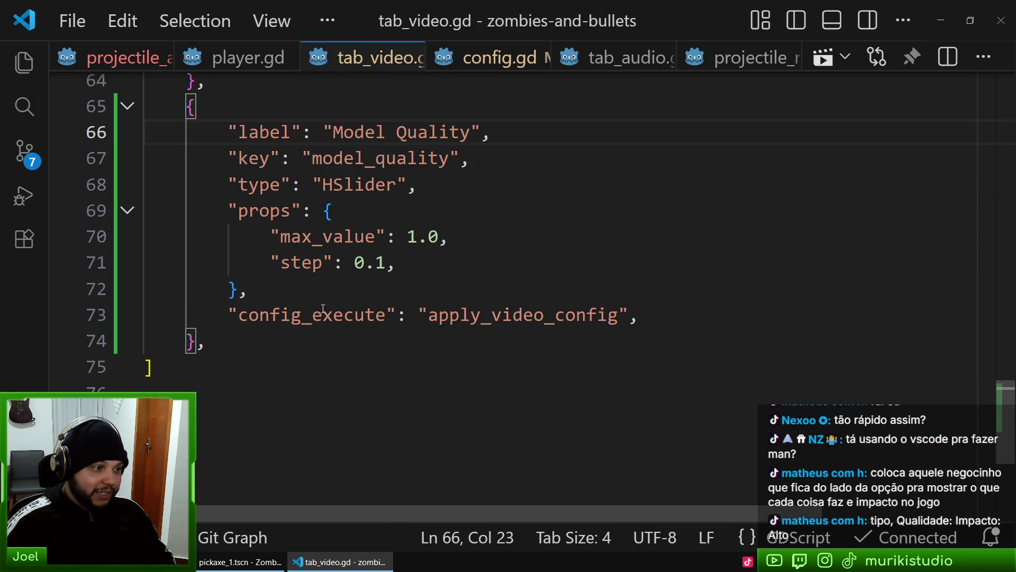
Jump to apply_video_config in config.gd and inspect the remap call on line 331
ctrl+click(513, 319)
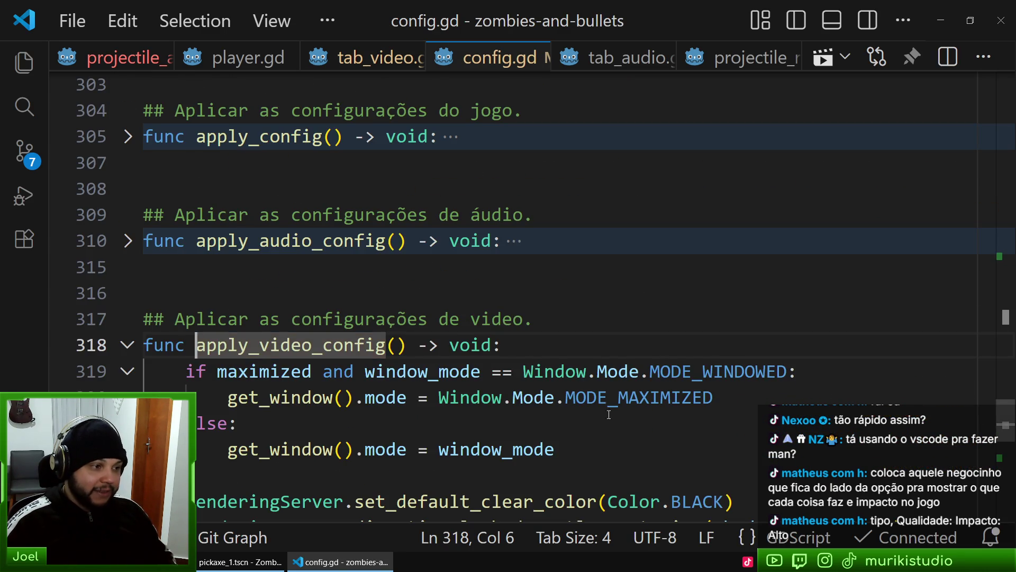
scroll(346, 300, down, 6)
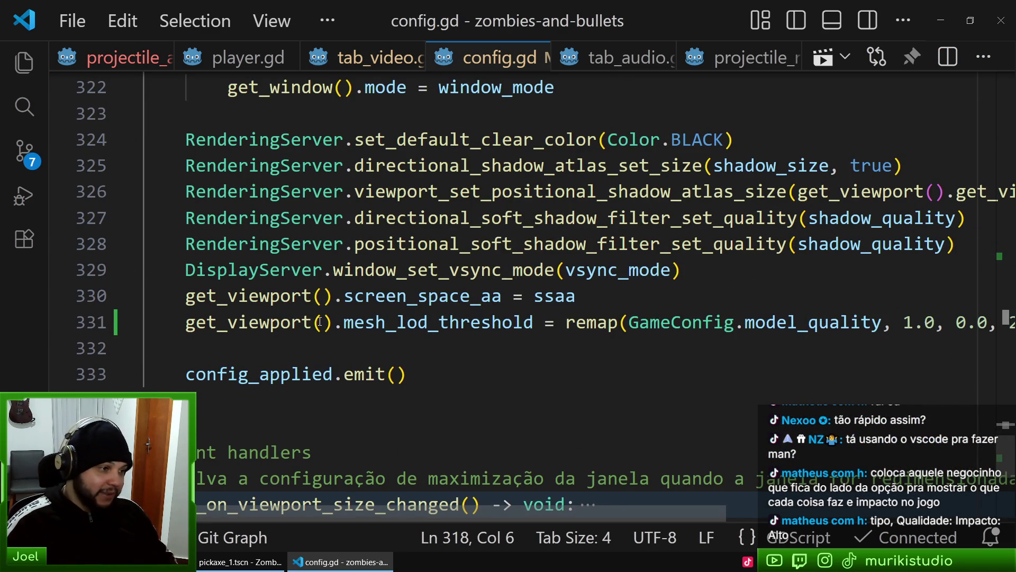
mouse_move(320, 322)
mouse_down()
mouse_move(752, 304)
mouse_move(796, 315)
mouse_up()
click(419, 348)
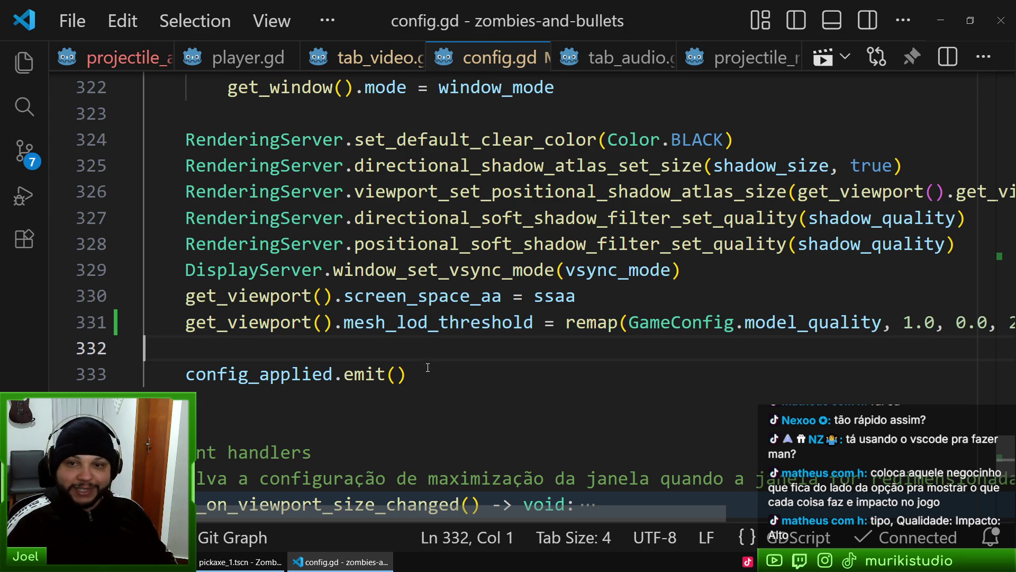
click(504, 374)
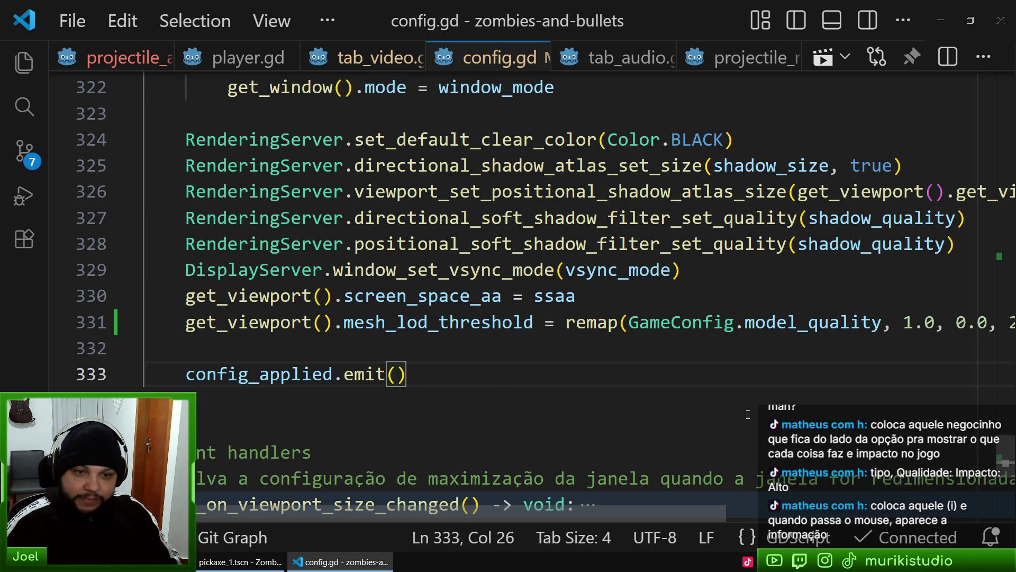
Compare tab_video.gd with config.gd and scroll through the video config code
click(370, 57)
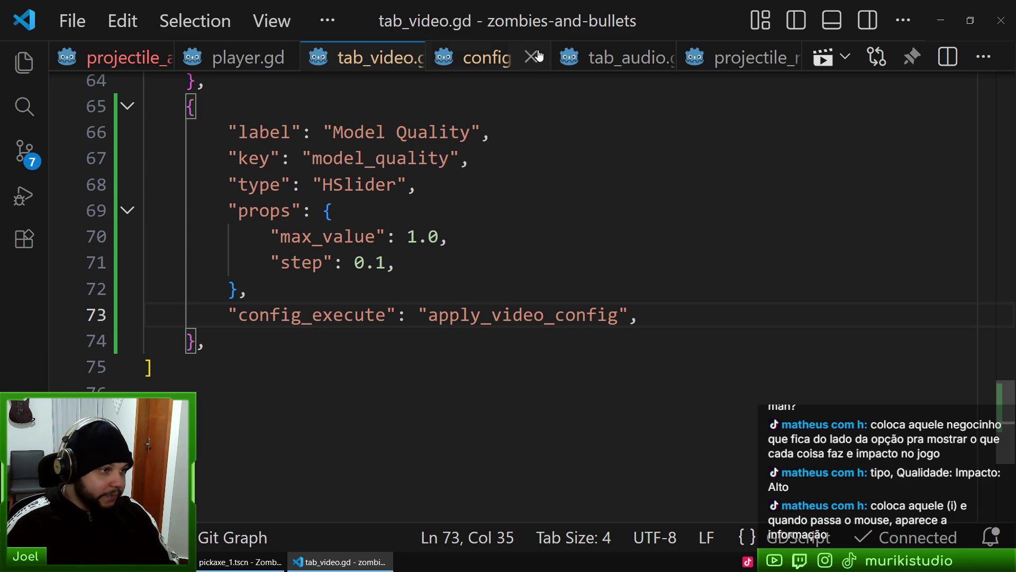
click(501, 61)
scroll(948, 369, down, 1)
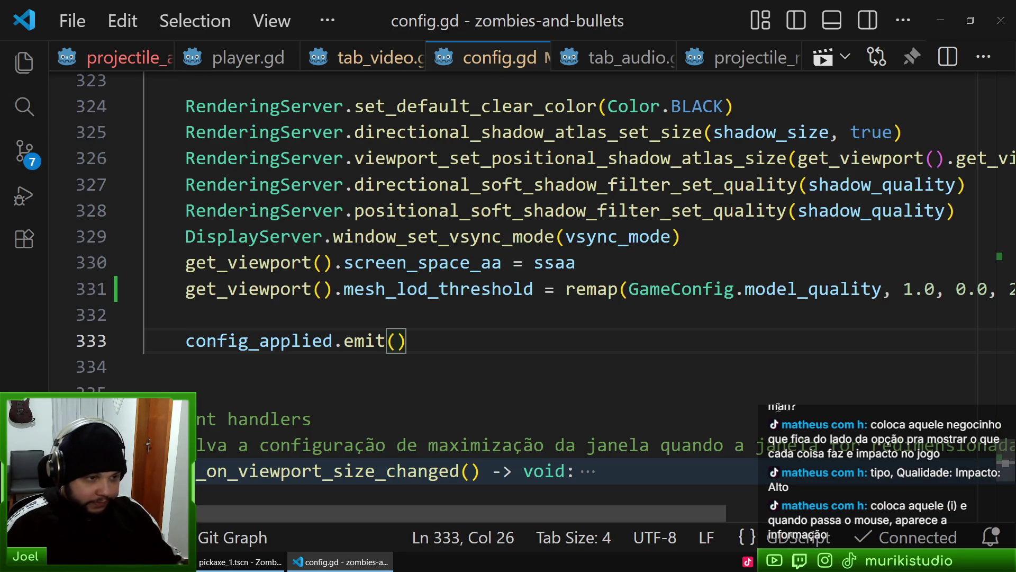
mouse_move(682, 516)
mouse_down()
mouse_move(871, 506)
mouse_move(519, 458)
mouse_up()
scroll(521, 371, up, 2)
scroll(524, 321, up, 1)
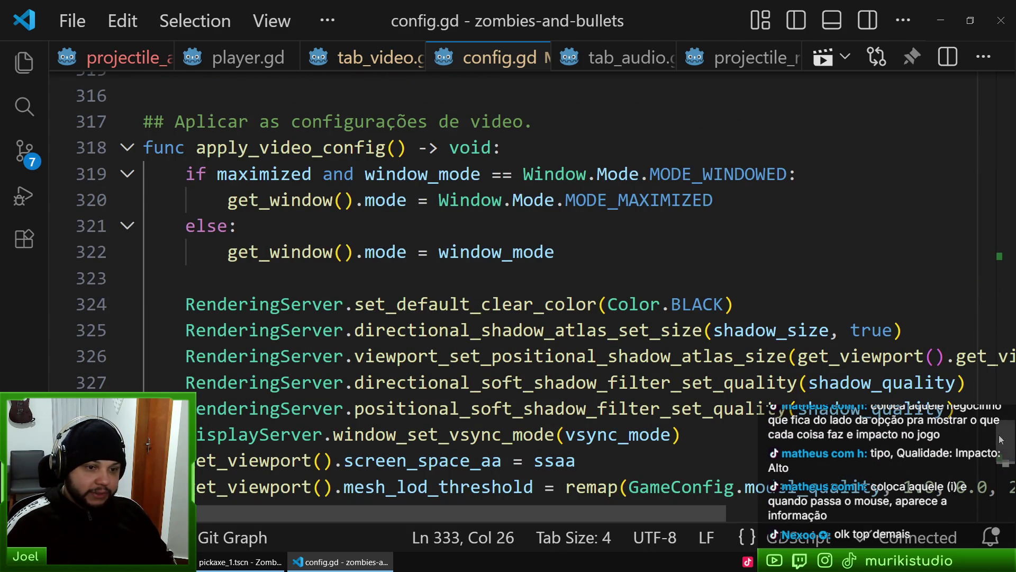
scroll(1000, 428, up, 4)
mouse_move(1000, 427)
mouse_down()
mouse_move(987, 476)
mouse_move(992, 465)
mouse_up()
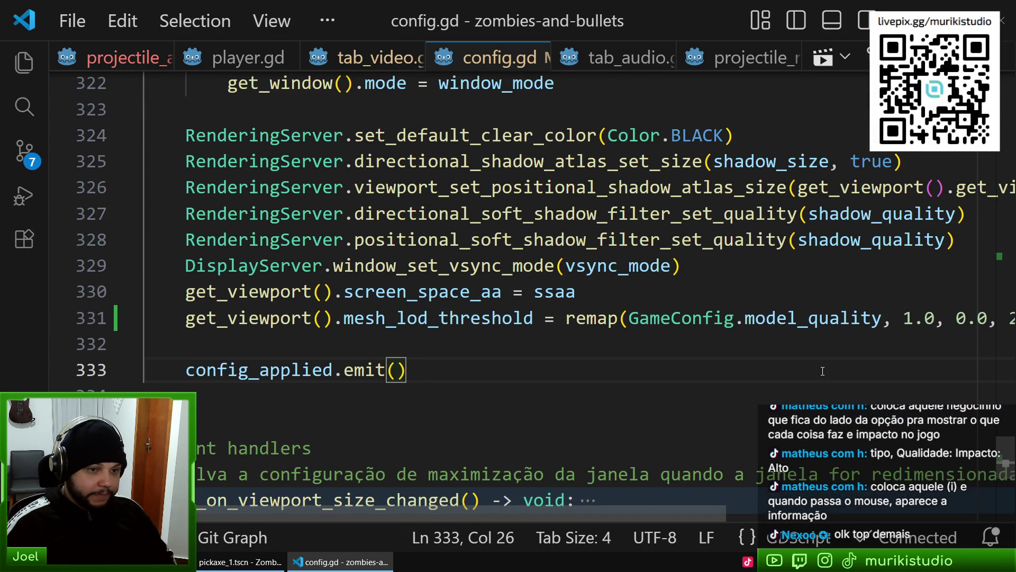
Check mesh_lod_threshold on line 331, then run the game from Godot with F5
mouse_move(832, 324)
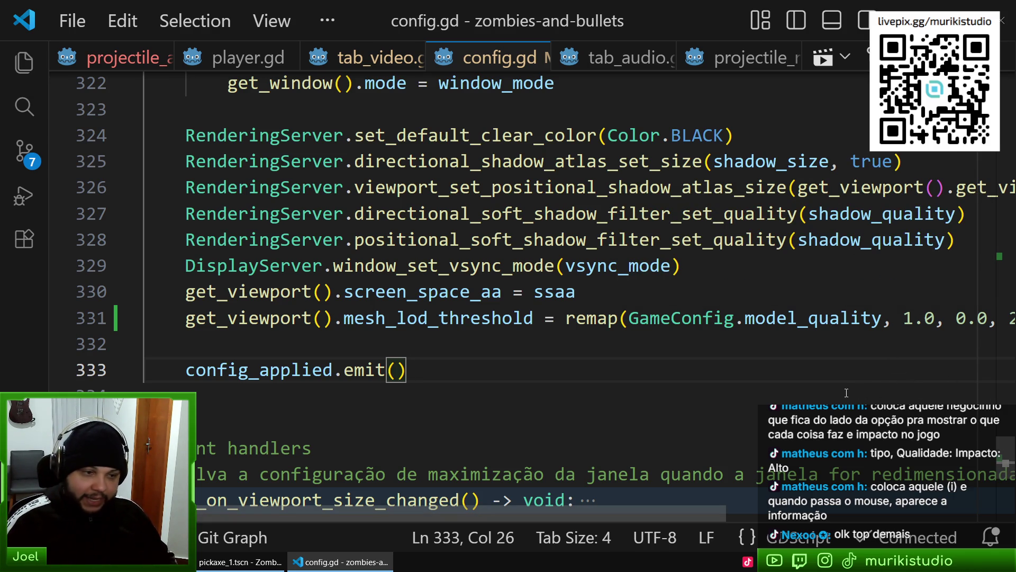
double_click(522, 319)
click(521, 344)
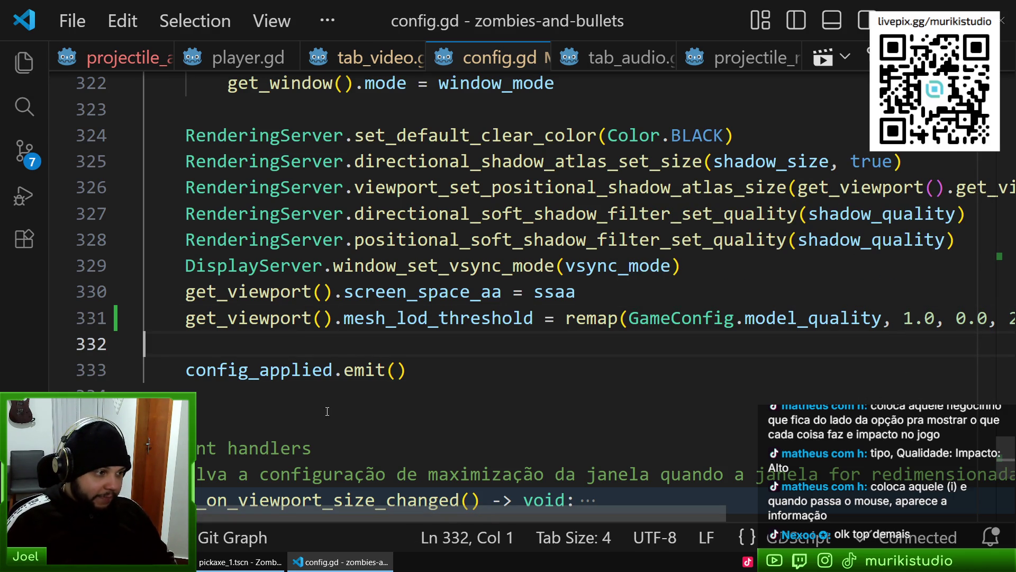
click(267, 562)
key(F5)
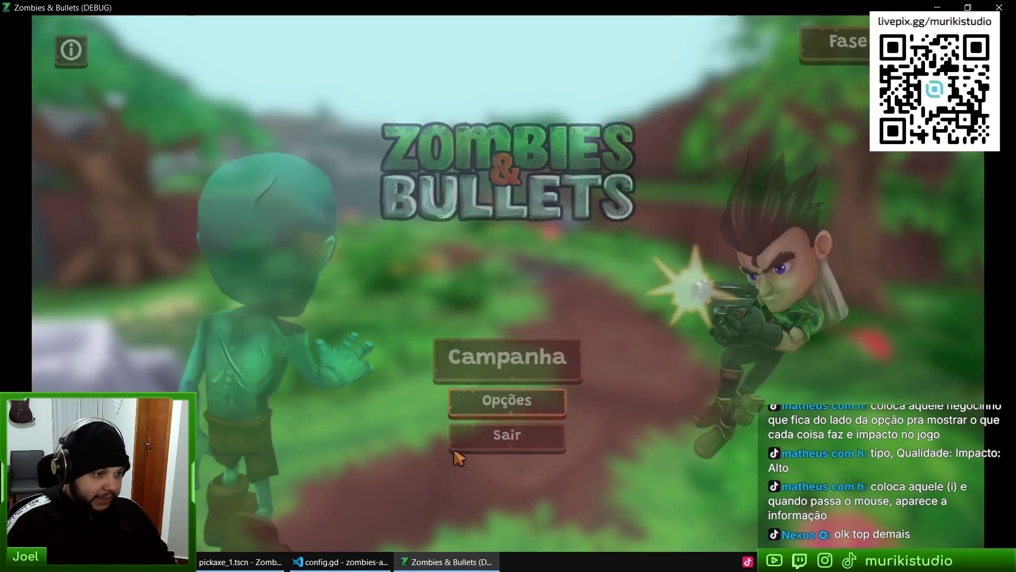
Open Opções from the Zombies & Bullets main menu, landing on the Jogo tab
click(488, 399)
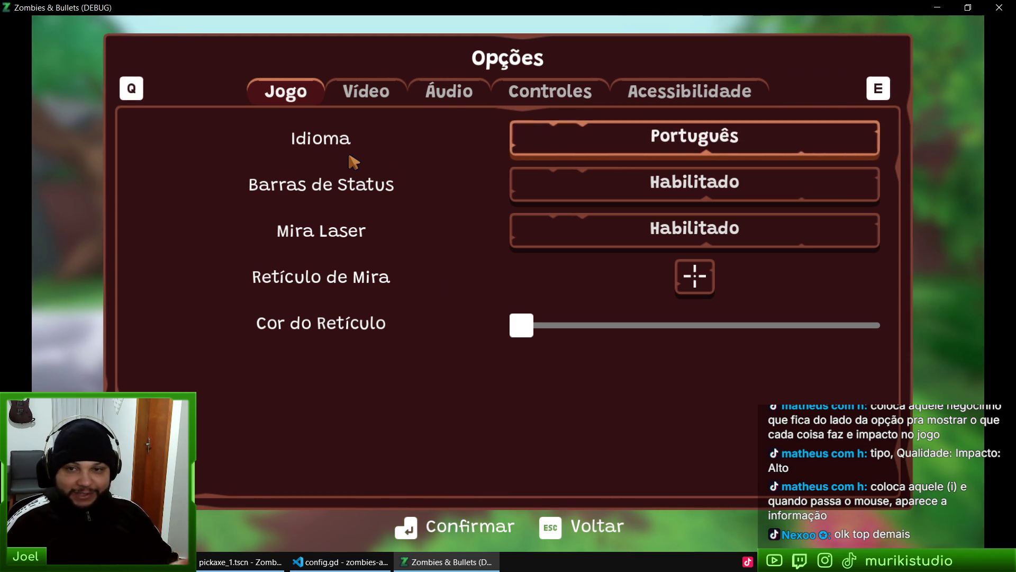
mouse_move(649, 142)
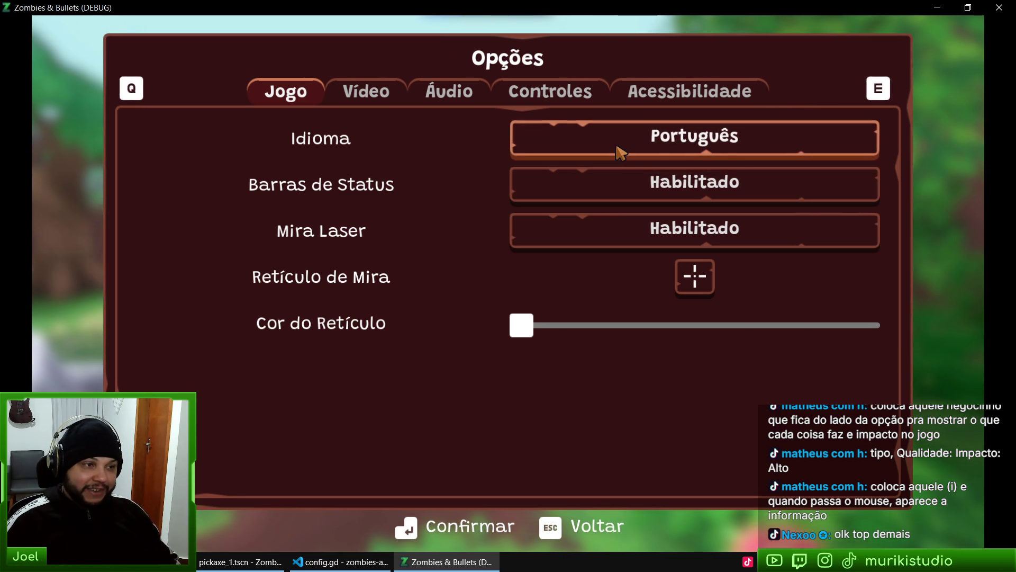
mouse_move(619, 151)
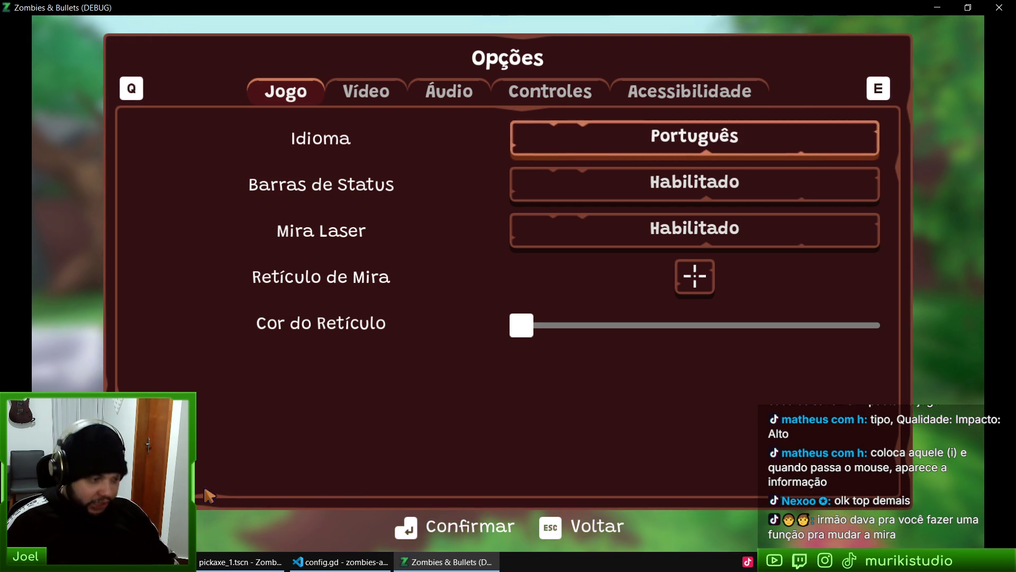
Revisit config.gd around lines 325–333
click(341, 562)
click(457, 363)
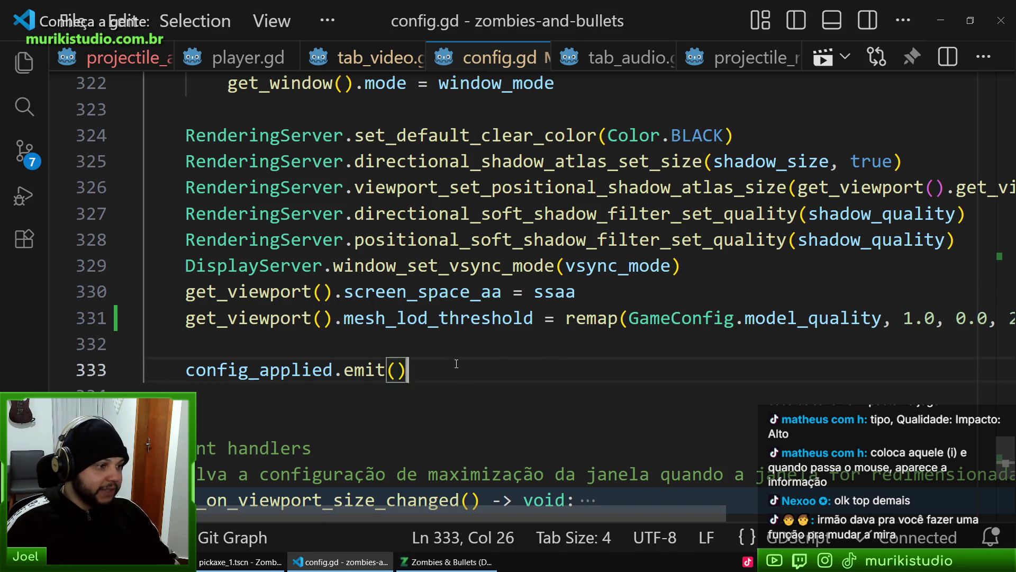
key(shift+Up)
click(386, 161)
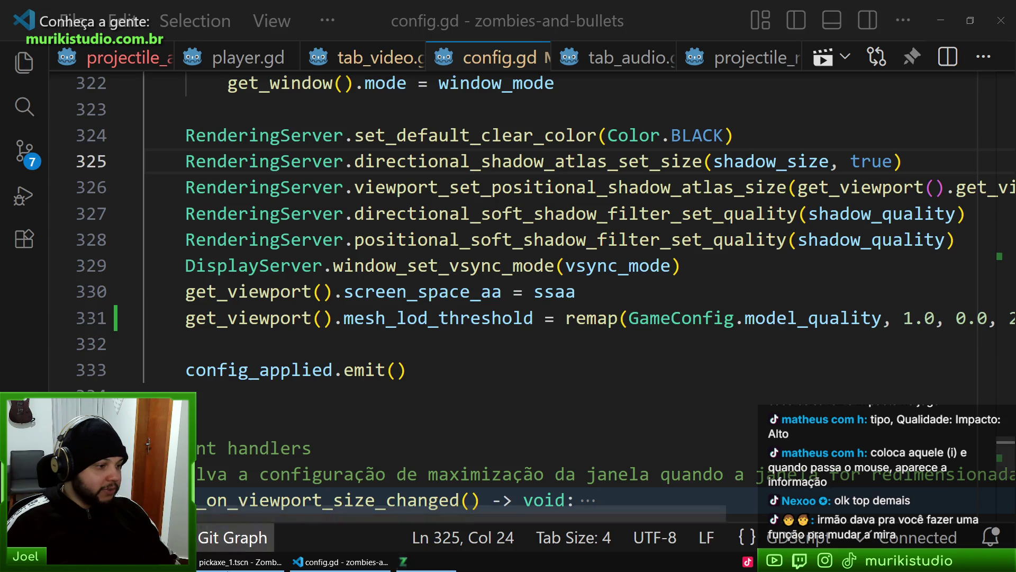
In Godot, review Pickaxe1's projectile_area.gd script, close it, and return to the 3D view
key(alt+Tab)
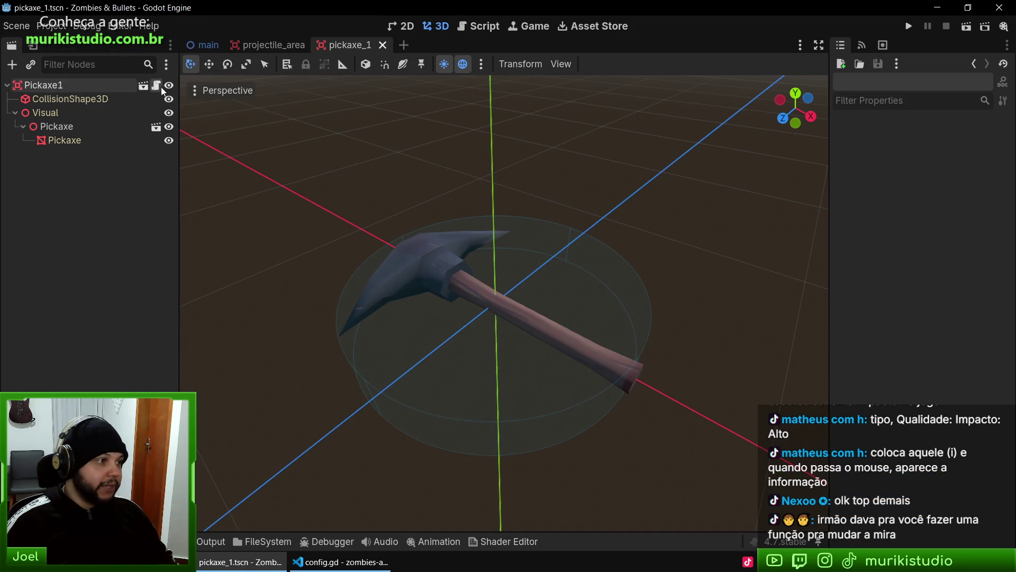
click(156, 85)
click(674, 258)
scroll(674, 353, down, 5)
scroll(674, 353, up, 5)
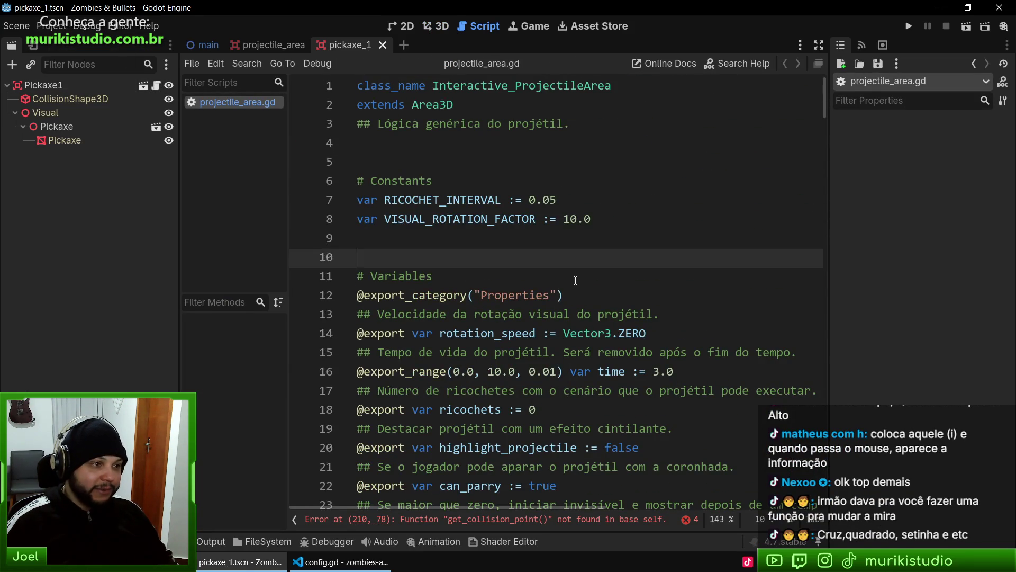
ctrl+scroll(574, 252, up, 2)
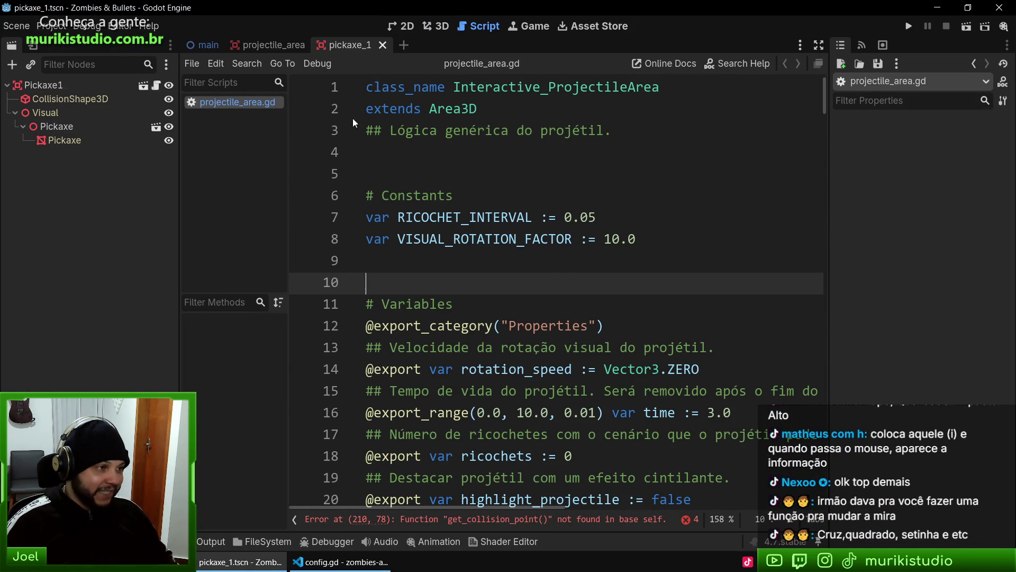
key(ctrl+w)
click(428, 26)
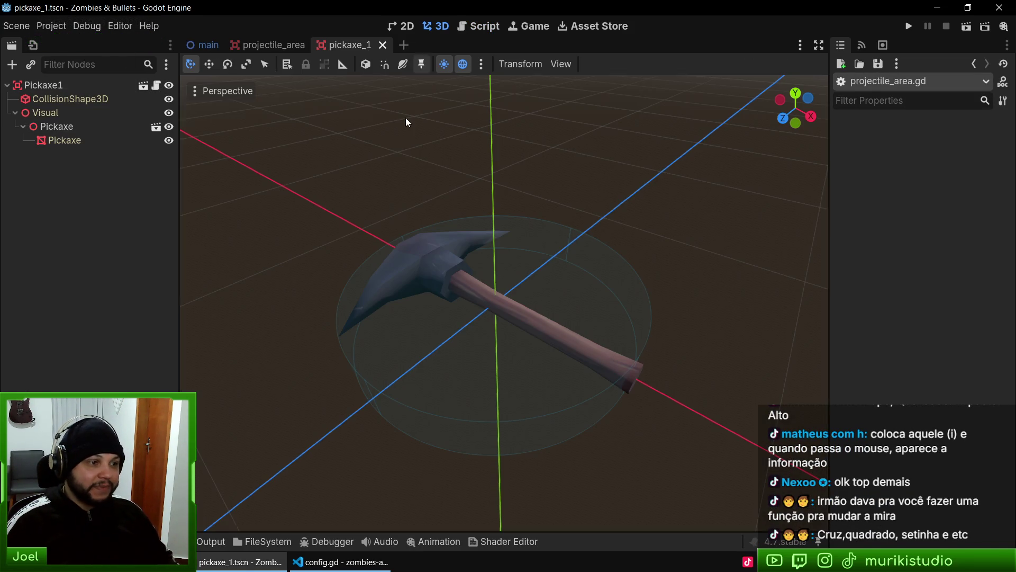
Glance at config.gd again, then relaunch Zombies & Bullets from Godot with F5
click(341, 562)
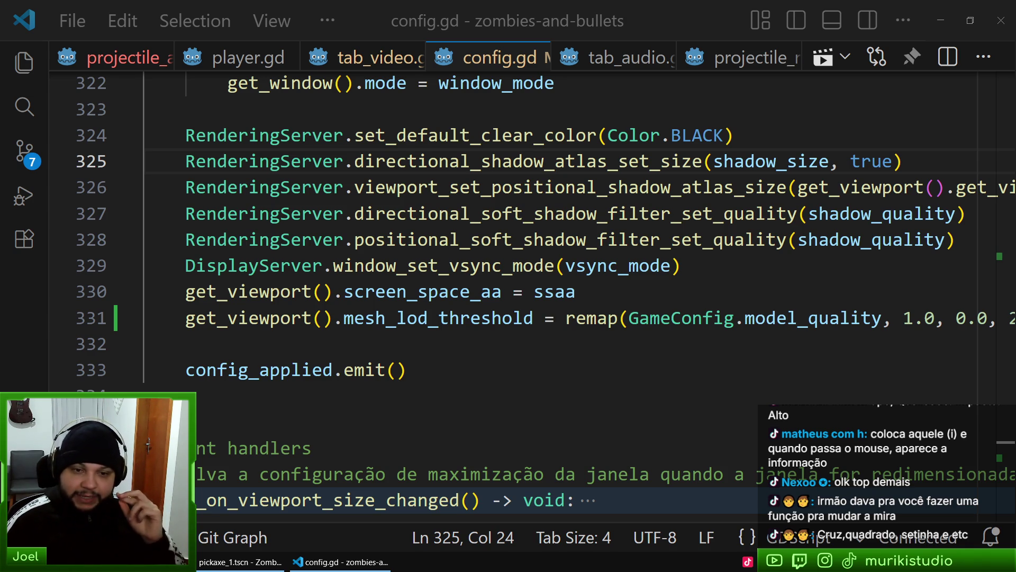
click(243, 566)
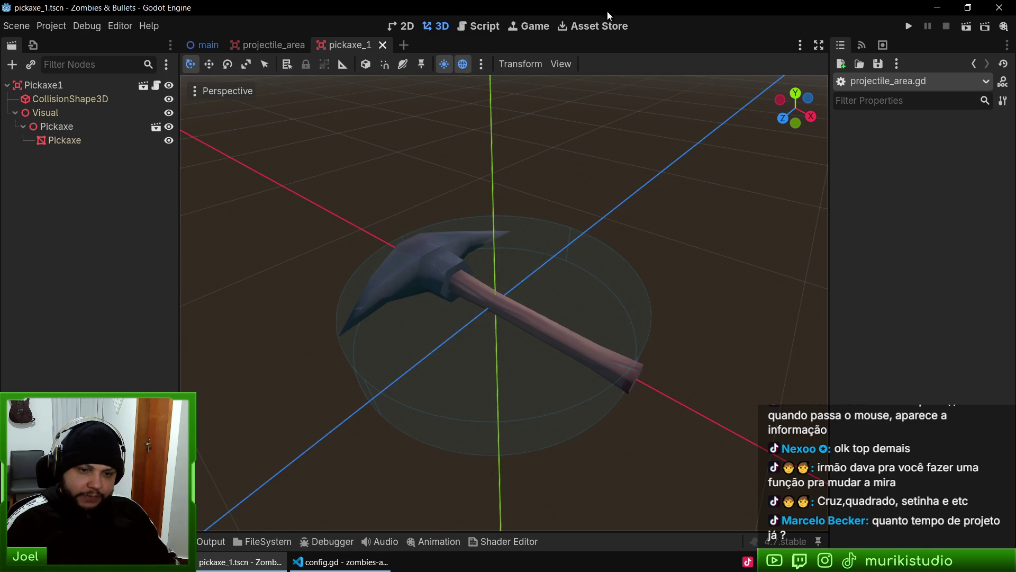
key(F5)
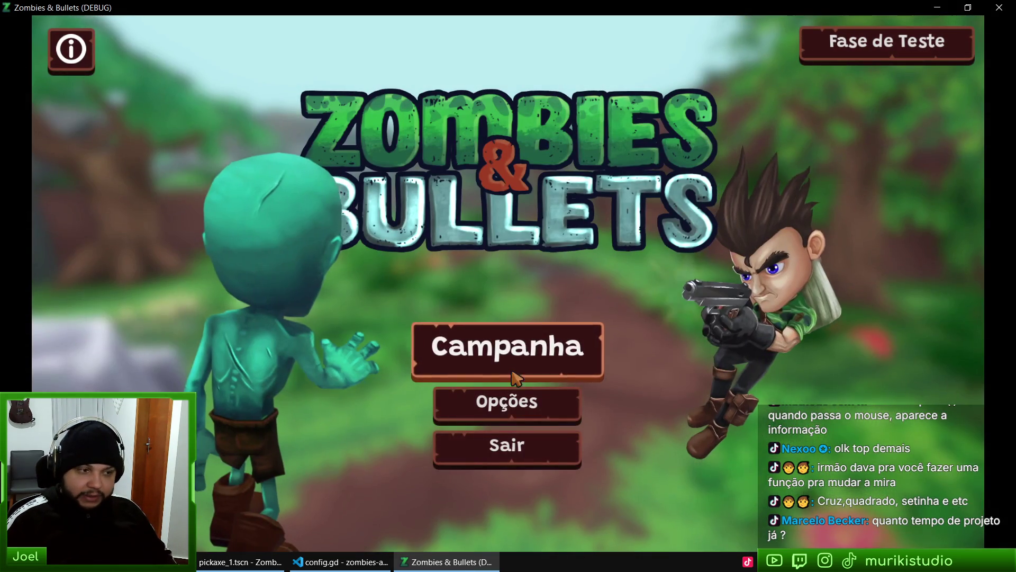
Start the campaign, cycle the aim reticle twice to the small circle, and resume play
click(523, 410)
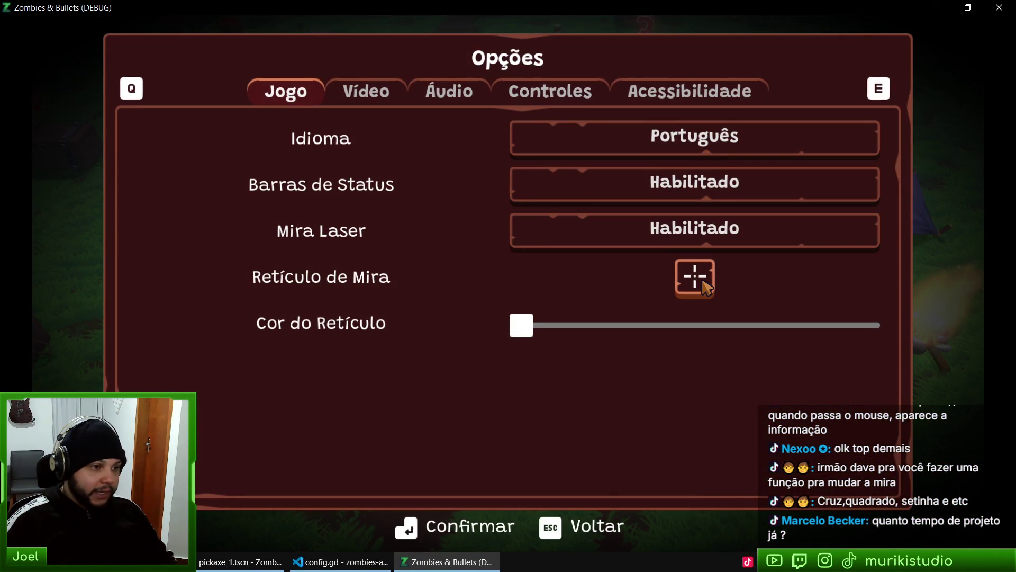
click(706, 287)
click(710, 288)
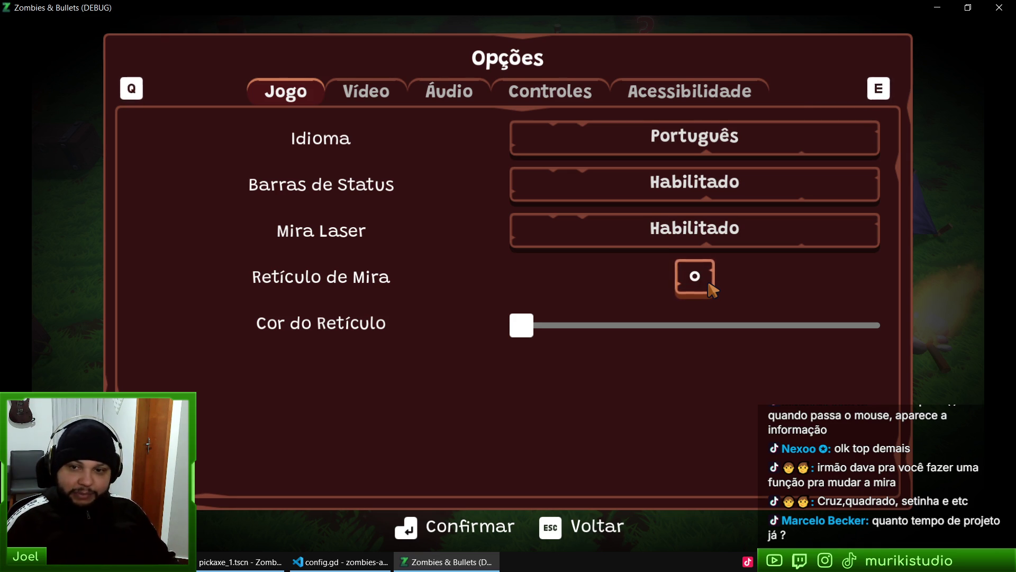
key(Escape)
key(Escape)
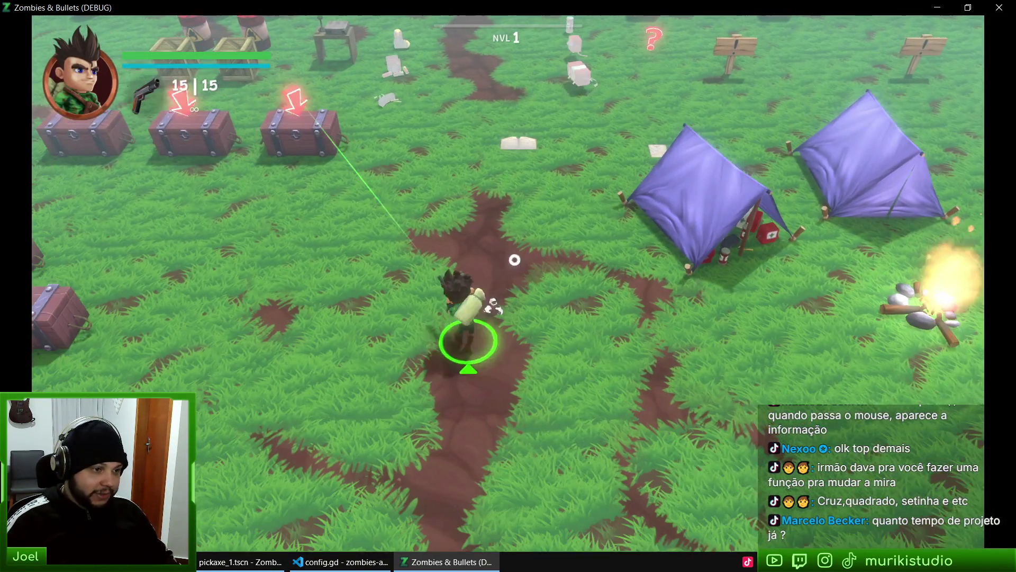
Walk toward the tents, then open Opções from the pause menu and return to play
key(w)
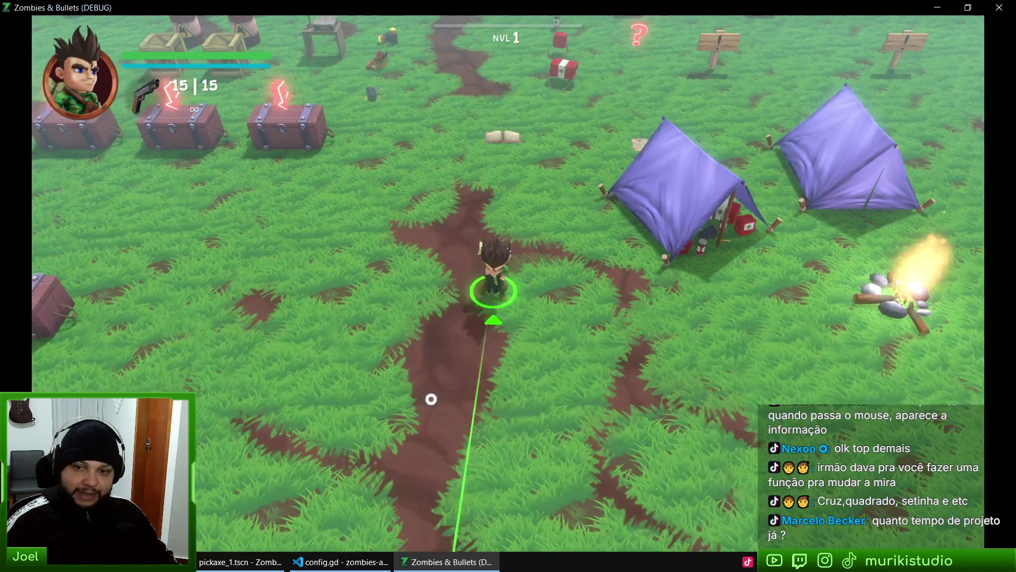
key(Escape)
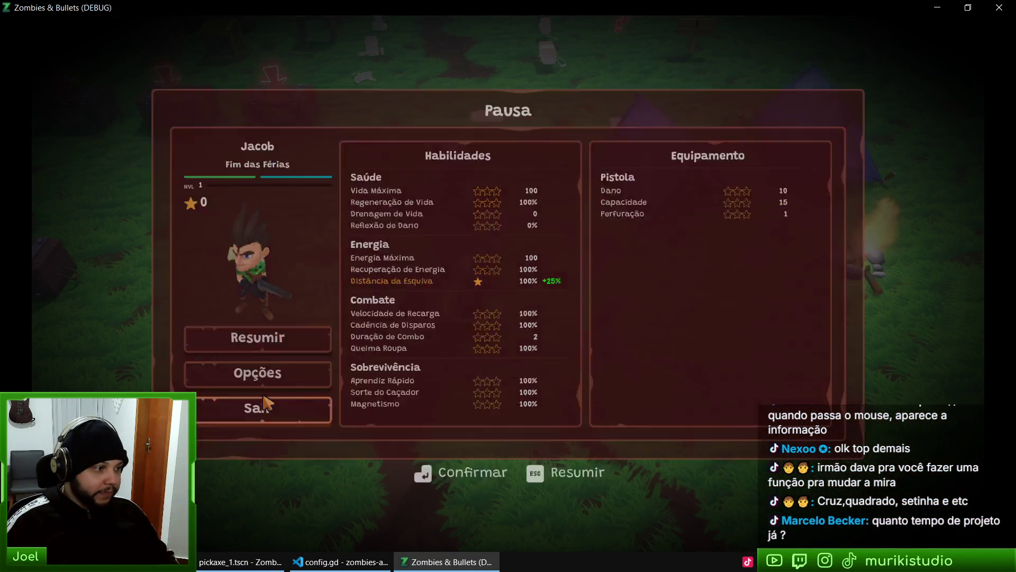
click(260, 370)
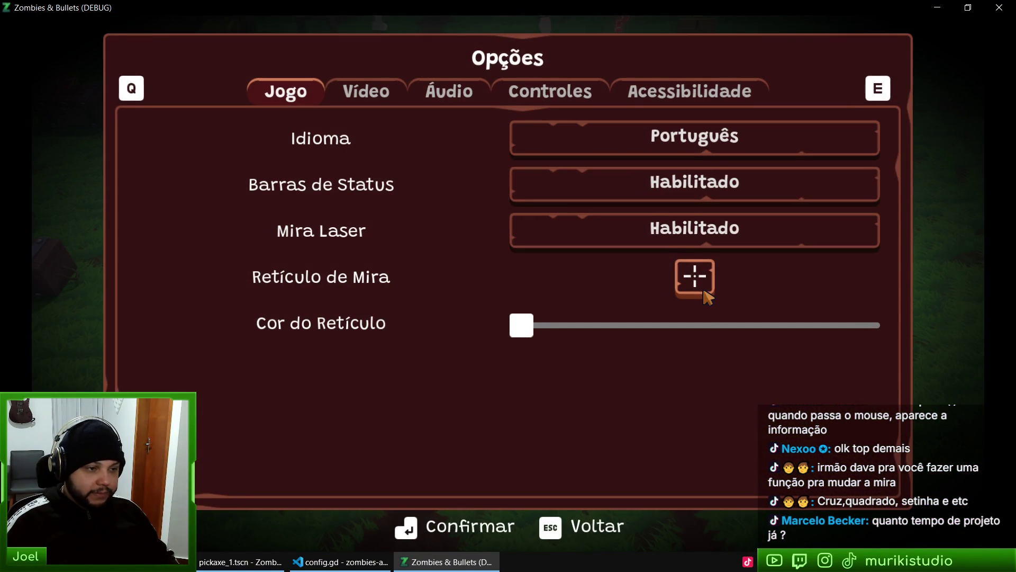
key(Escape)
key(Escape)
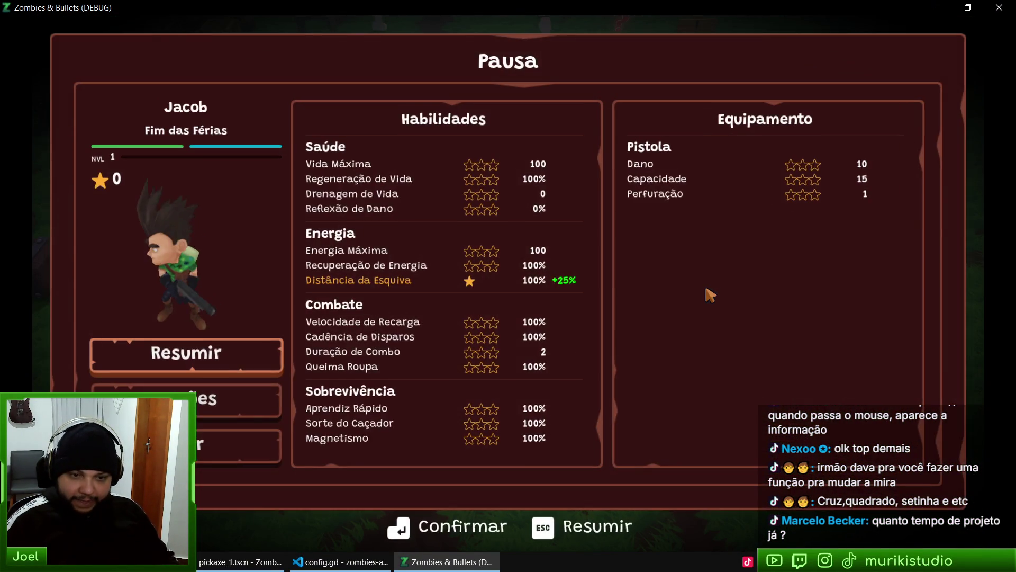
key(Escape)
Walk past the tents to the crates and tree, breaking two crates
key(d)
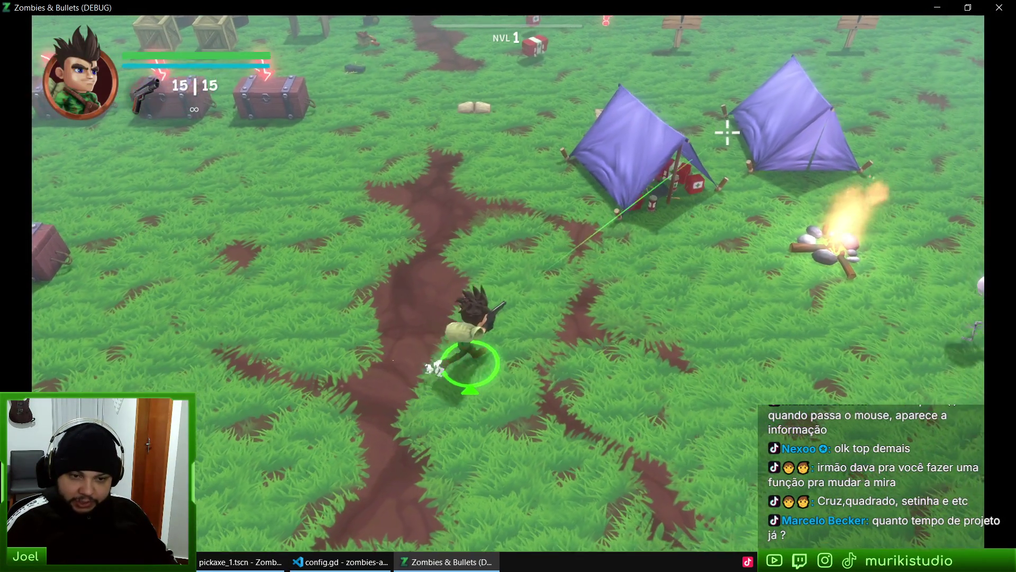
key(d)
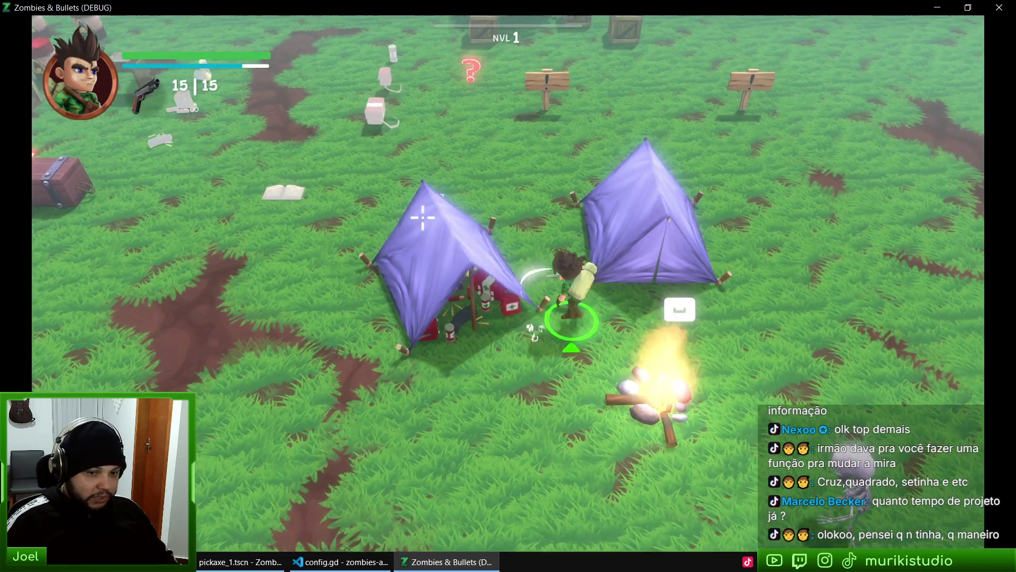
key(w)
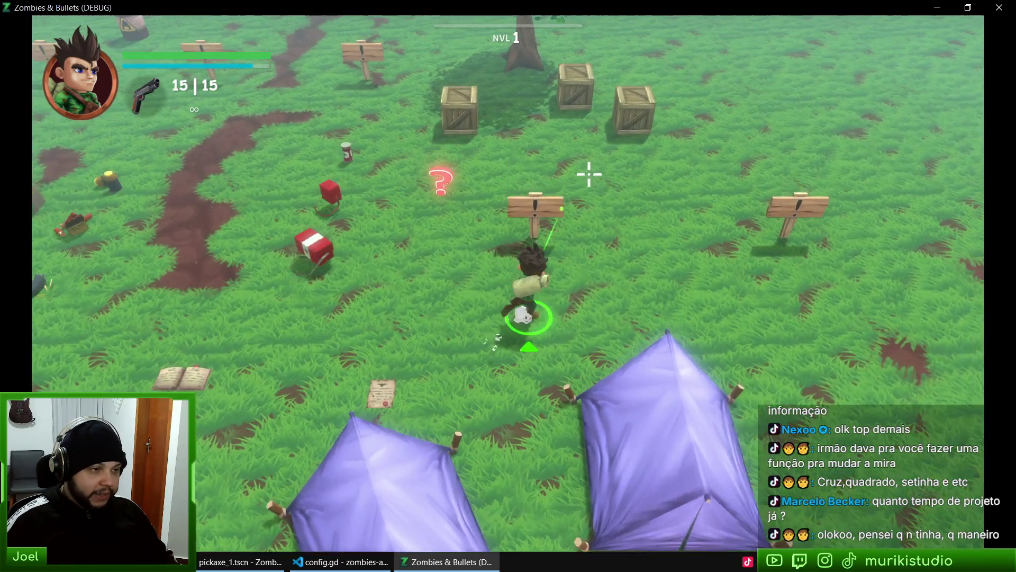
key(d)
key(s)
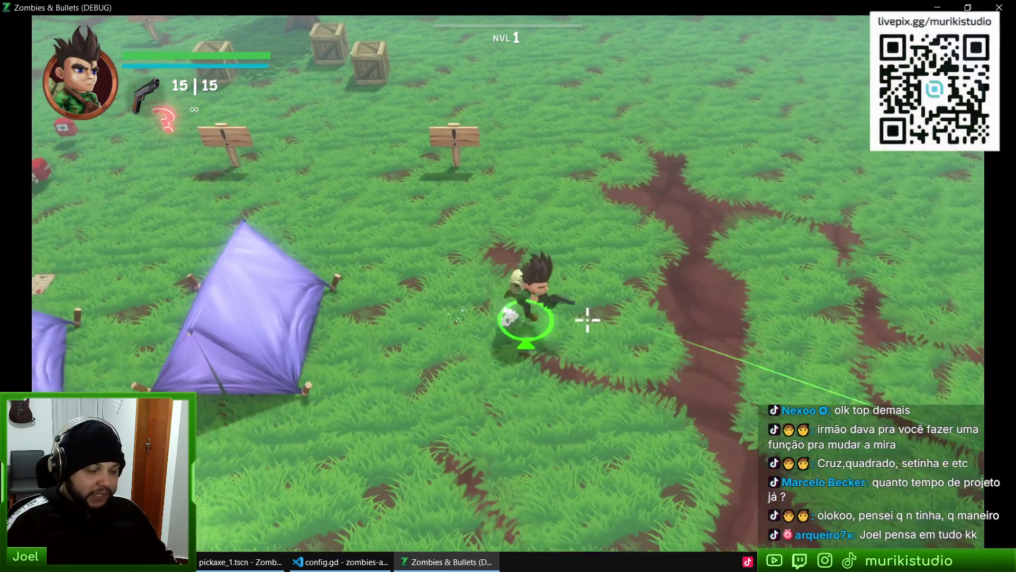
key(w)
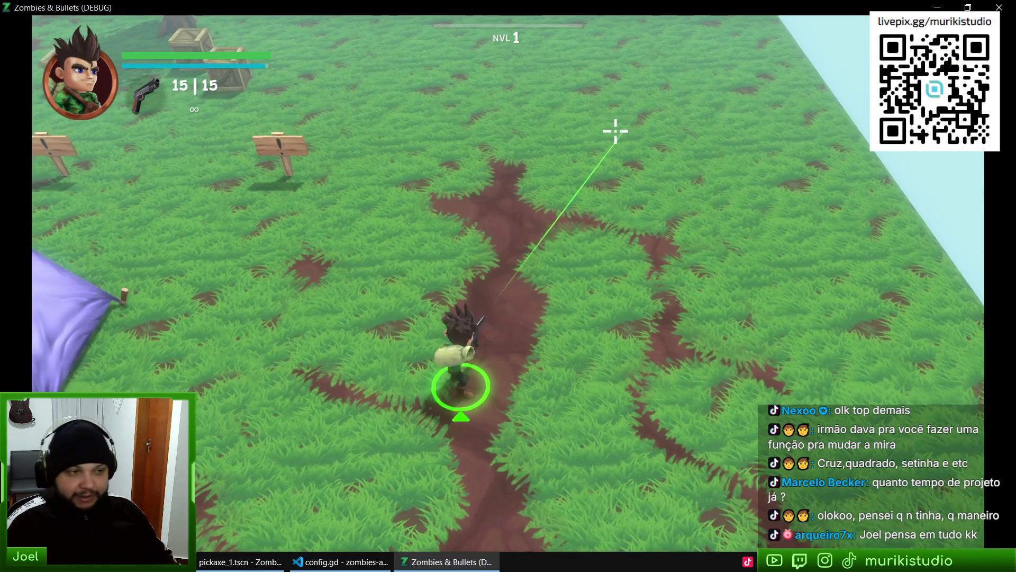
key(w)
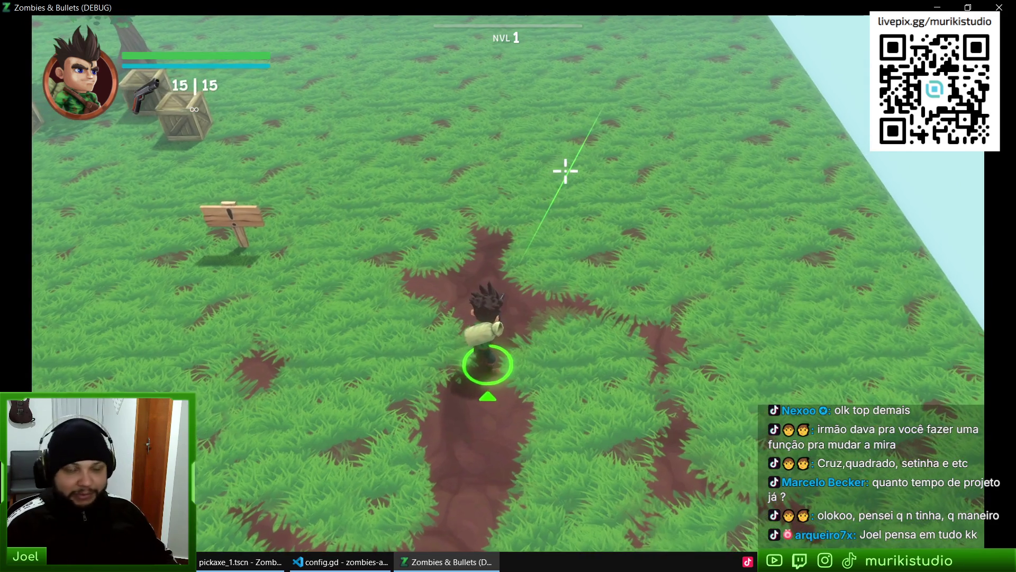
key(w)
key(a)
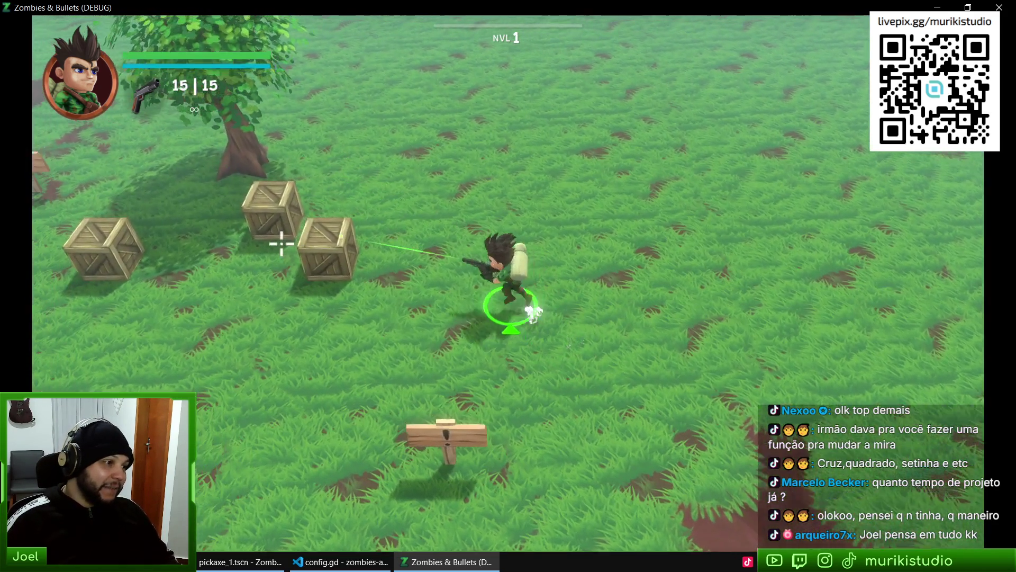
key(w)
key(a)
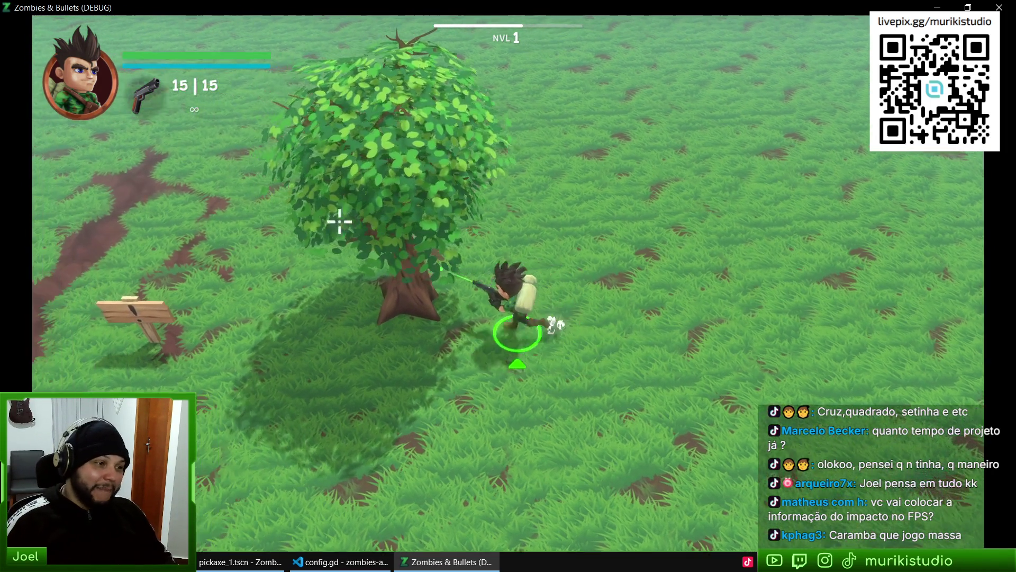
Walk to the signposts, turn Mira Laser off in the options, and resume play
key(s)
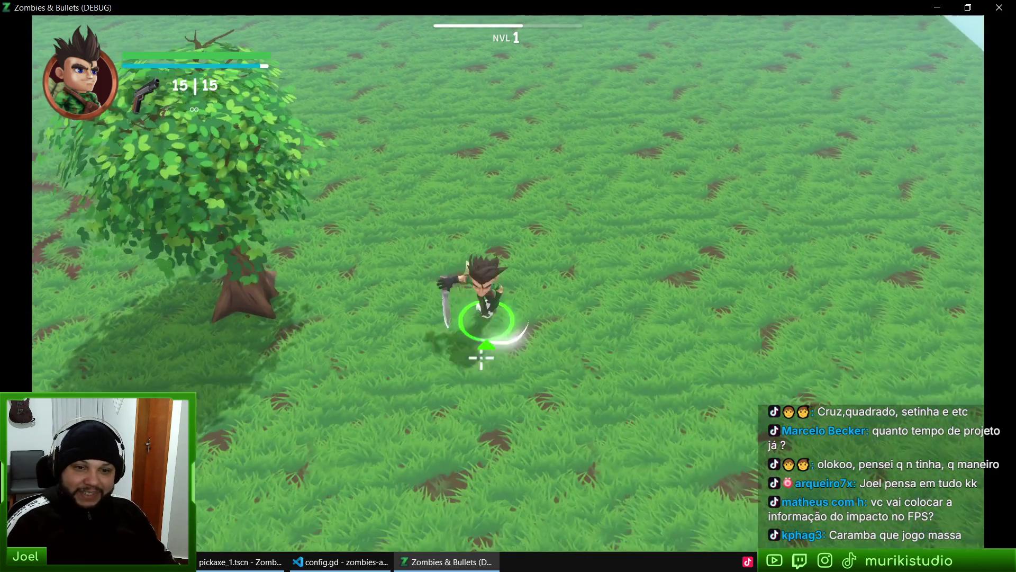
key(a)
key(d)
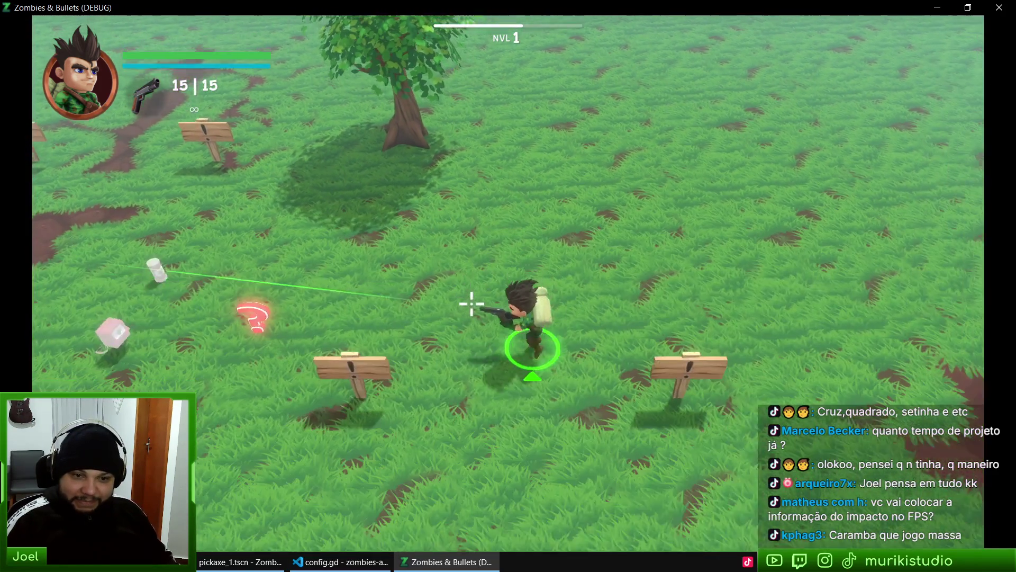
key(Escape)
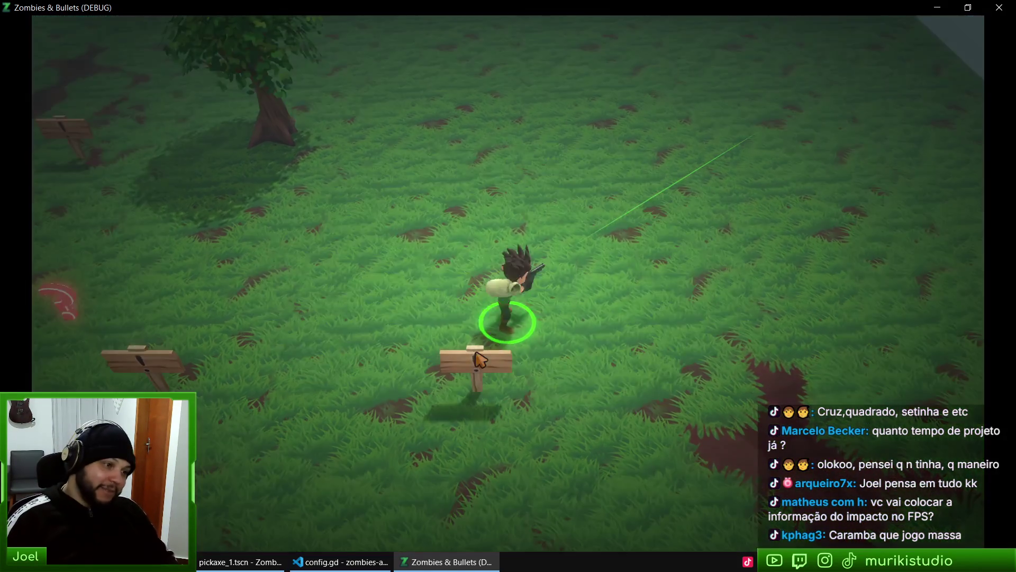
key(Escape)
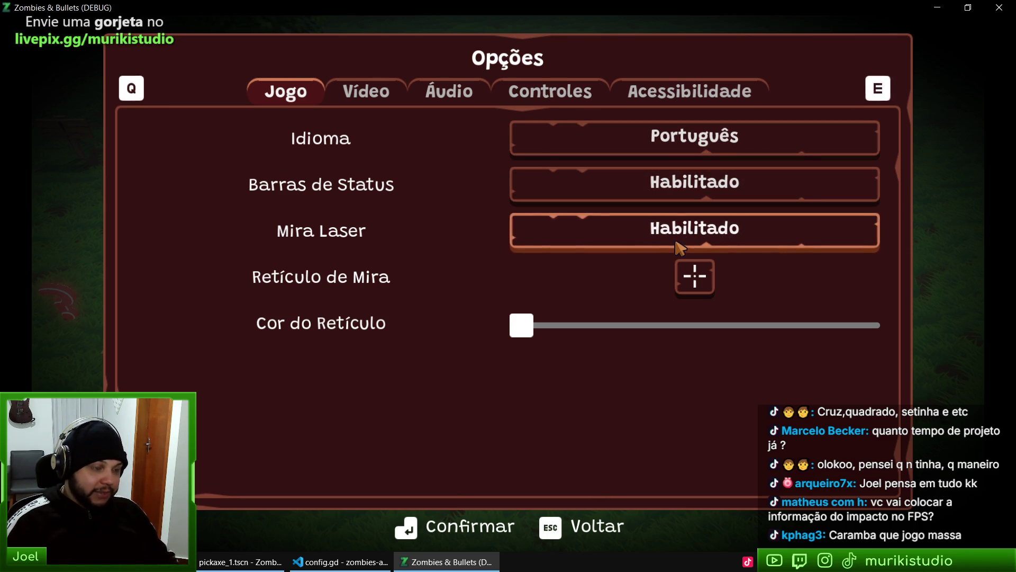
click(680, 247)
key(Escape)
key(Escape)
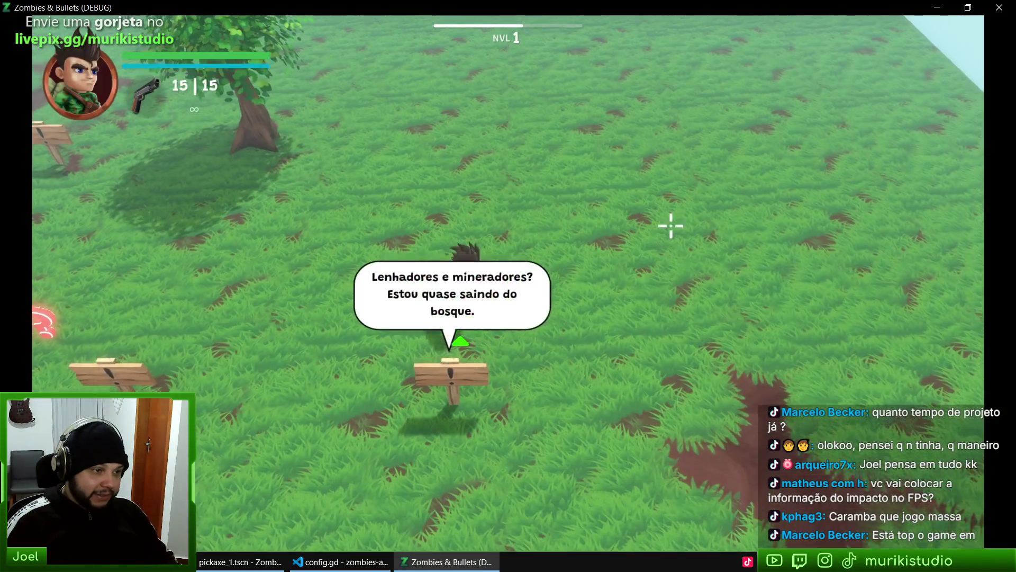
Walk north through the field, fire two shots, and pause the game
key(w)
click(395, 291)
click(561, 358)
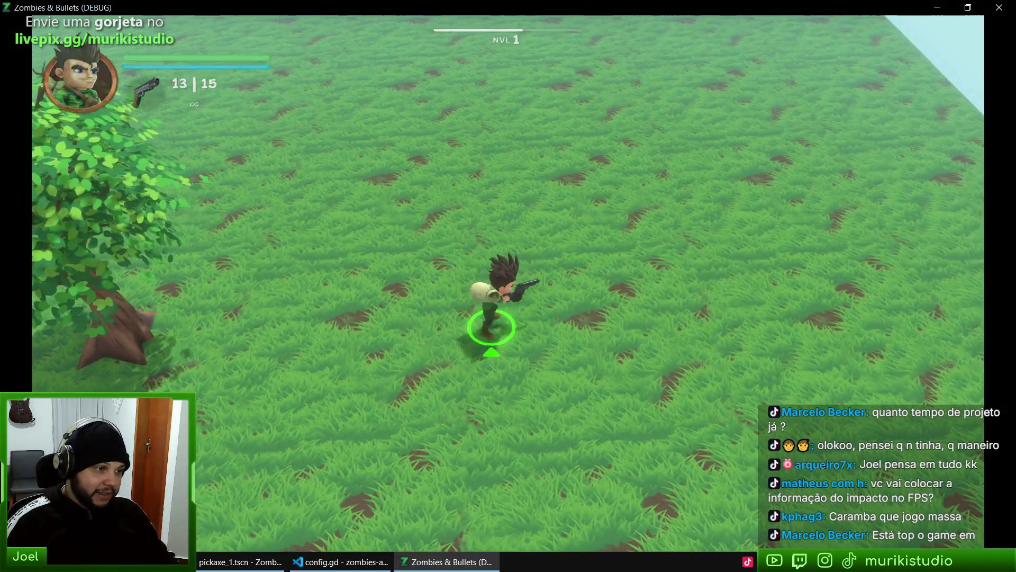
key(Escape)
Toggle Barras de Status off and on, re-enable Mira Laser, and try reticle colours orange then white
click(249, 398)
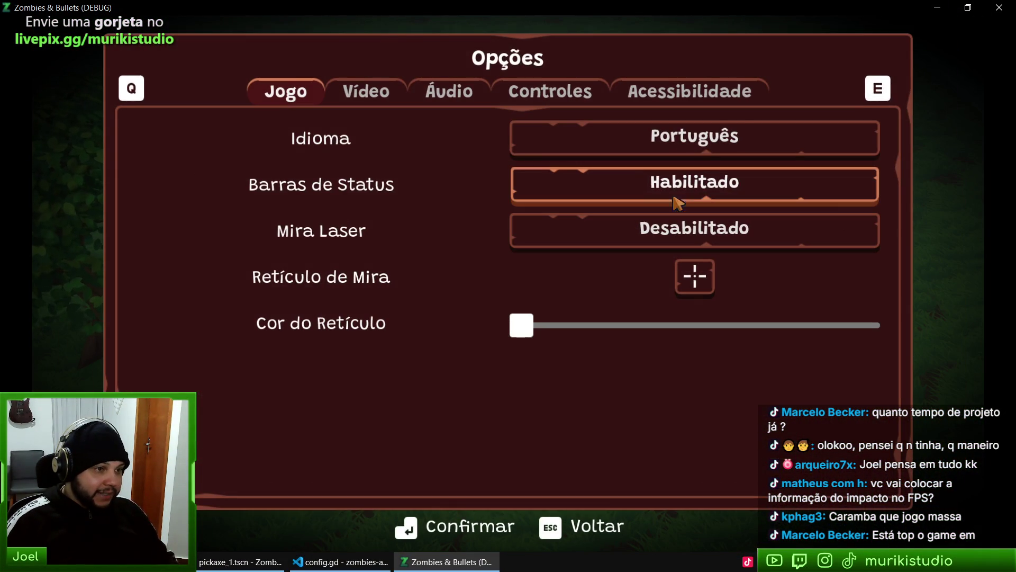
click(707, 199)
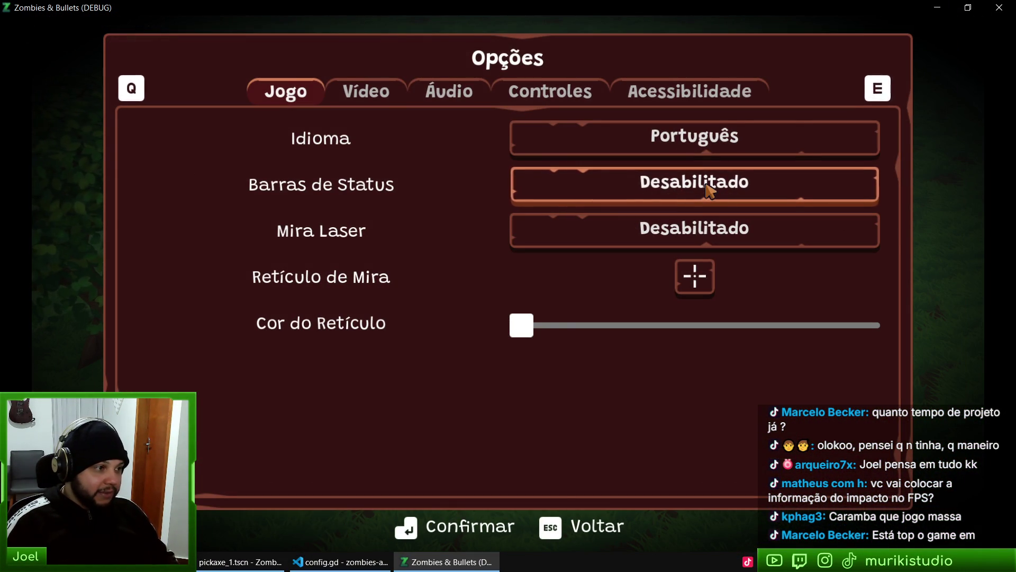
click(707, 185)
click(688, 233)
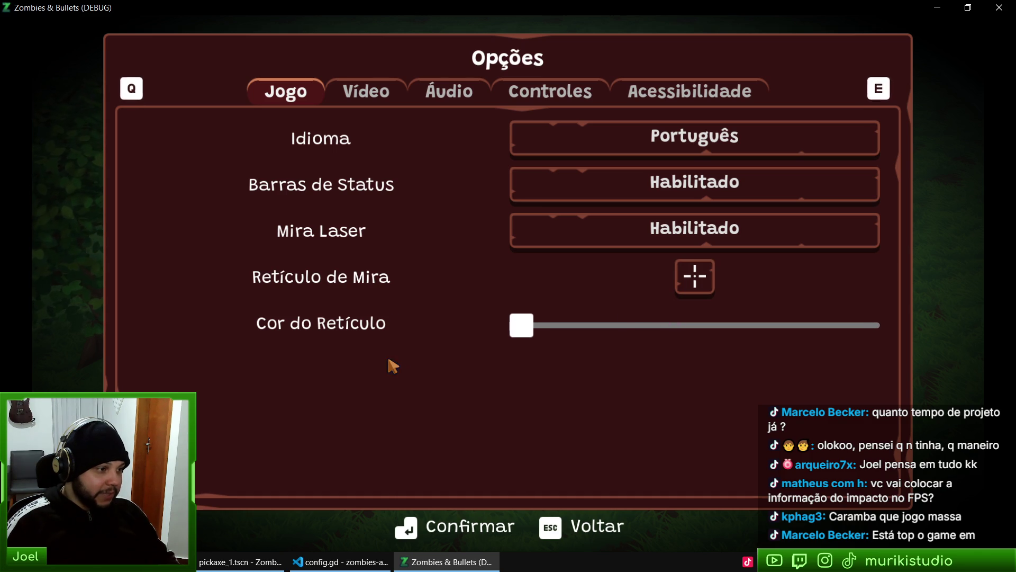
mouse_move(527, 337)
mouse_down()
mouse_move(799, 334)
mouse_move(667, 349)
mouse_move(802, 334)
mouse_up()
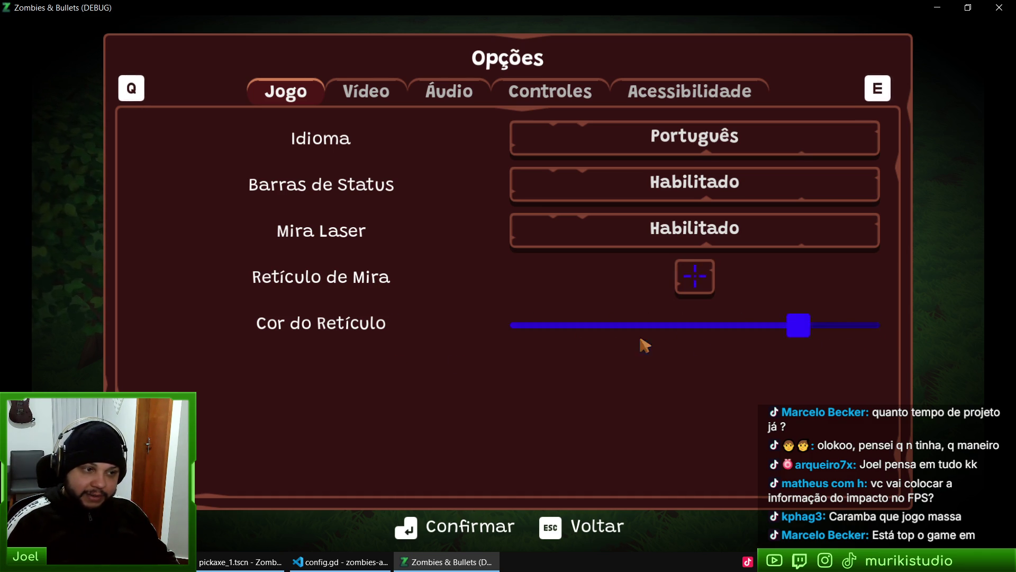
drag(642, 345, 377, 317)
Browse the Vídeo, Áudio, Controles and Acessibilidade tabs, adjust Player 1's colour, and back out
click(362, 96)
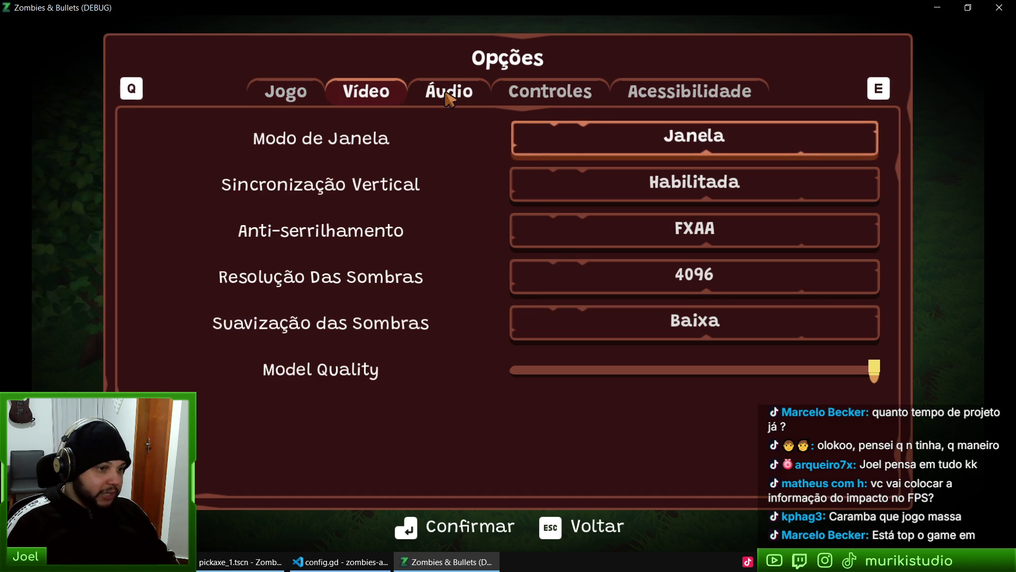
click(450, 98)
click(534, 95)
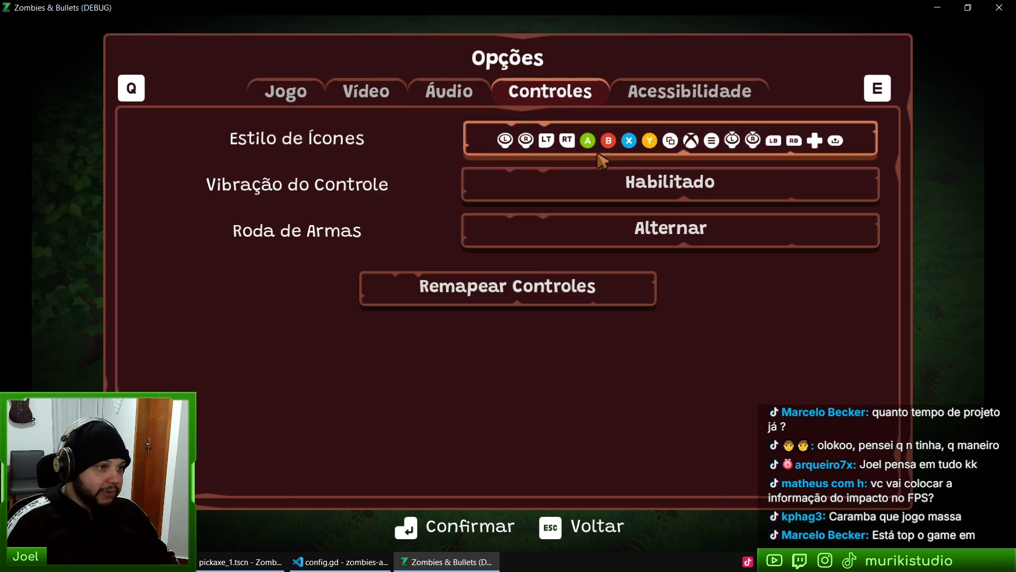
click(692, 95)
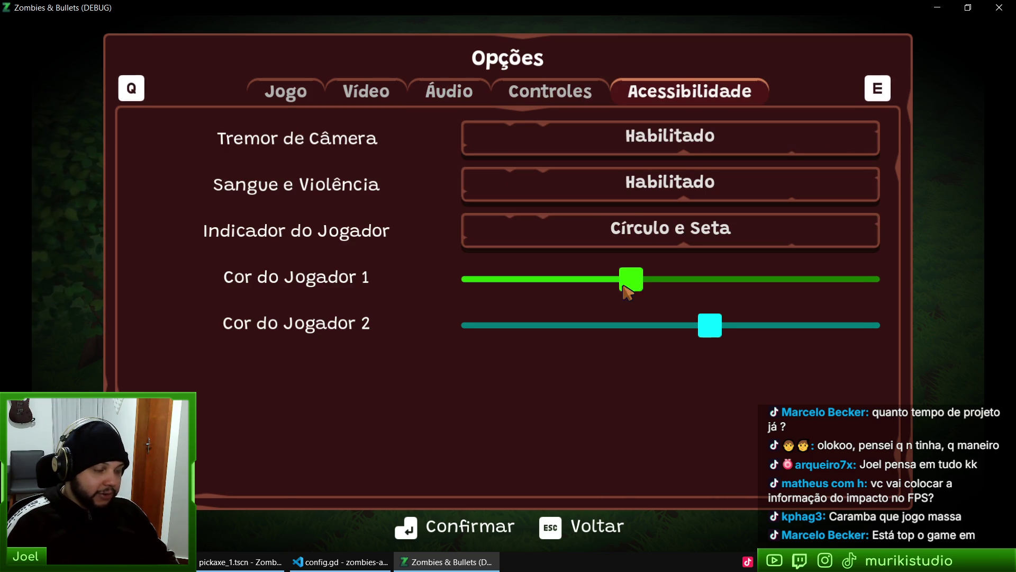
drag(627, 283, 456, 290)
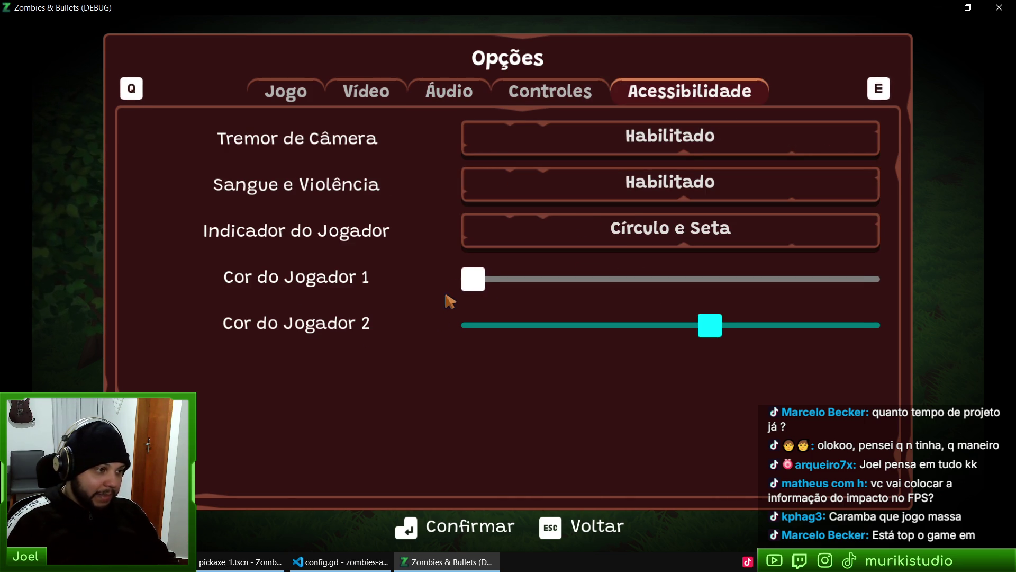
key(Escape)
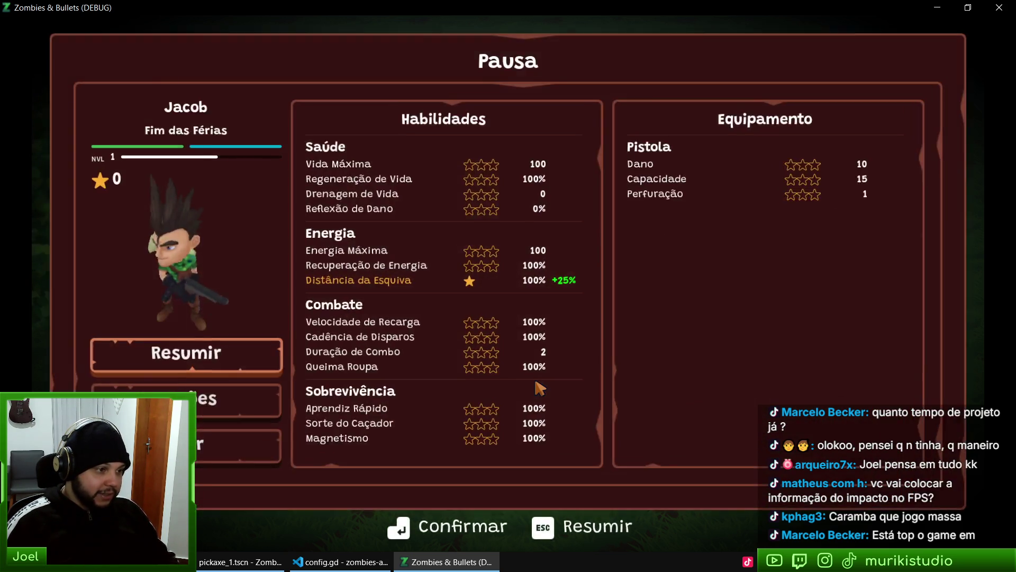
Walk around the field, then pause and open the options menu
key(Escape)
key(d)
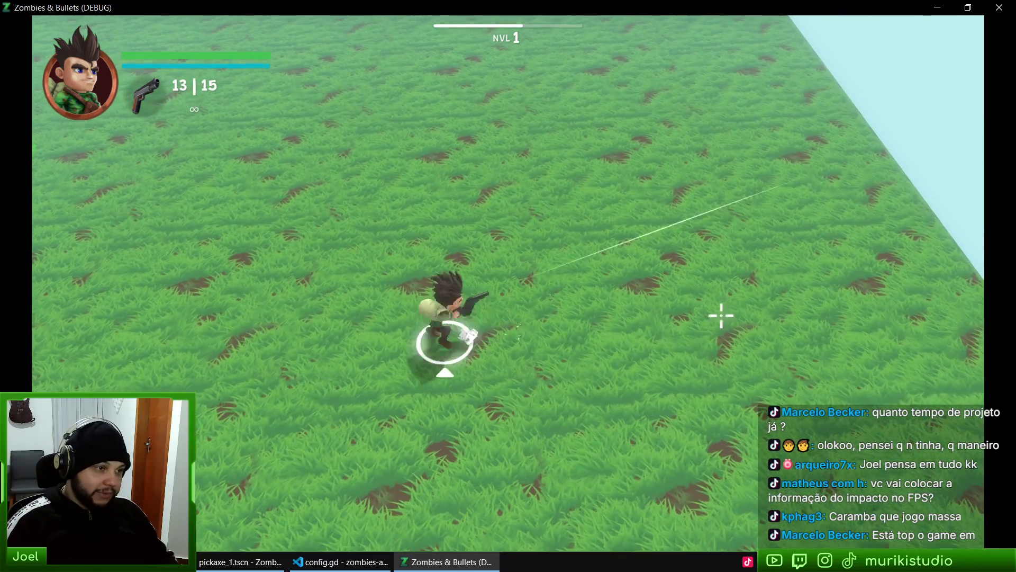
key(a)
key(d)
key(a)
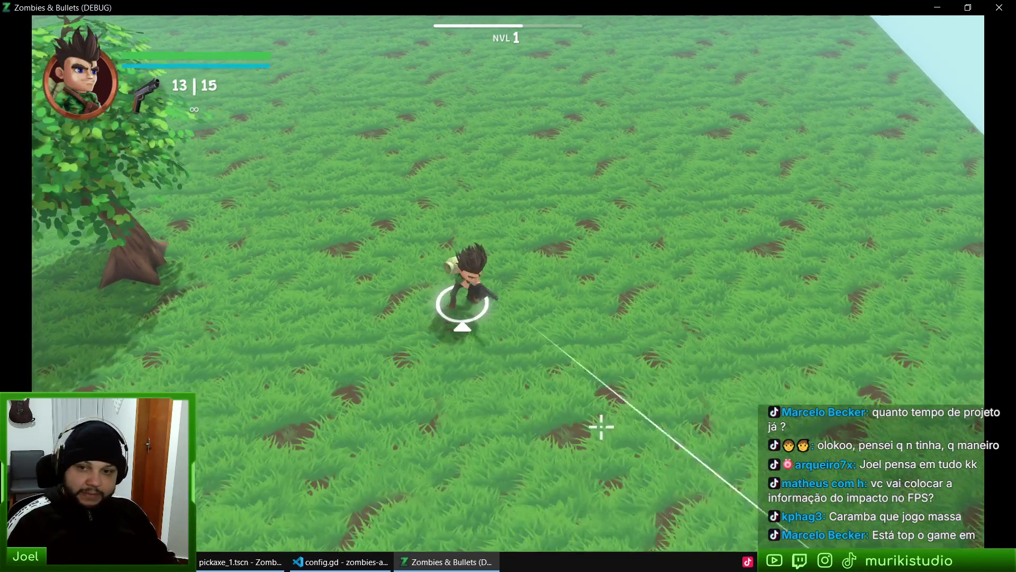
key(Escape)
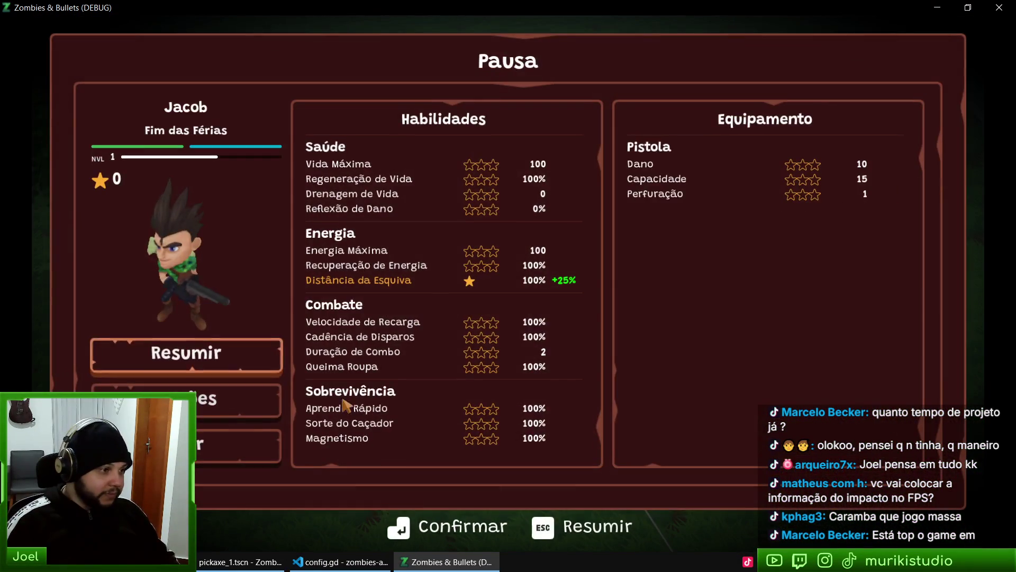
key(Down)
key(Return)
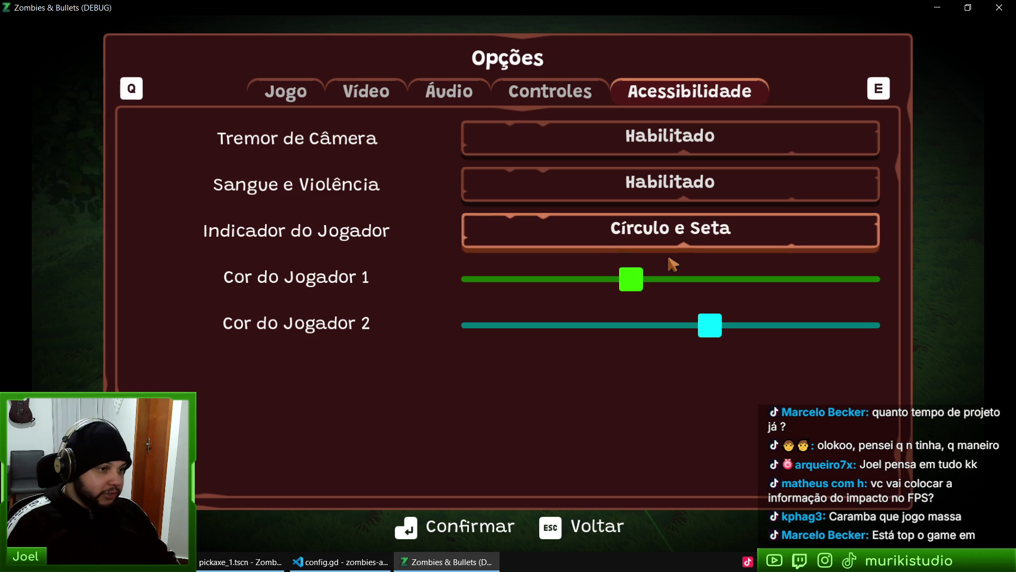
Cycle the Indicador do Jogador style and return to play to view it
click(712, 242)
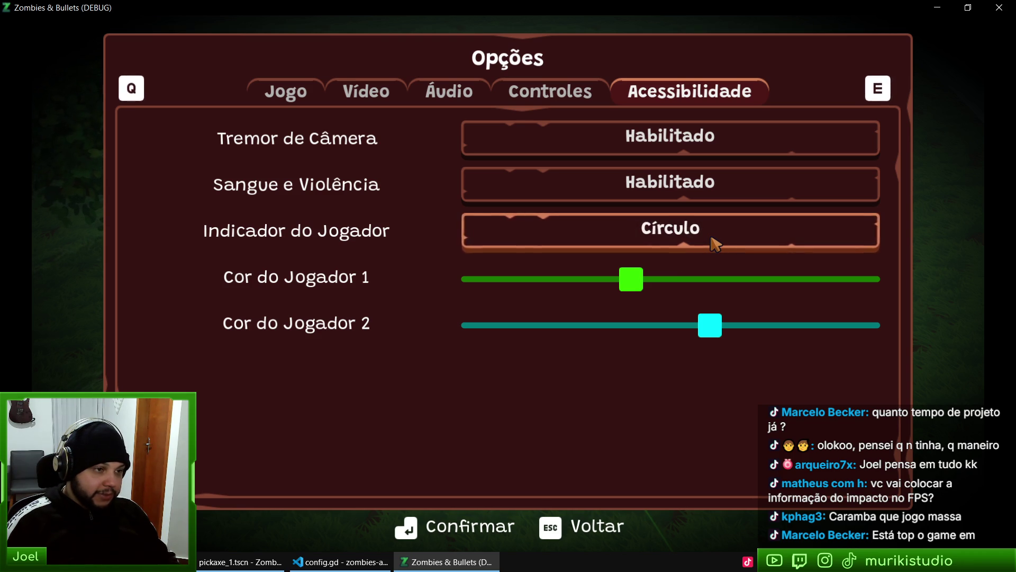
click(716, 244)
key(Escape)
key(Escape)
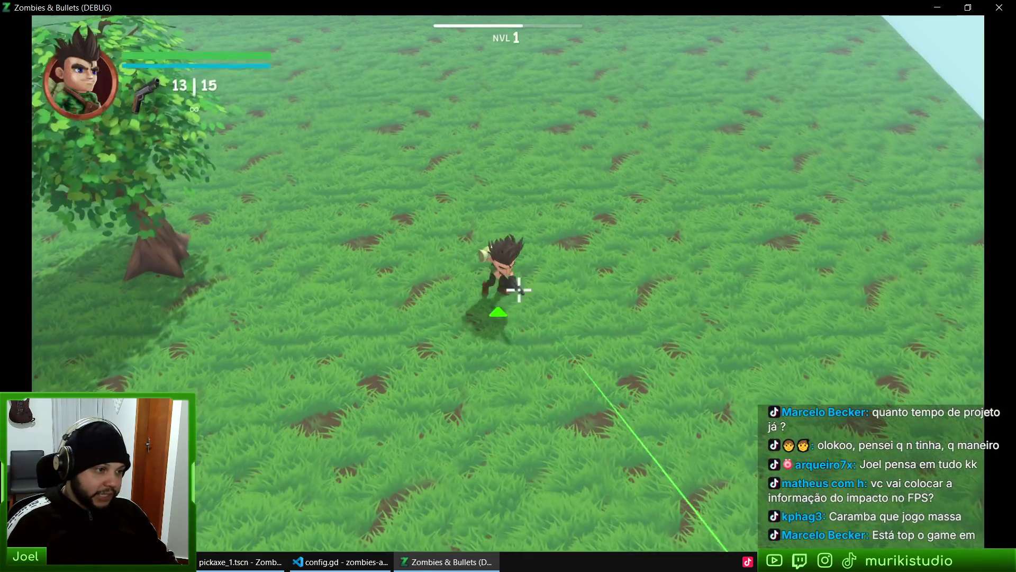
key(Escape)
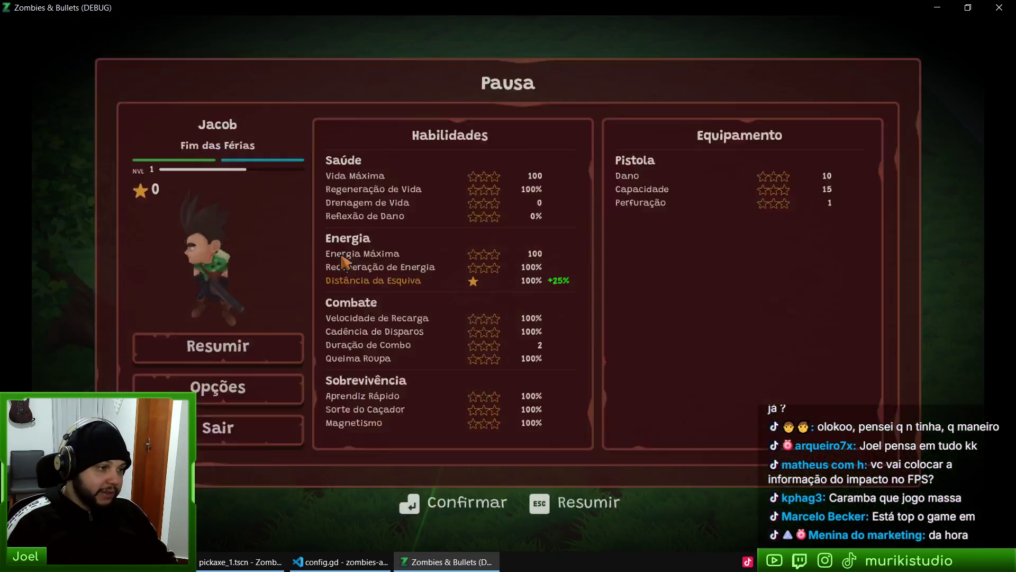
click(222, 387)
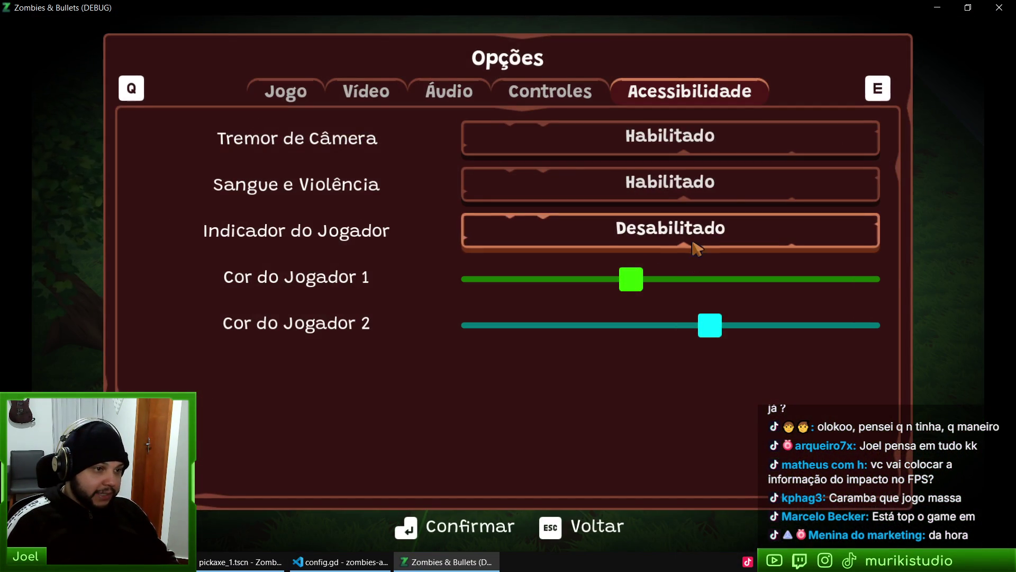
key(Escape)
key(Escape)
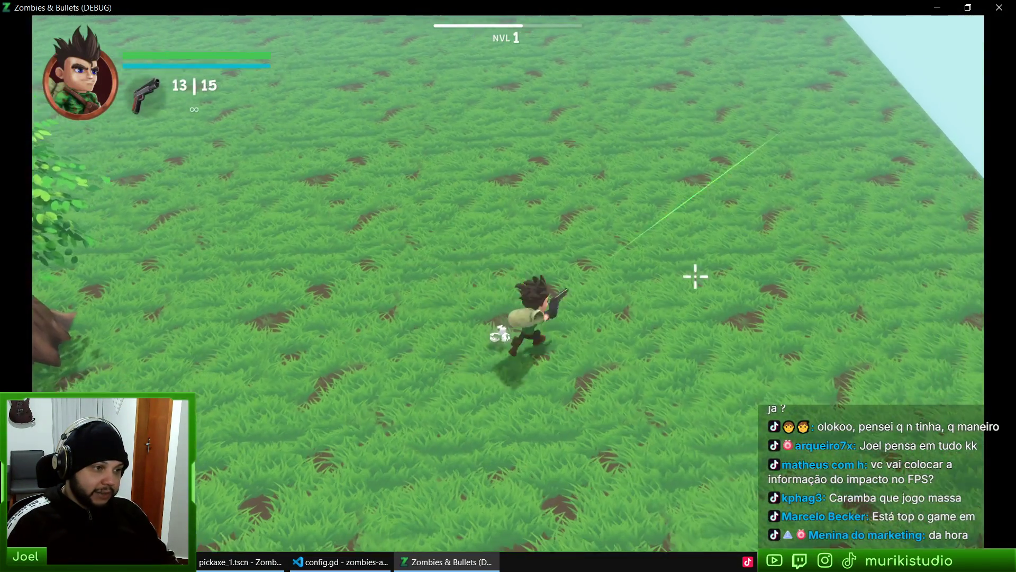
Walk around the field to check the new player indicator
key(a)
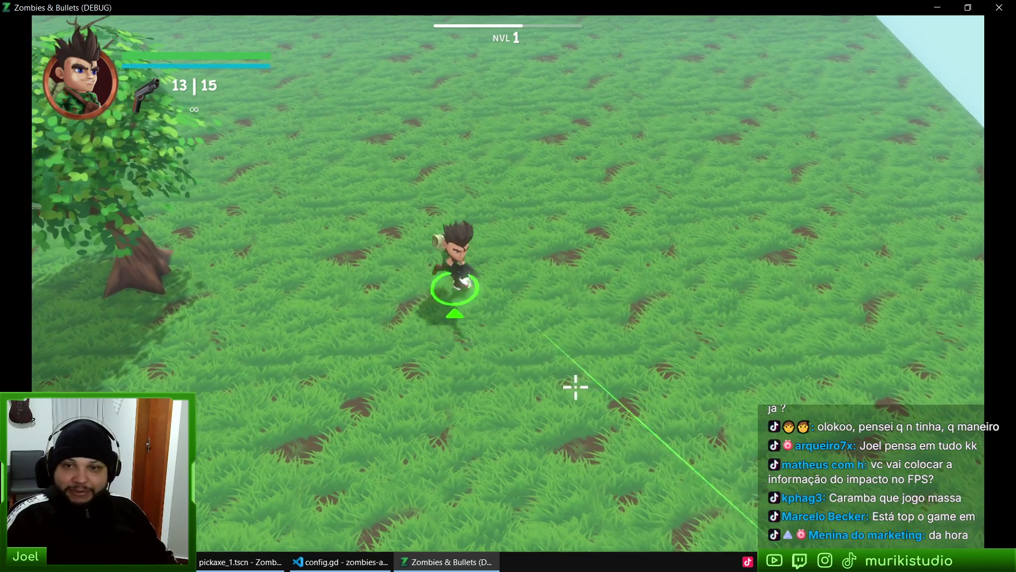
key(w)
key(d)
key(s)
key(a)
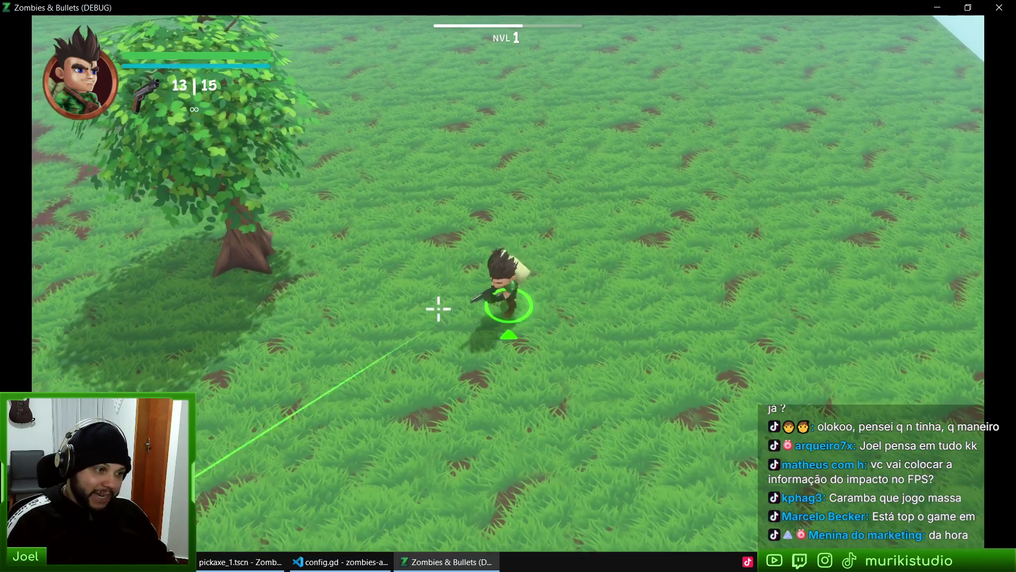
key(a)
key(d)
key(w)
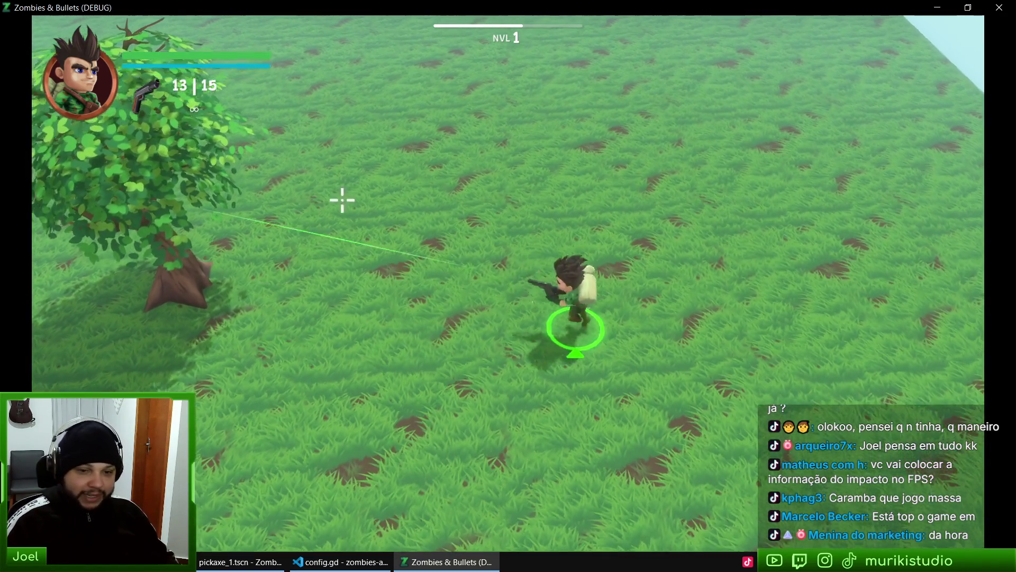
key(a)
key(w)
key(d)
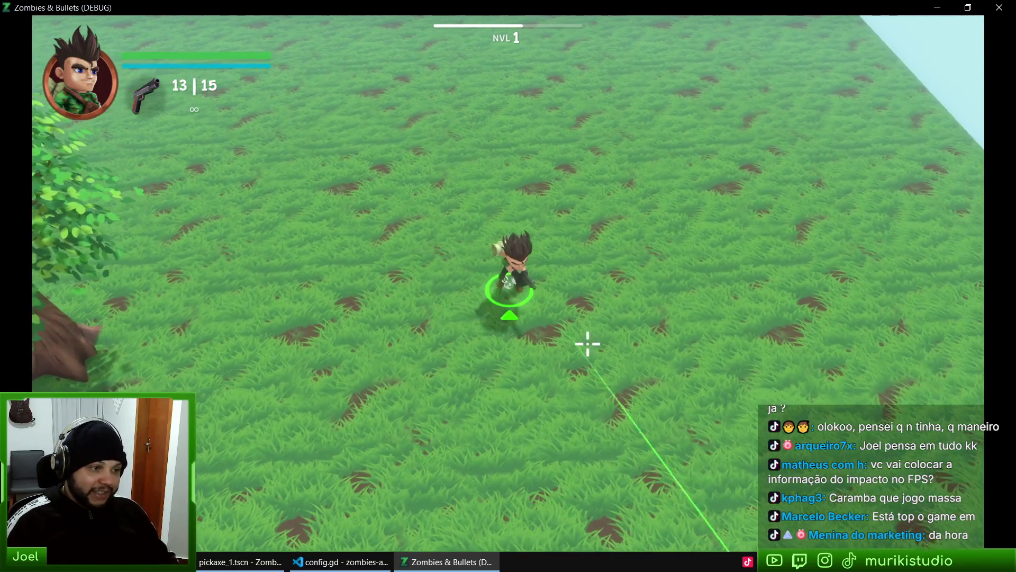
Check the Vídeo tab's Model Quality slider in Opções, then quit the game with F8
key(Escape)
key(Down)
key(Return)
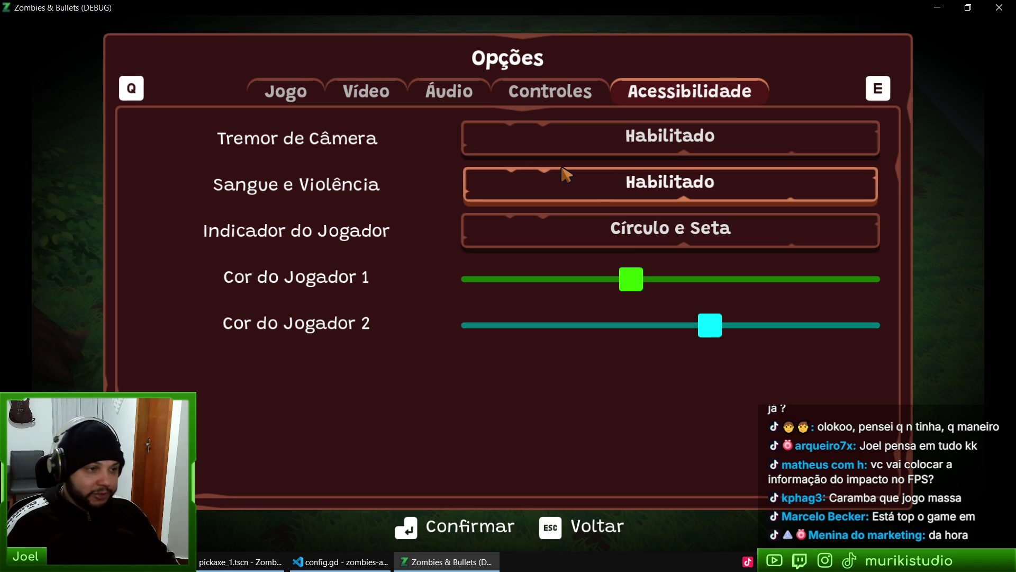
click(532, 99)
click(456, 95)
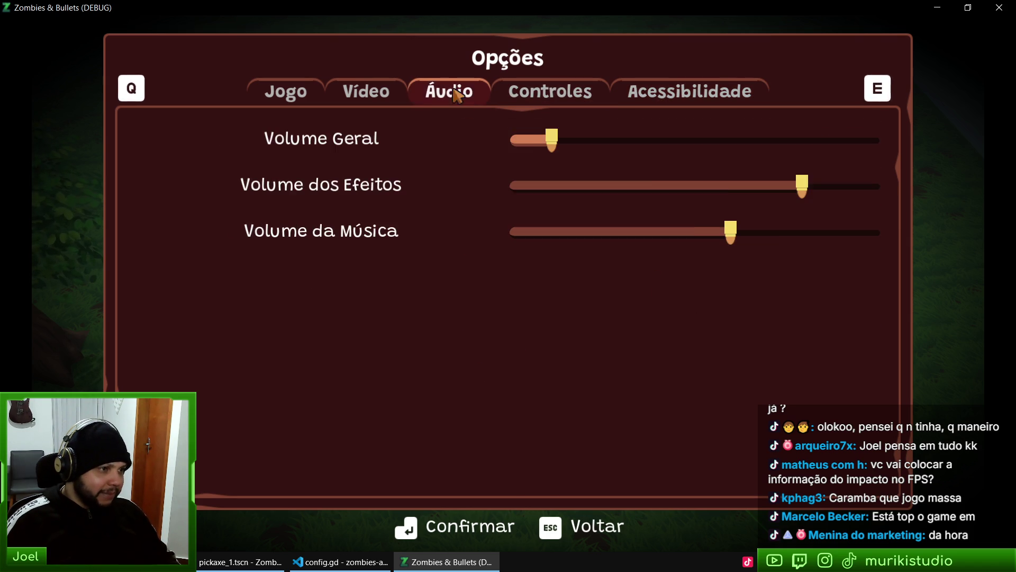
click(358, 98)
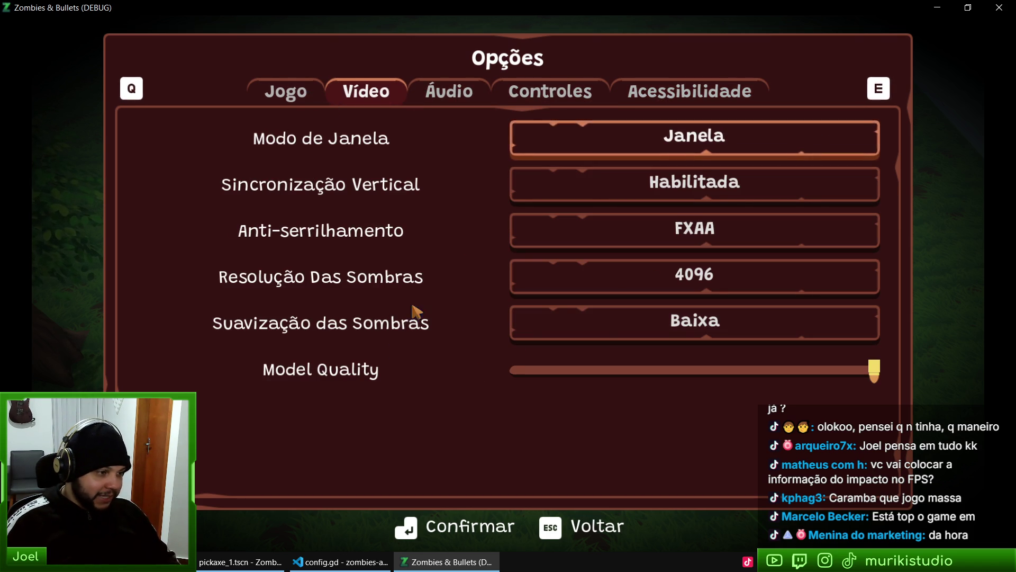
key(Escape)
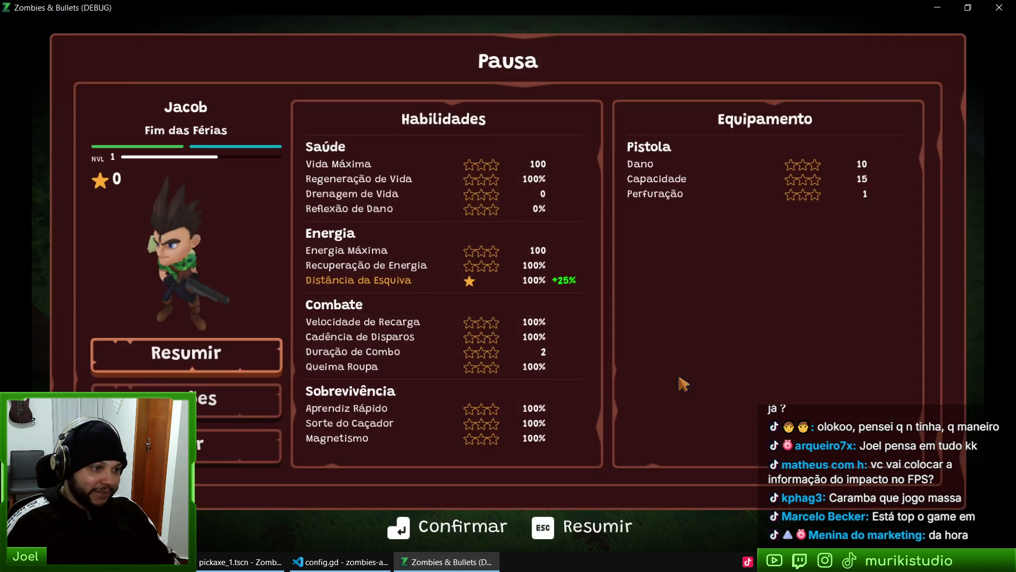
key(F8)
Return to config.gd, place the caret on mesh_lod_threshold in line 331, and scroll through the code
click(339, 562)
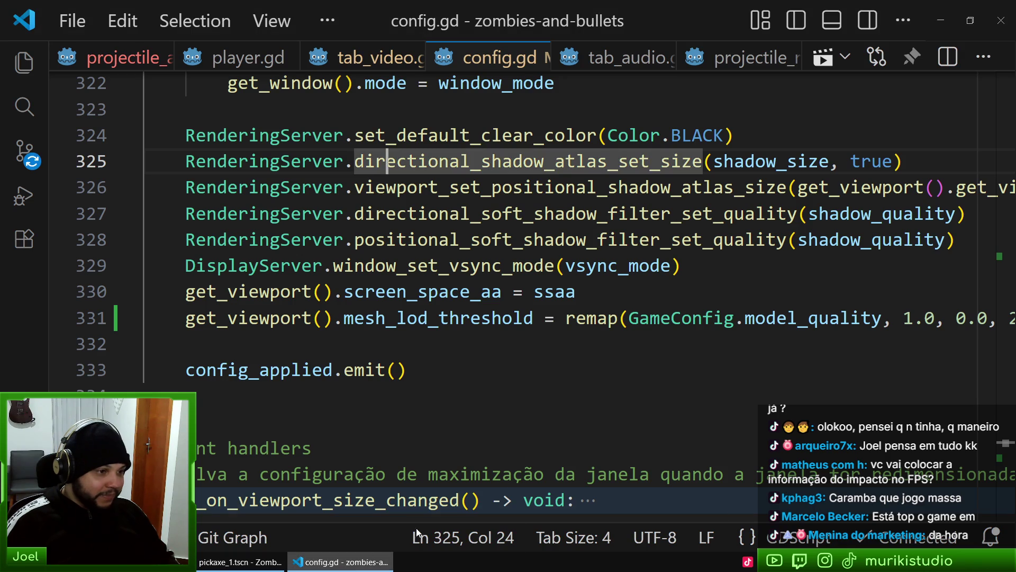
click(317, 317)
click(422, 327)
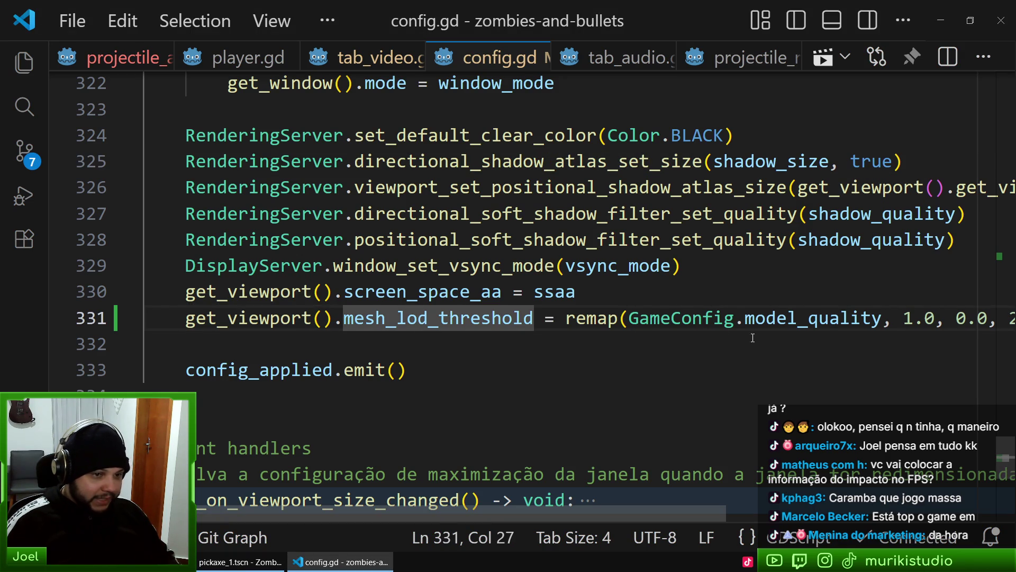
scroll(753, 338, right, 5)
scroll(588, 339, left, 5)
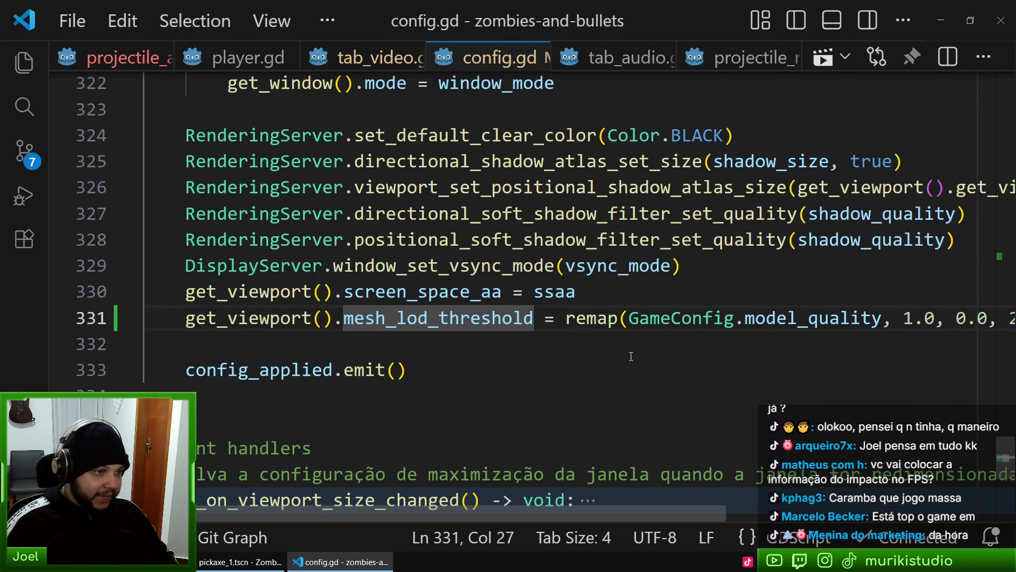
scroll(994, 464, right, 5)
scroll(797, 423, left, 5)
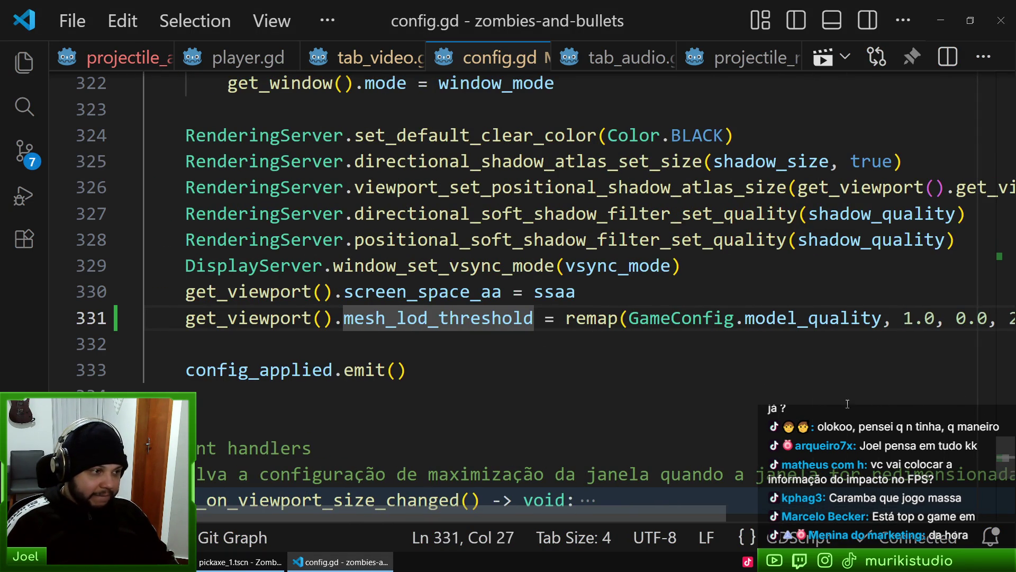
mouse_move(1005, 456)
mouse_down()
mouse_move(942, 133)
mouse_move(946, 71)
mouse_up()
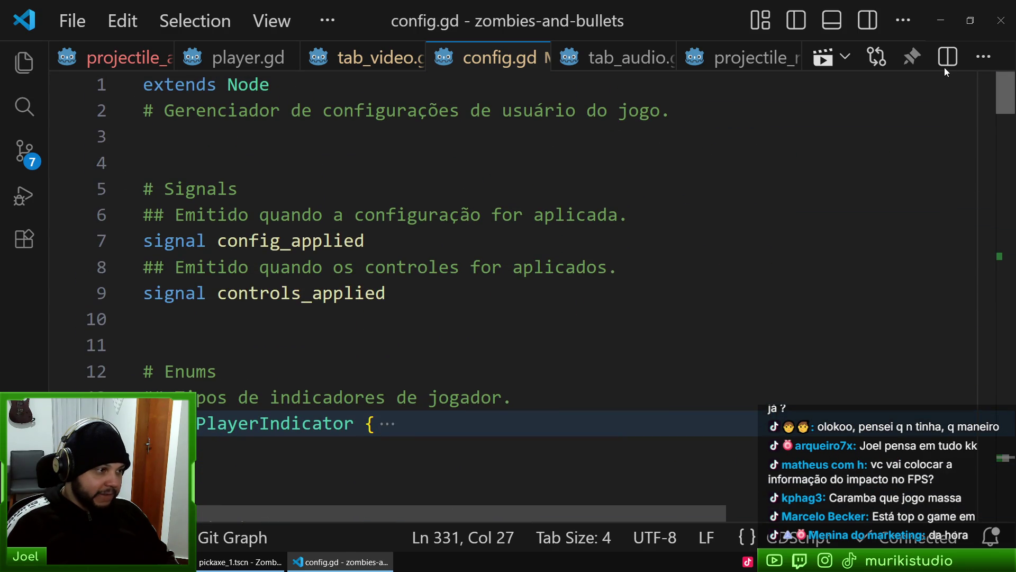
scroll(408, 307, down, 15)
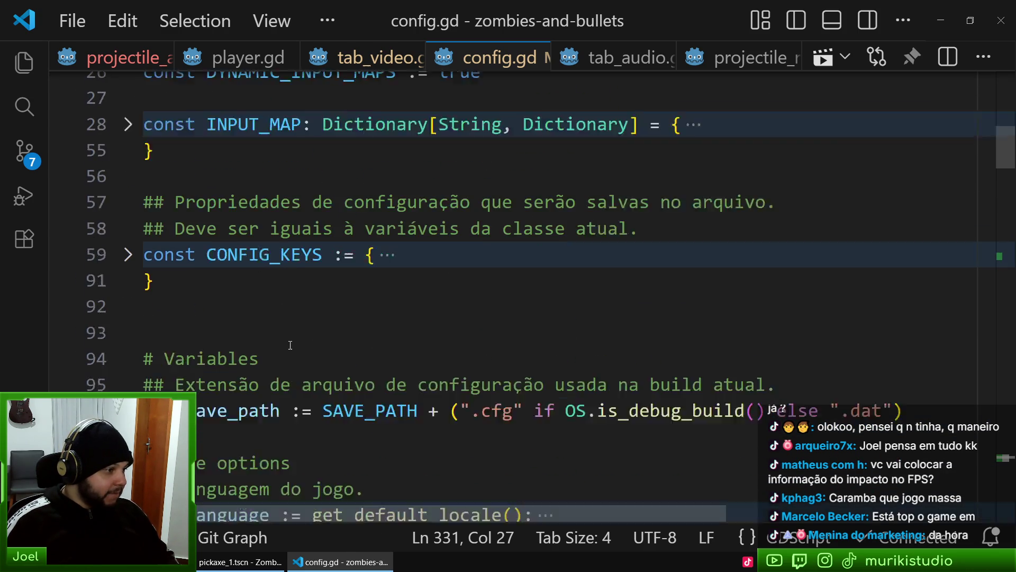
scroll(297, 333, down, 5)
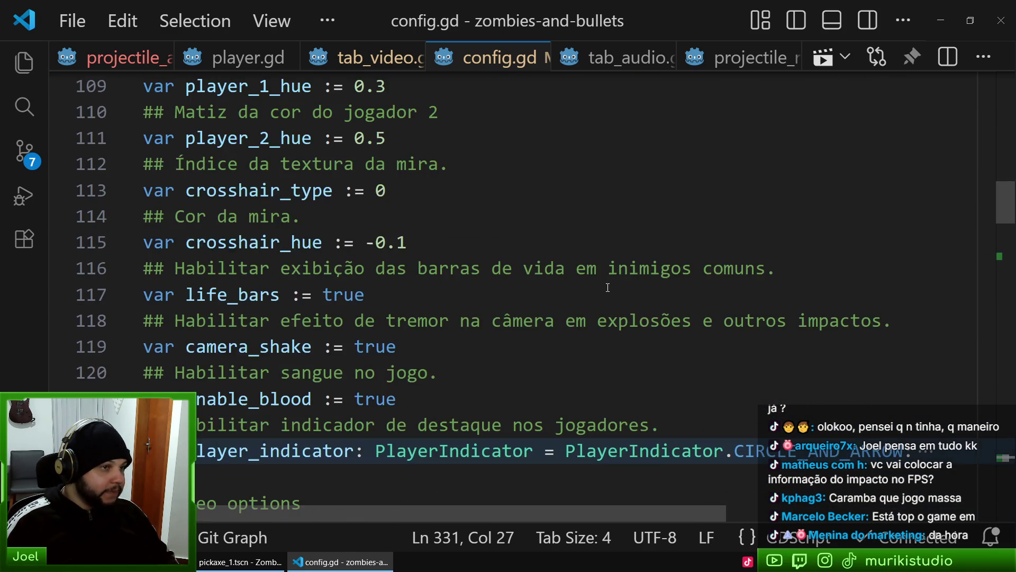
scroll(732, 301, down, 20)
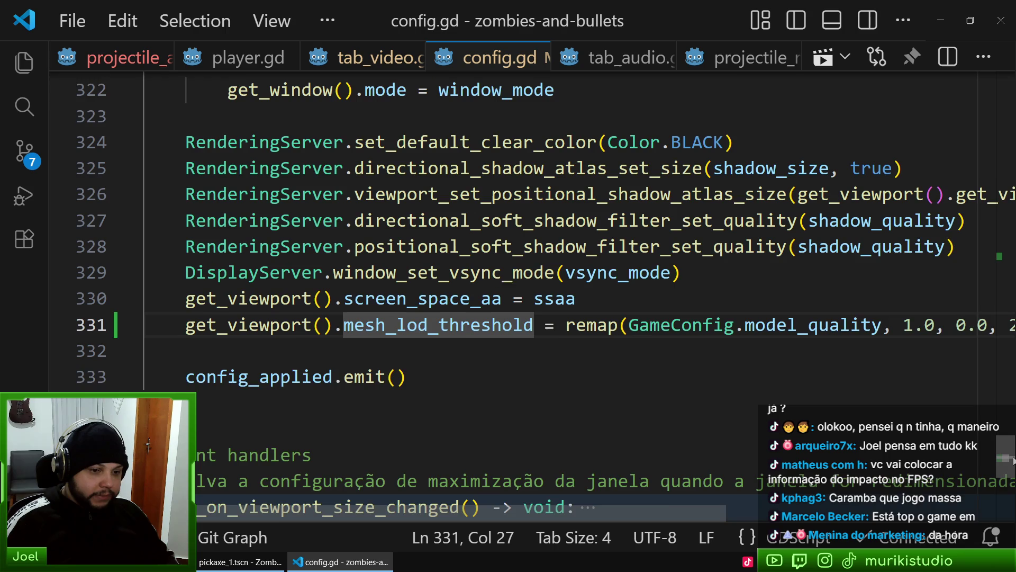
scroll(632, 435, down, 1)
scroll(582, 345, right, 3)
scroll(567, 312, left, 3)
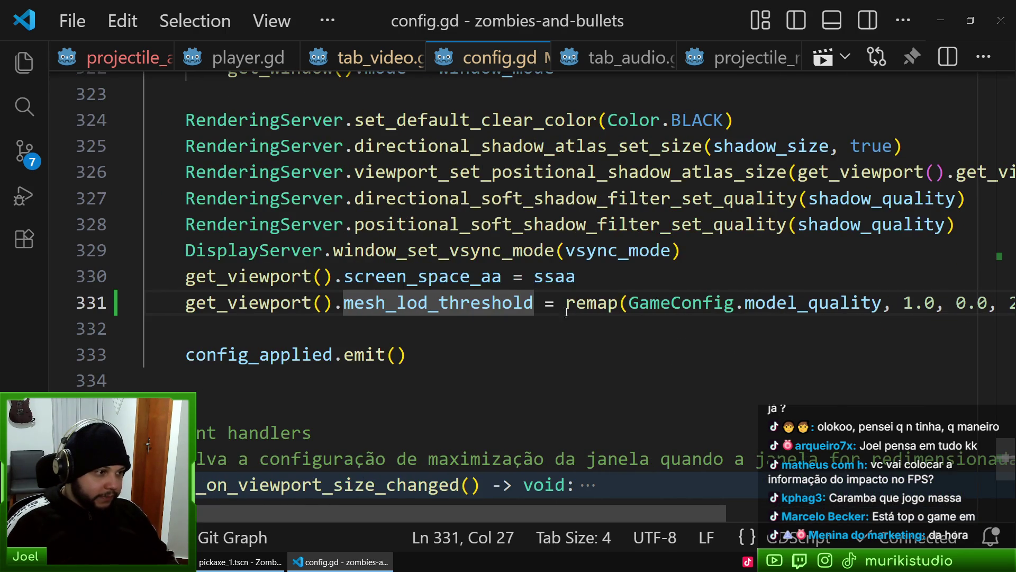
Start a new mesh_lod_threshold variable declaration on line 331
click(735, 281)
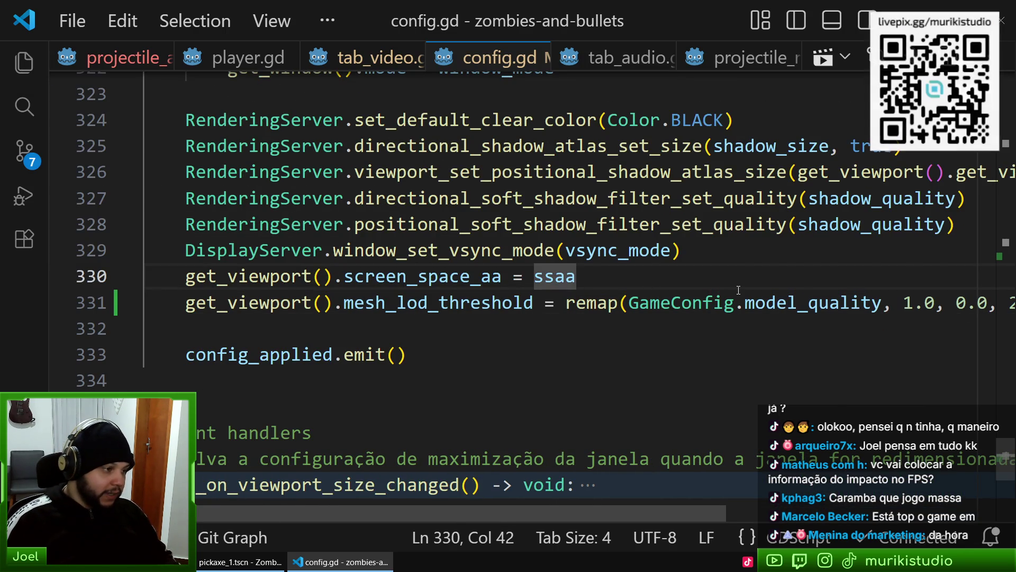
key(Return)
text(var mesh_th)
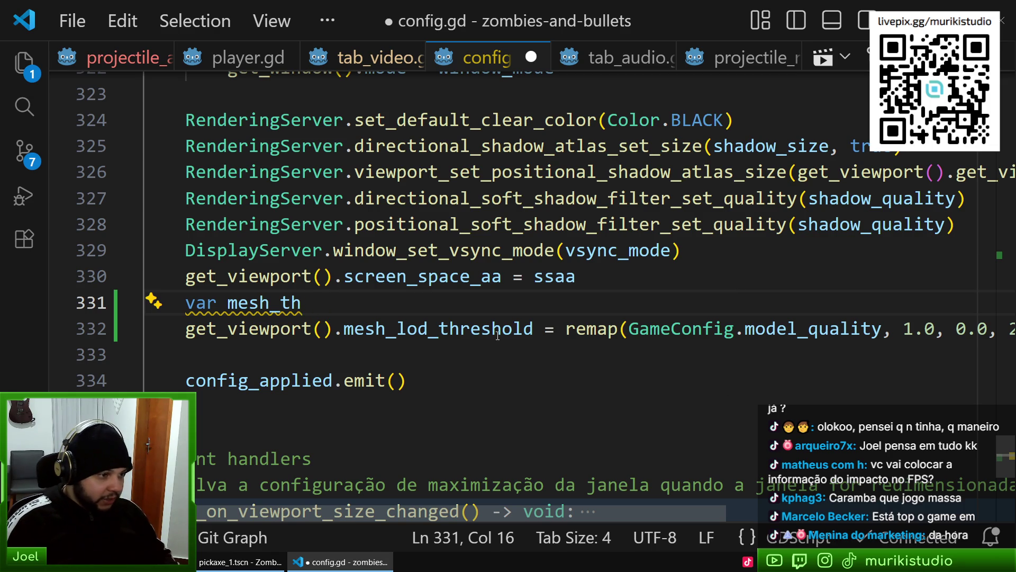
double_click(429, 331)
double_click(259, 303)
text(mesh_lod_threshold)
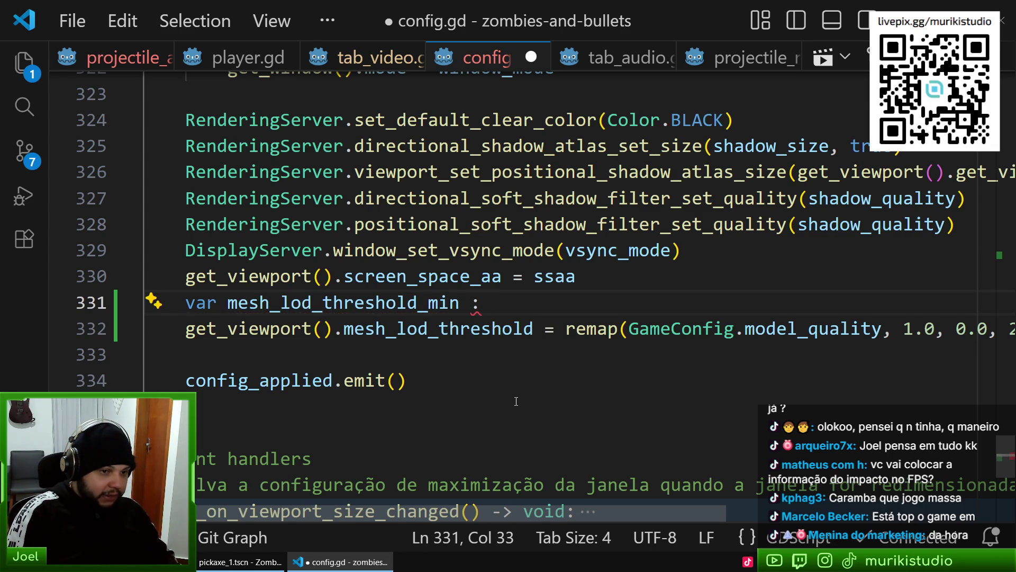
Assign it ProjectSettings.get_setting() with the mesh_lod threshold_pixels setting path
text(Projec)
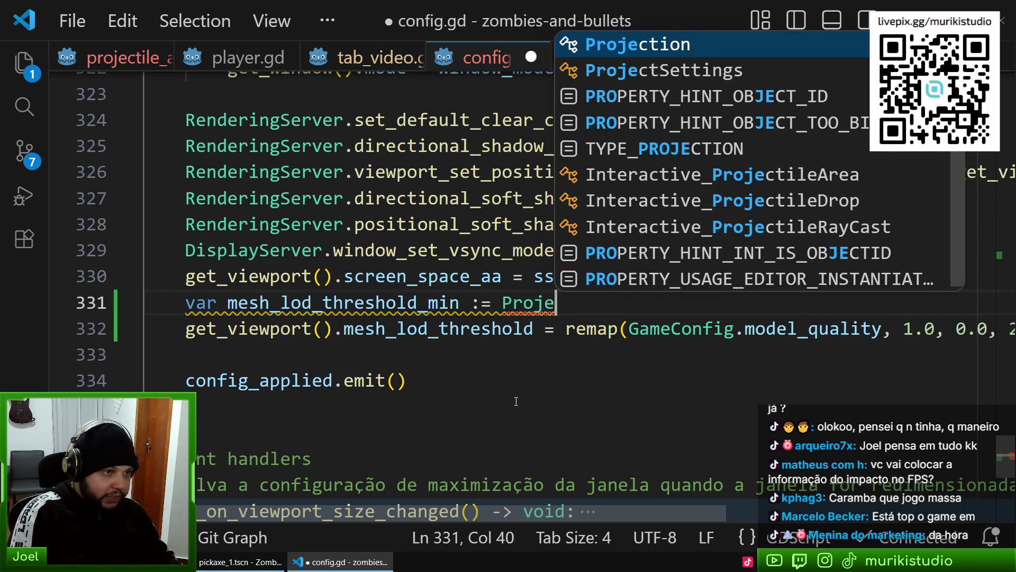
key(Down)
key(Return)
text(.get()
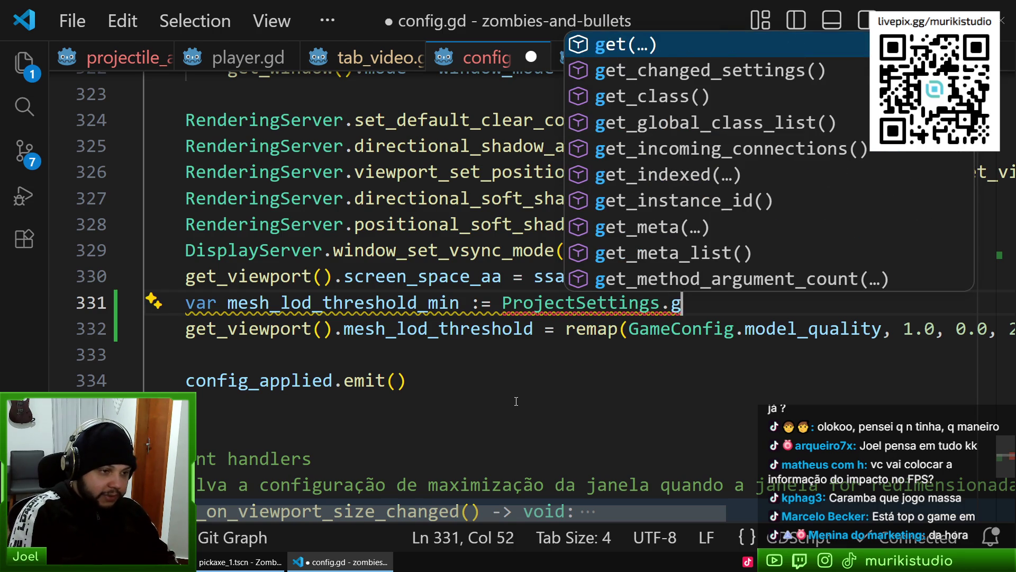
key(Escape)
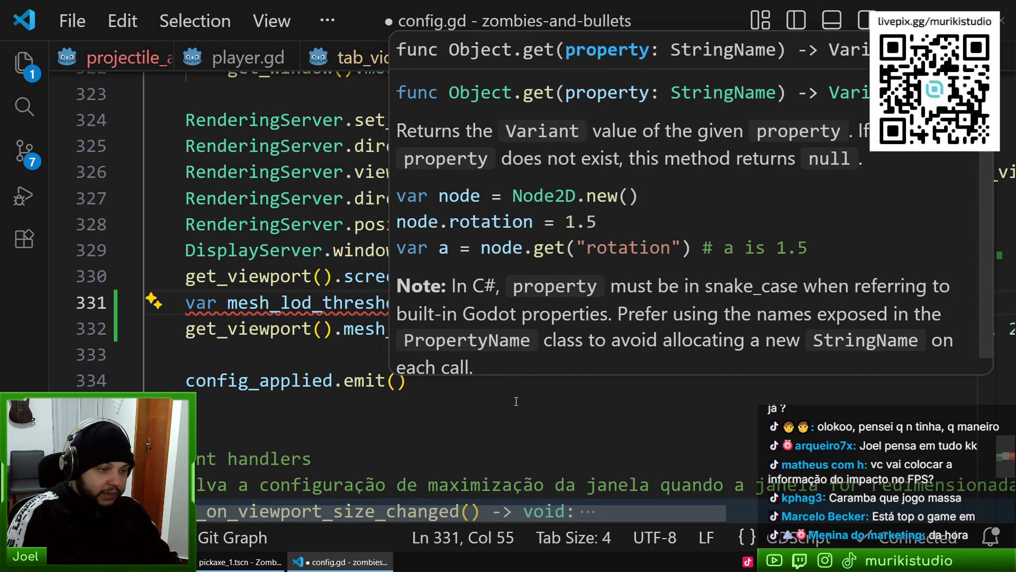
key(Escape)
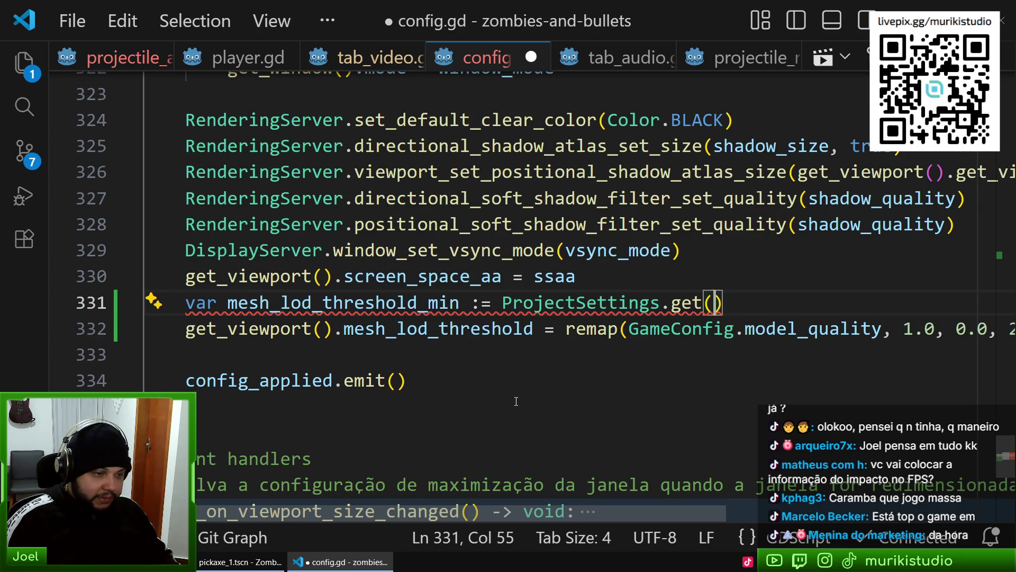
key(ctrl+space)
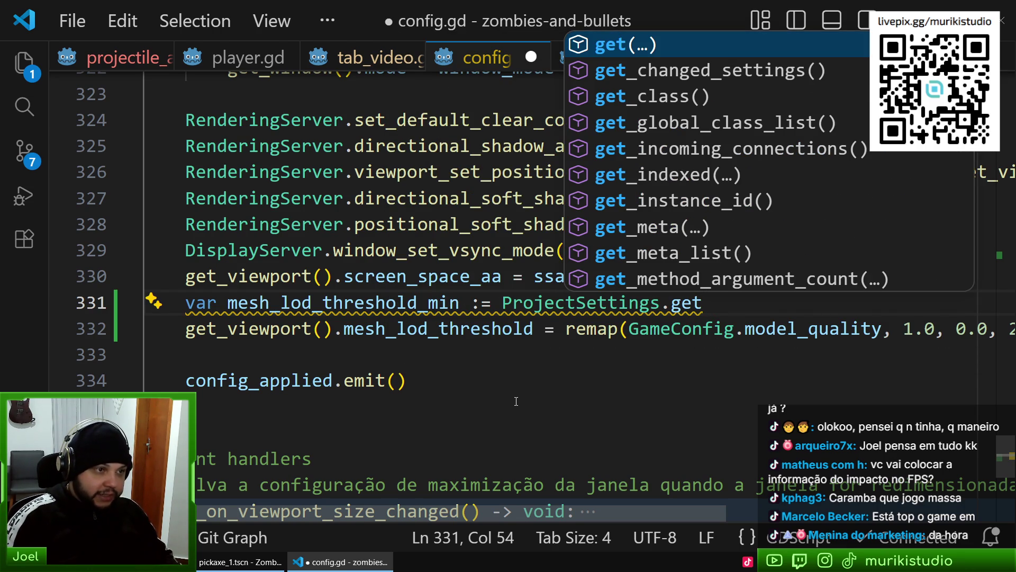
text(_se)
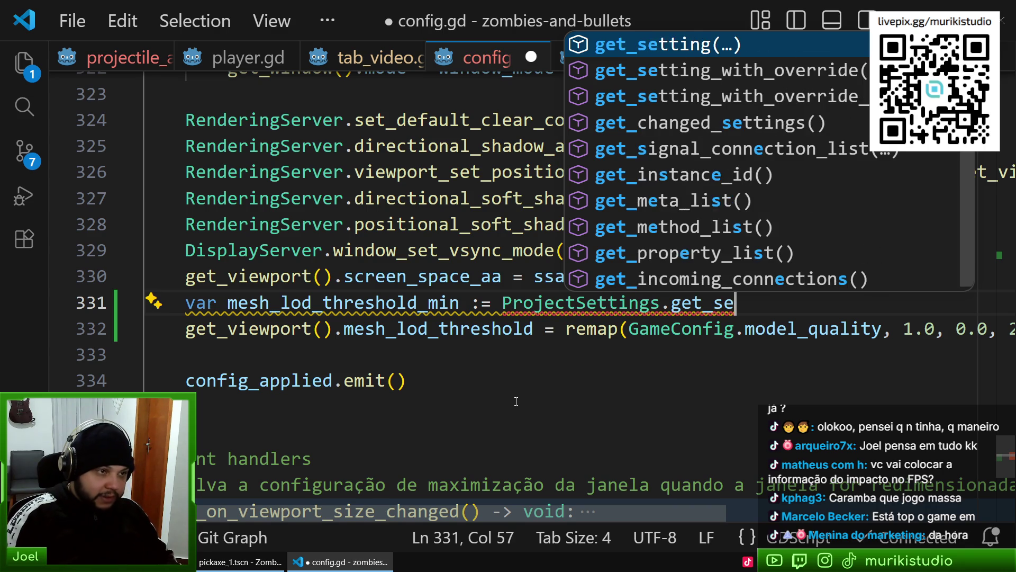
key(Return)
key(ctrl+space)
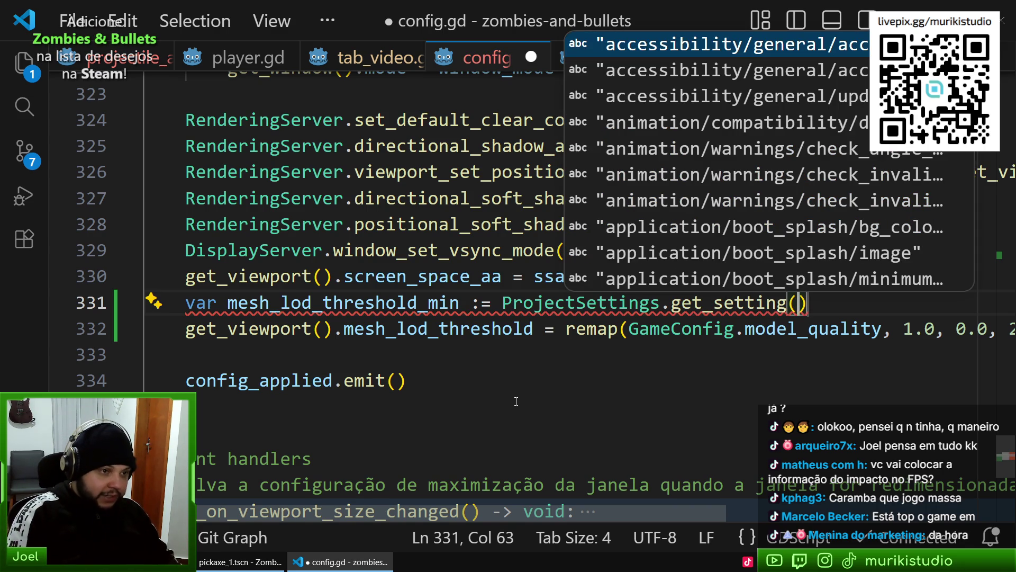
text(l)
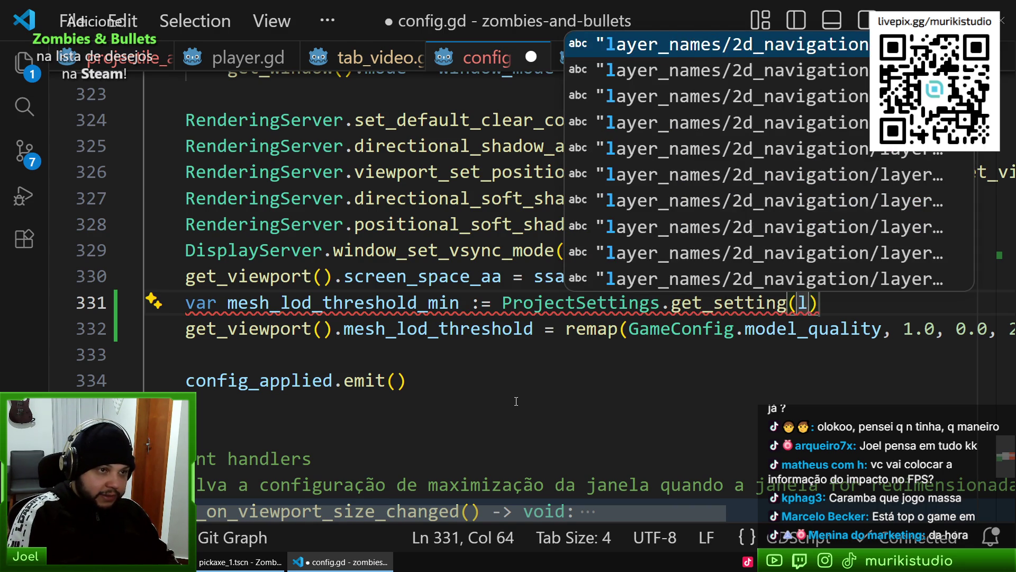
text(od)
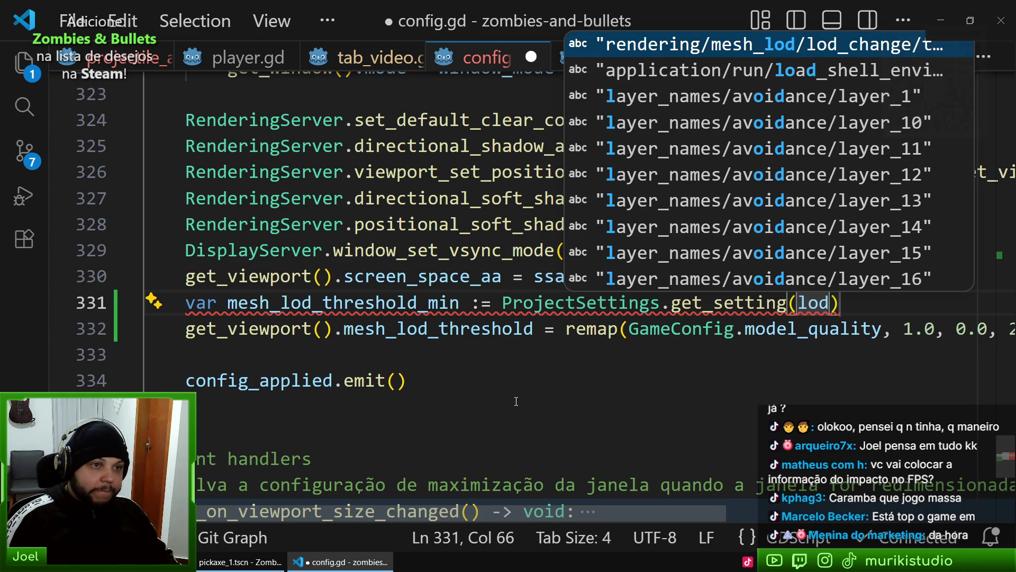
key(Return)
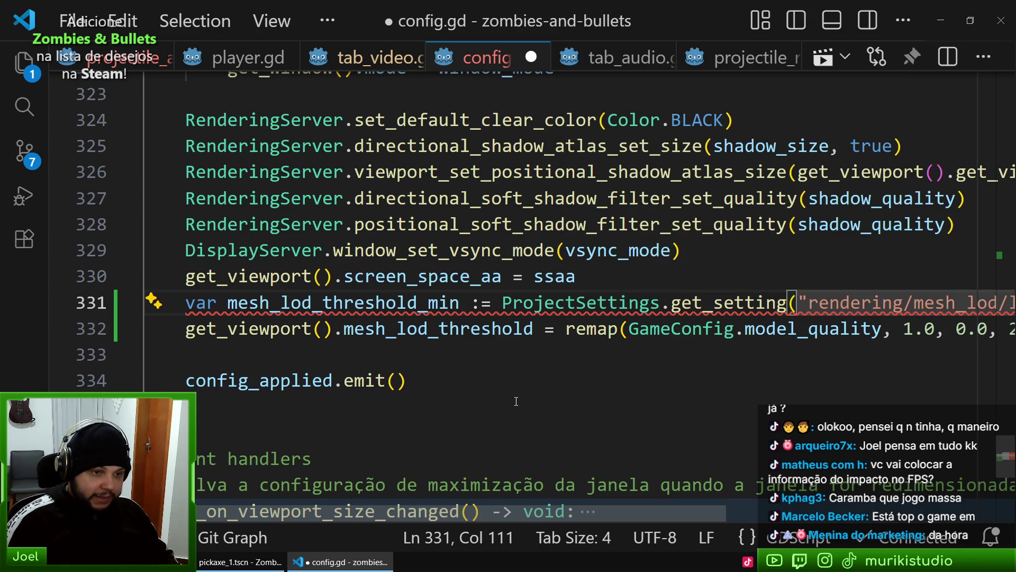
Give mesh_lod_threshold_min an explicit float type
scroll(641, 335, right, 10)
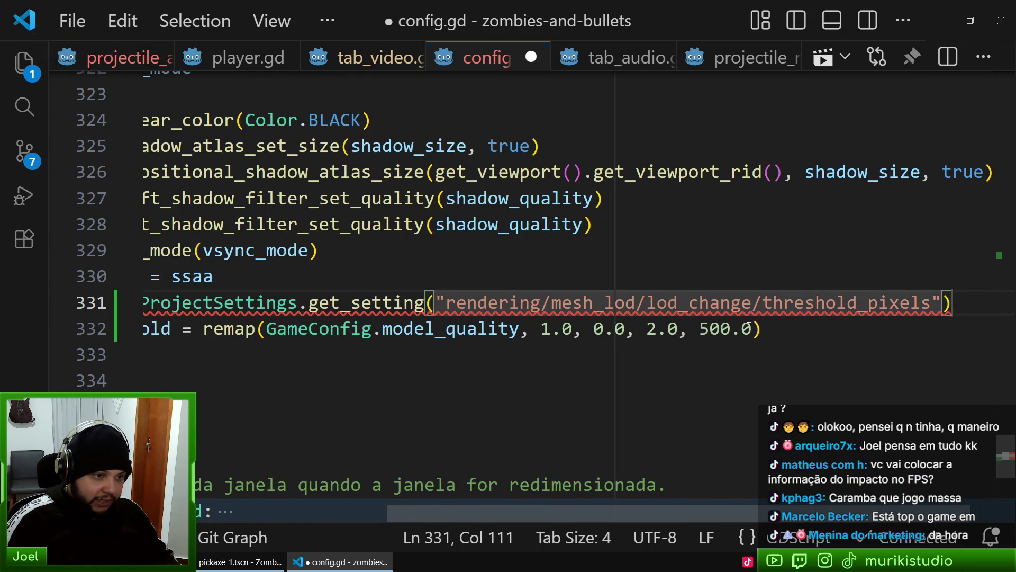
scroll(823, 317, right, 2)
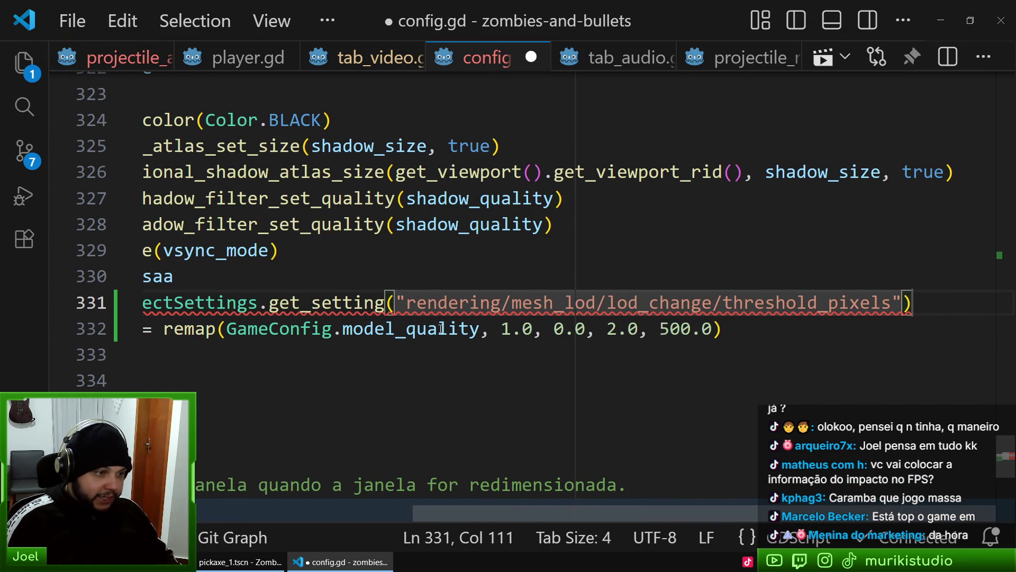
scroll(345, 310, left, 5)
click(259, 301)
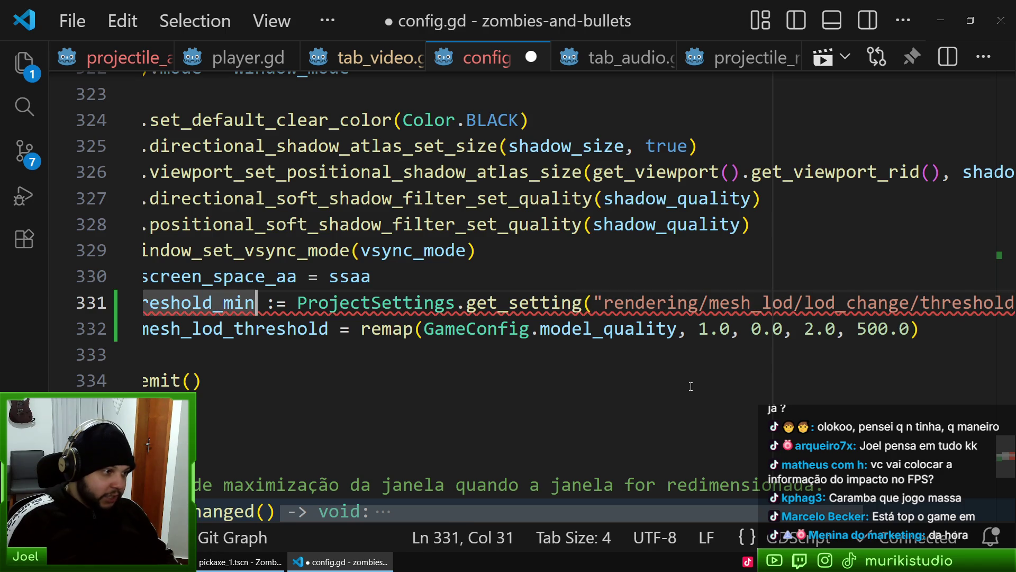
key(Delete)
key(Right)
text(float)
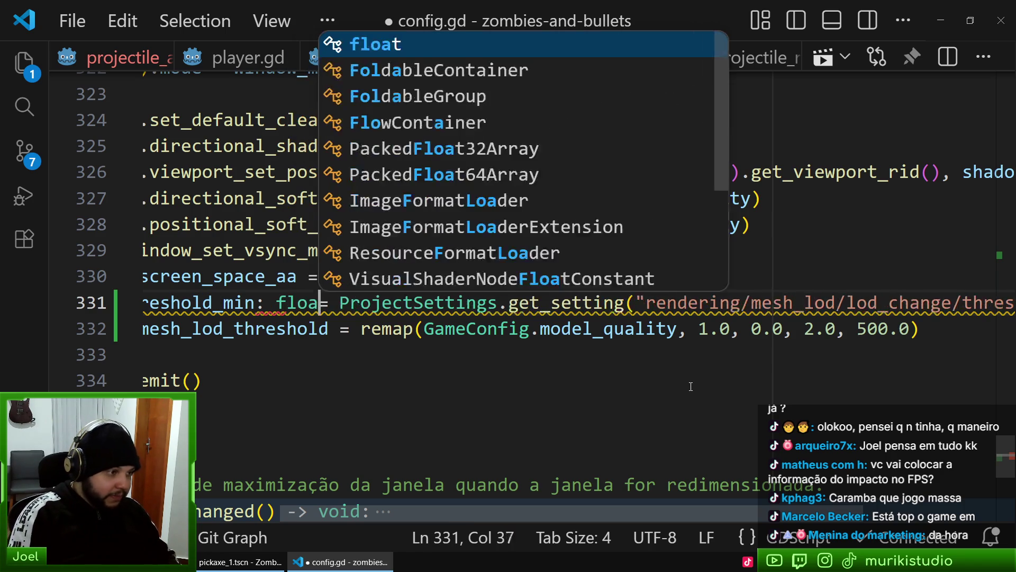
Replace 2.0 in the remap call with mesh_lod_threshold_min
scroll(270, 337, left, 5)
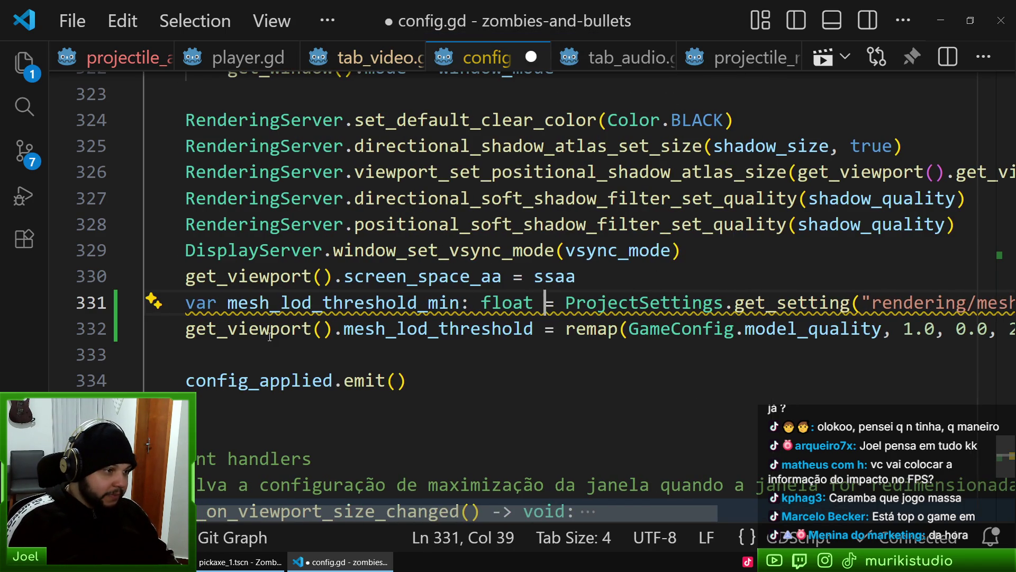
double_click(280, 301)
key(ctrl+c)
scroll(778, 322, right, 5)
double_click(817, 329)
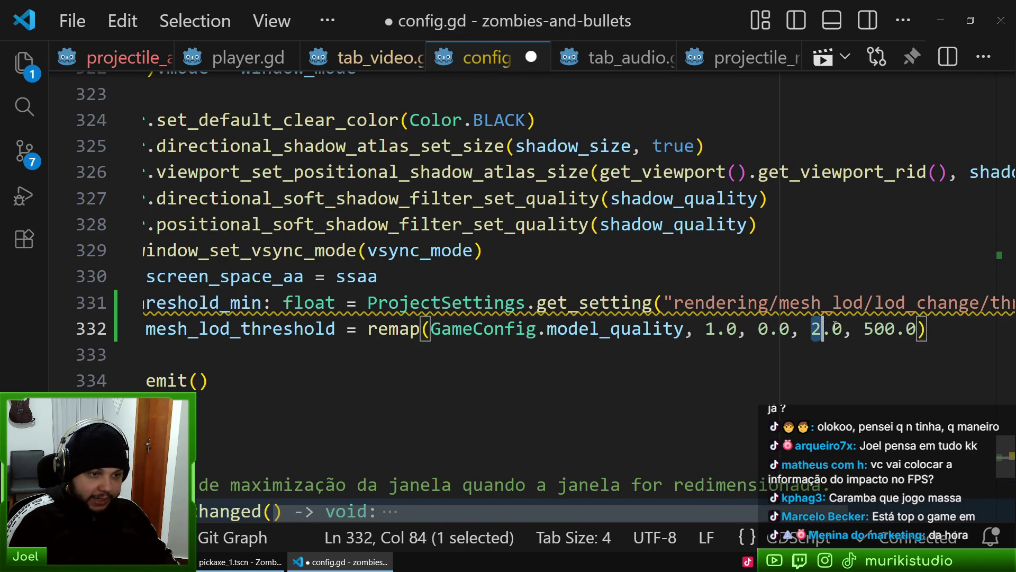
key(ctrl+v)
Add a new line declaring mesh_lod_threshold_max := 100.0 below the min variable
click(644, 301)
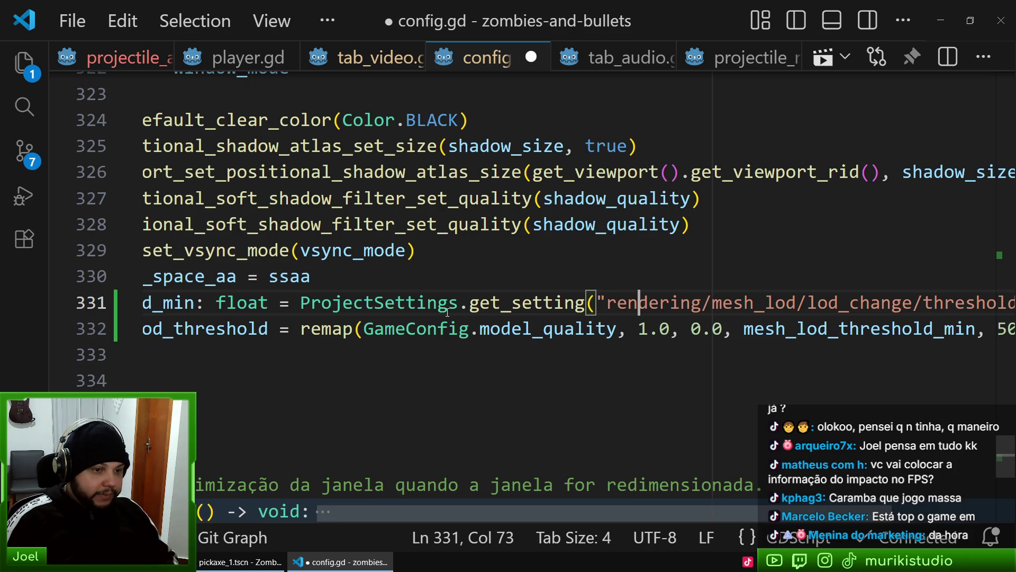
scroll(643, 301, left, 5)
double_click(285, 303)
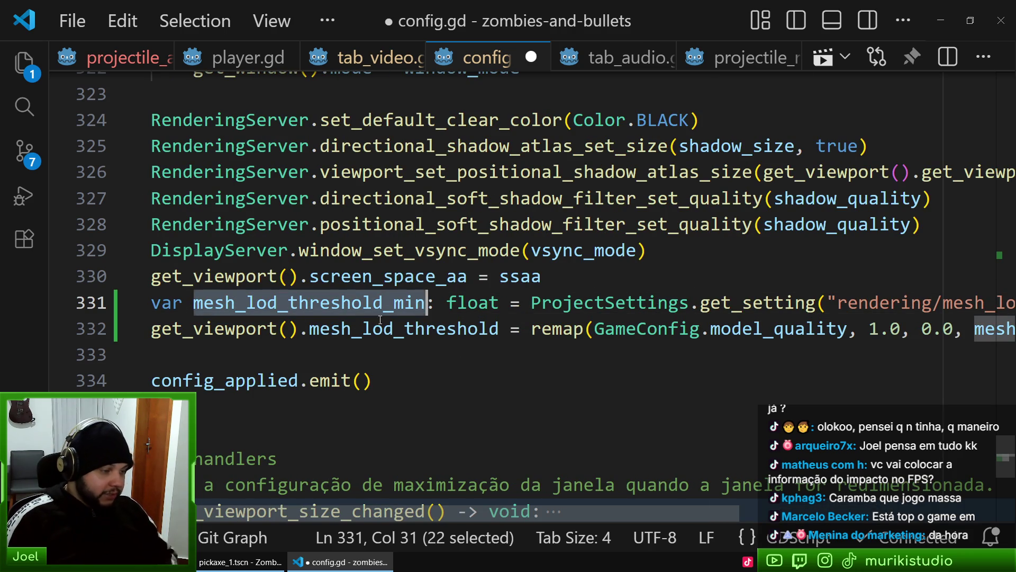
key(End)
key(Return)
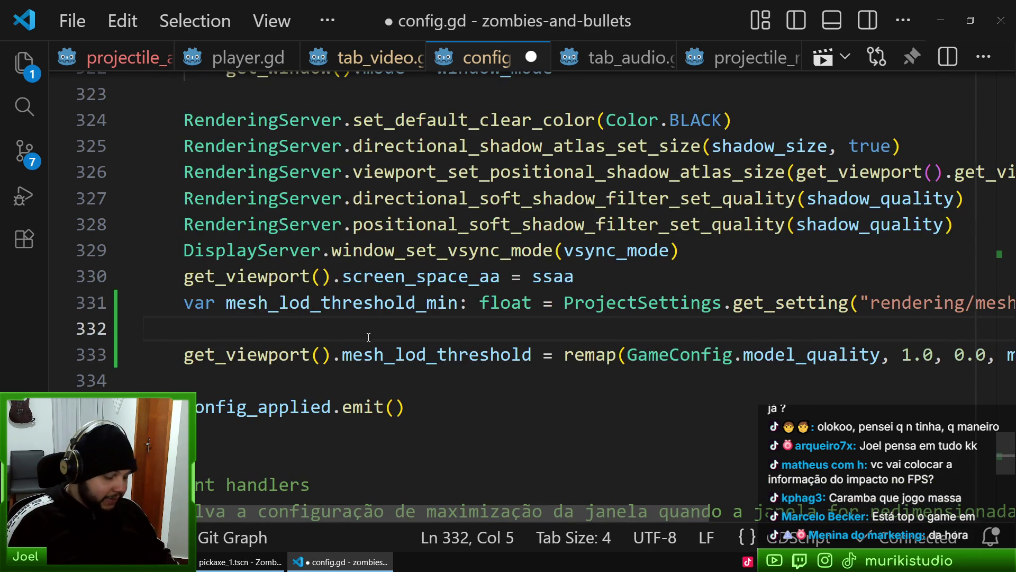
key(ctrl+v)
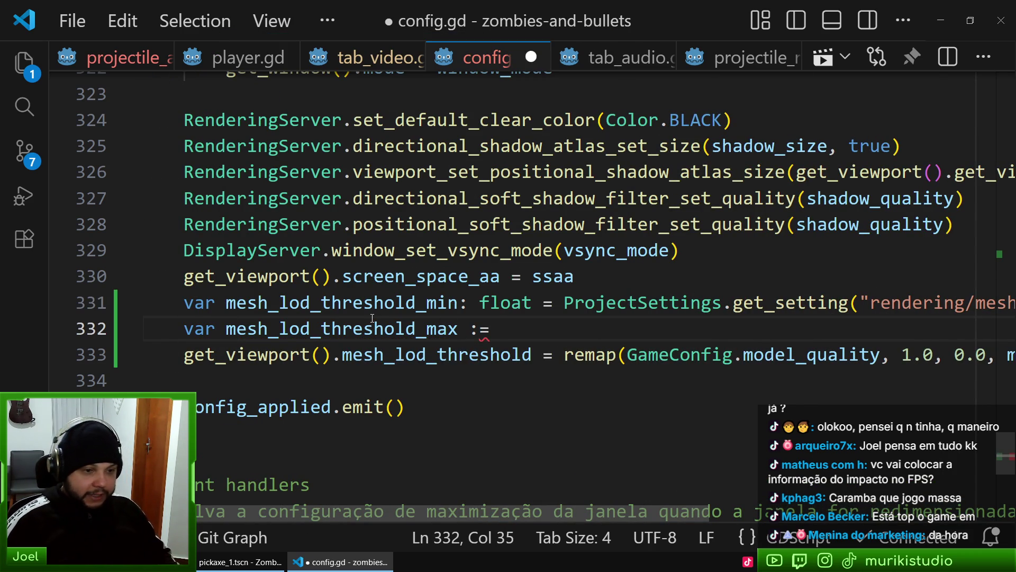
text( 100.0)
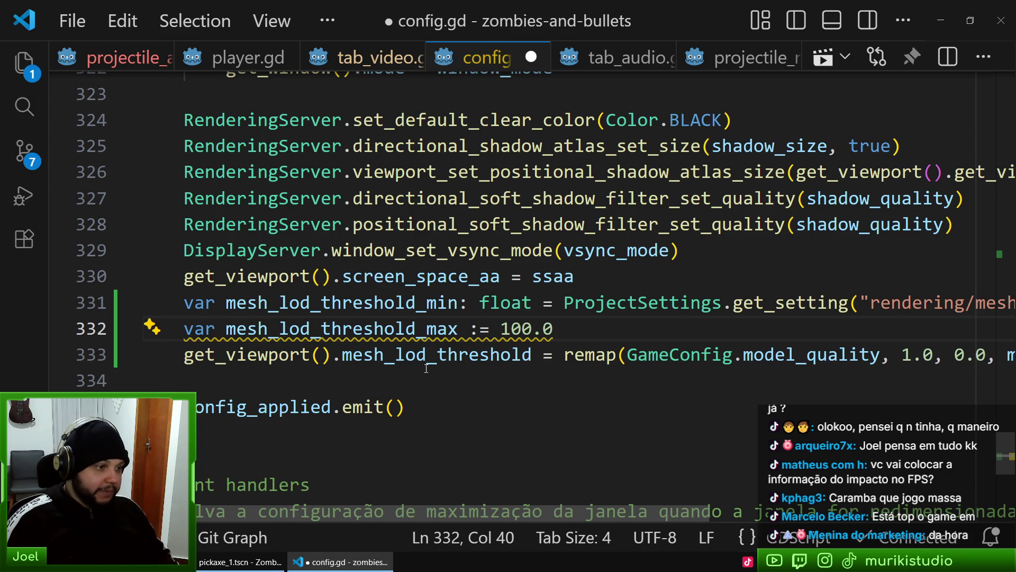
Replace 500.0 in the remap call with mesh_lod_threshold_max
double_click(373, 325)
key(ctrl+c)
scroll(928, 366, right, 8)
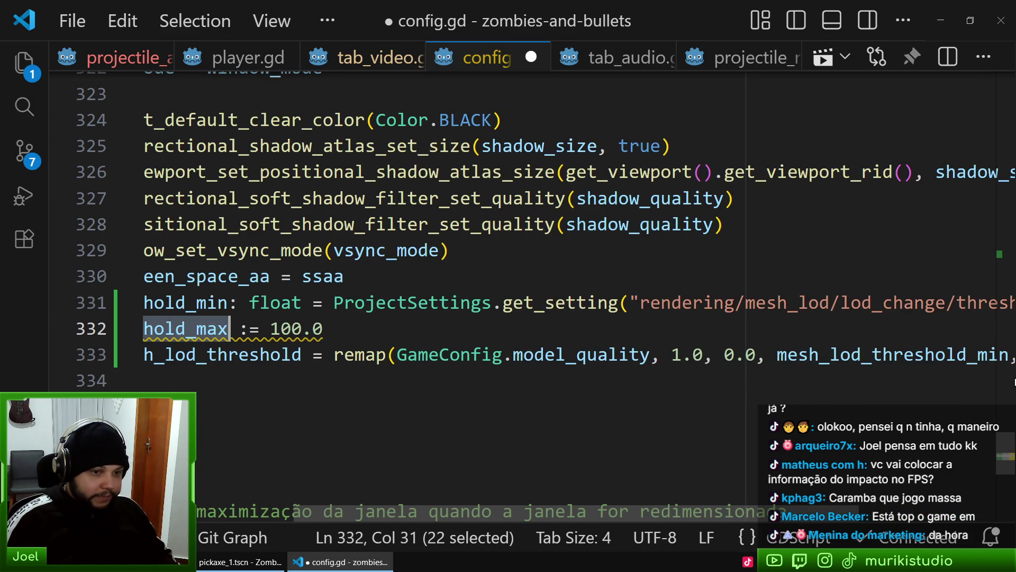
scroll(927, 367, right, 1)
drag(819, 354, 876, 354)
key(ctrl+v)
Save config.gd and insert a blank line above the new threshold variables
scroll(395, 345, left, 10)
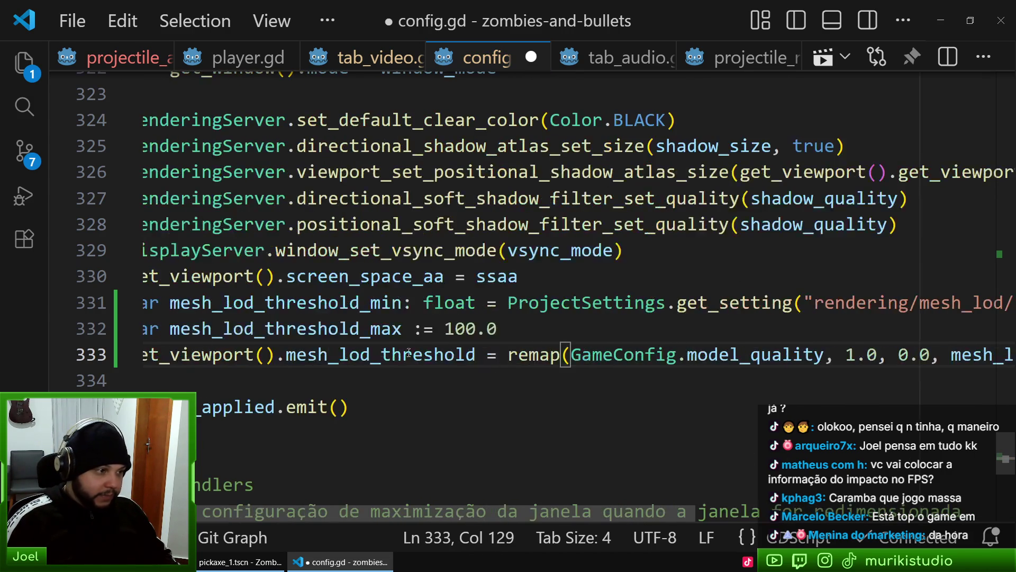
click(301, 328)
key(ctrl+s)
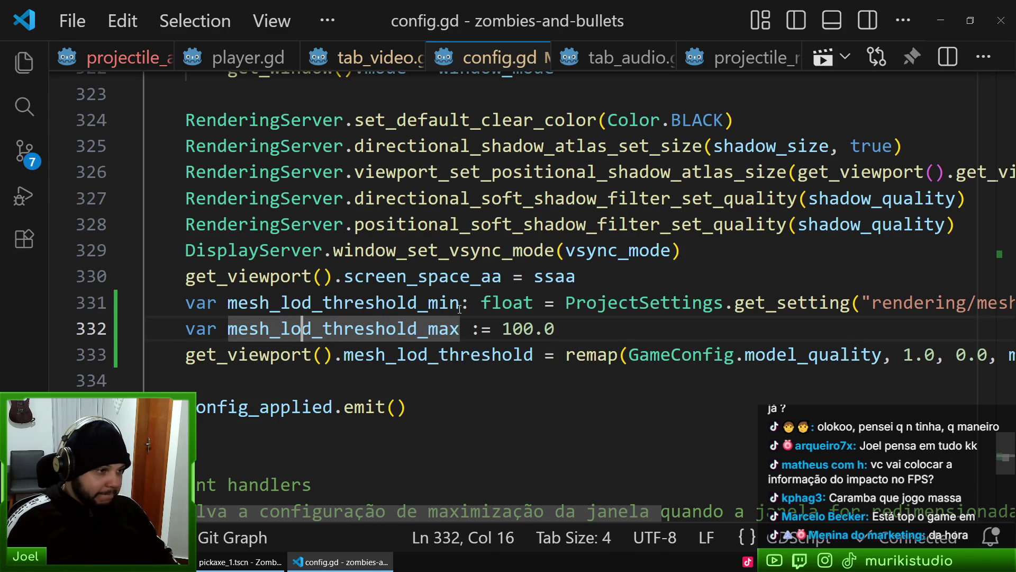
click(606, 276)
key(Return)
click(301, 329)
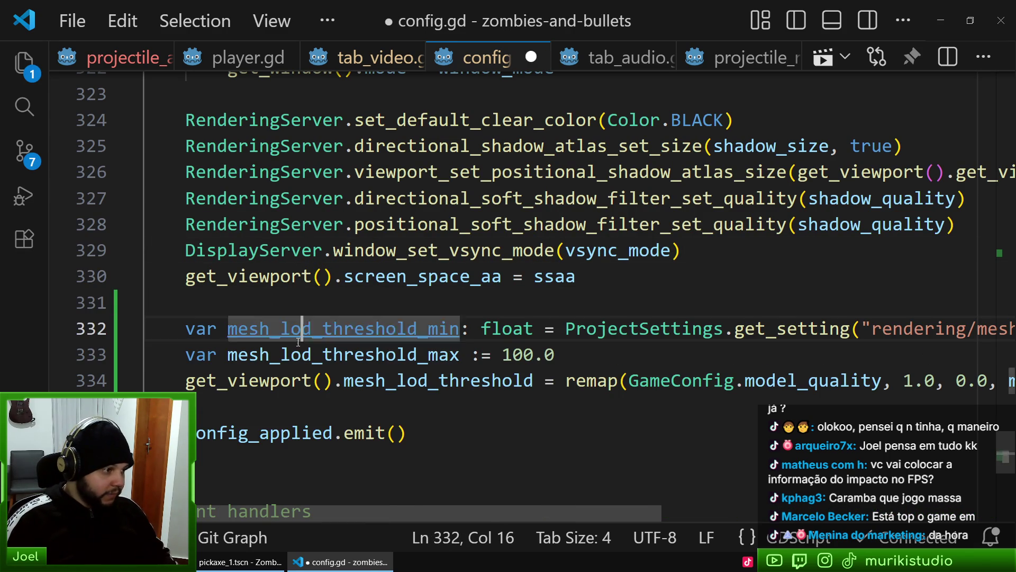
click(241, 562)
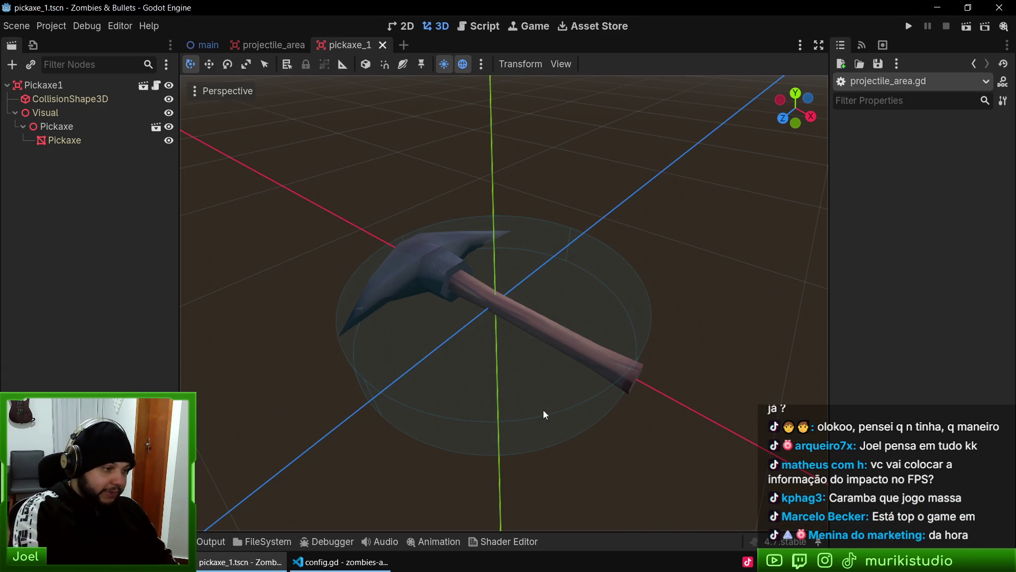
Run the project with F5, glance at Opções, then start the Fase de Teste level
key(F5)
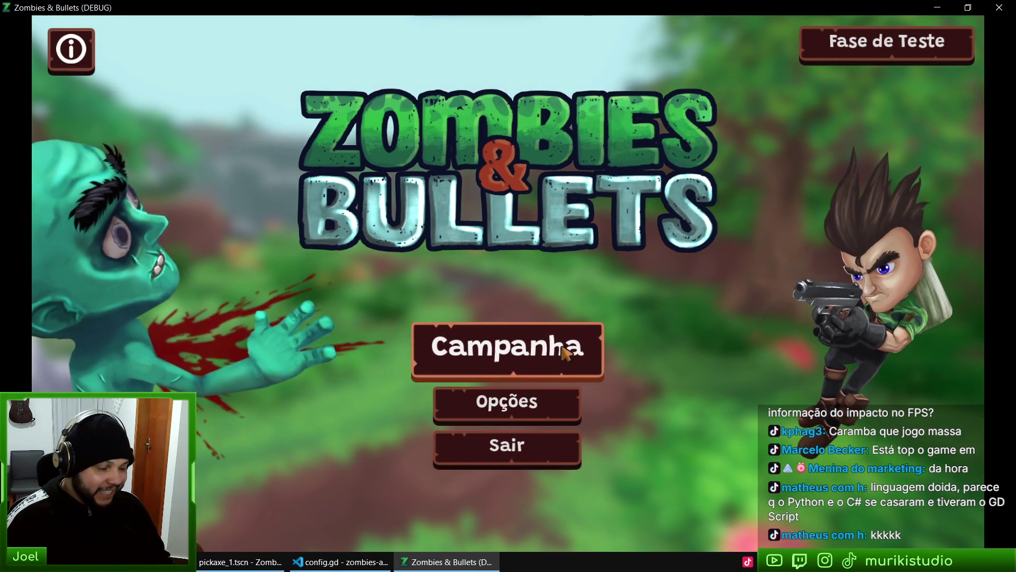
click(545, 410)
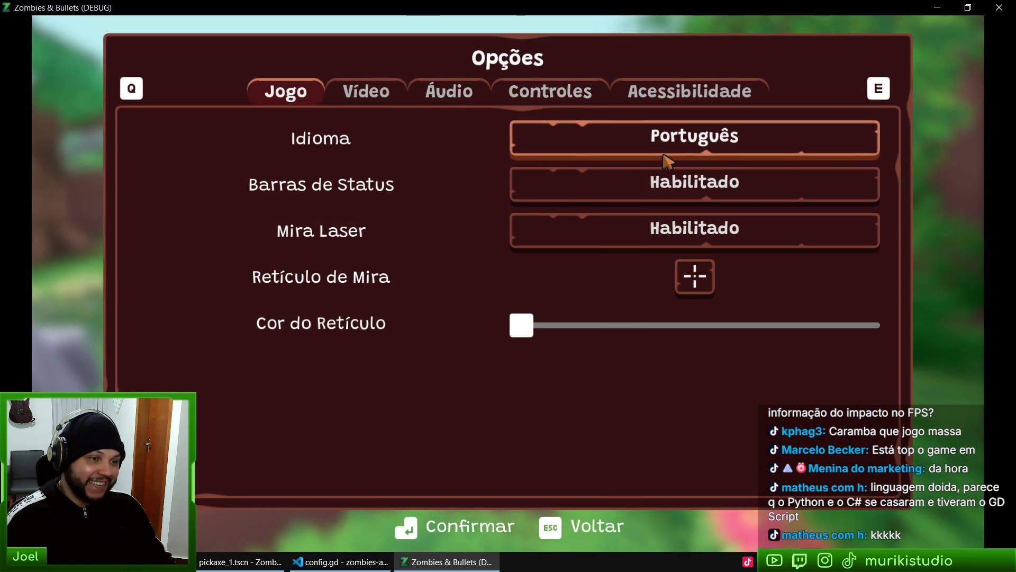
key(Escape)
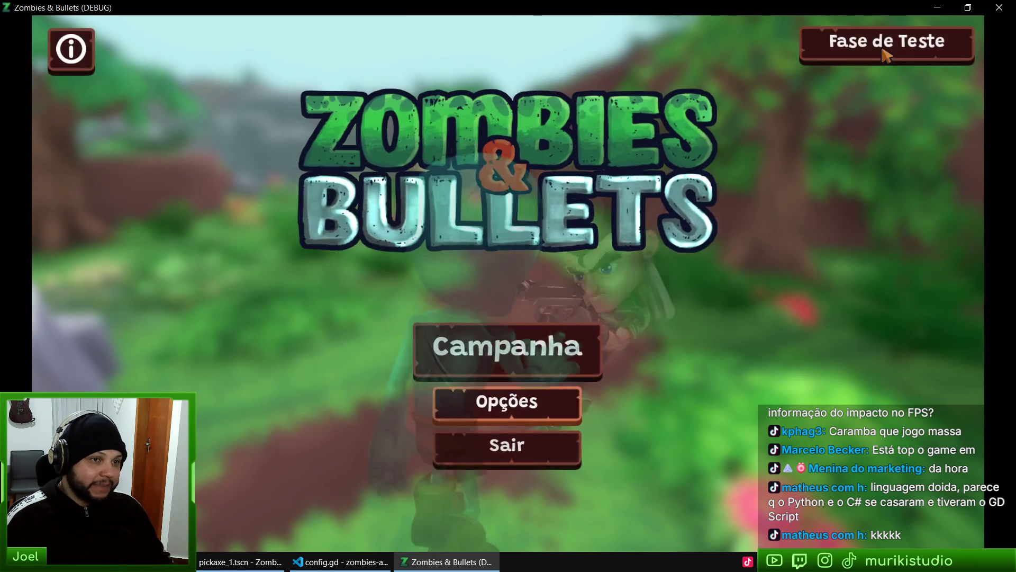
click(884, 46)
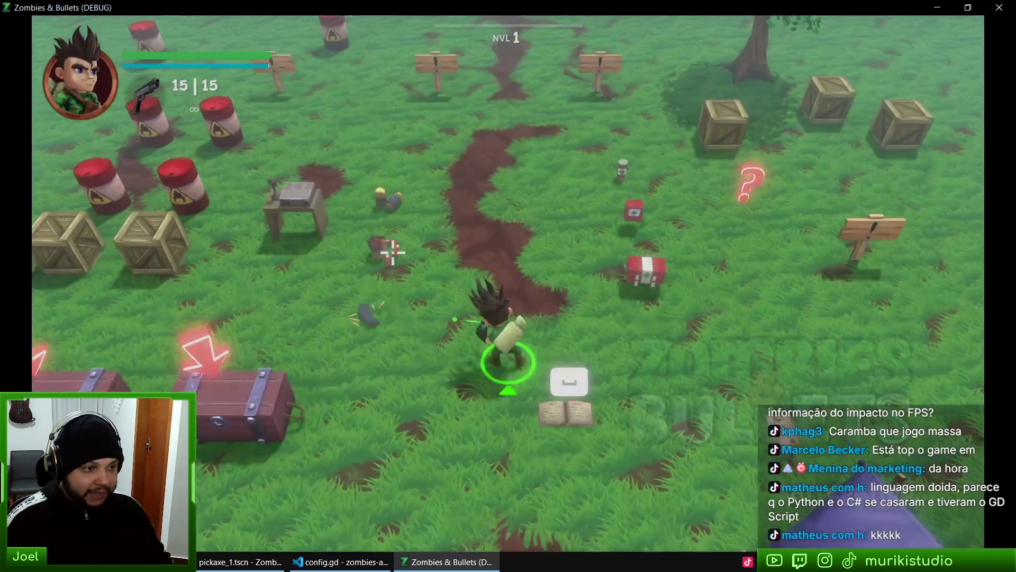
key(s)
key(d)
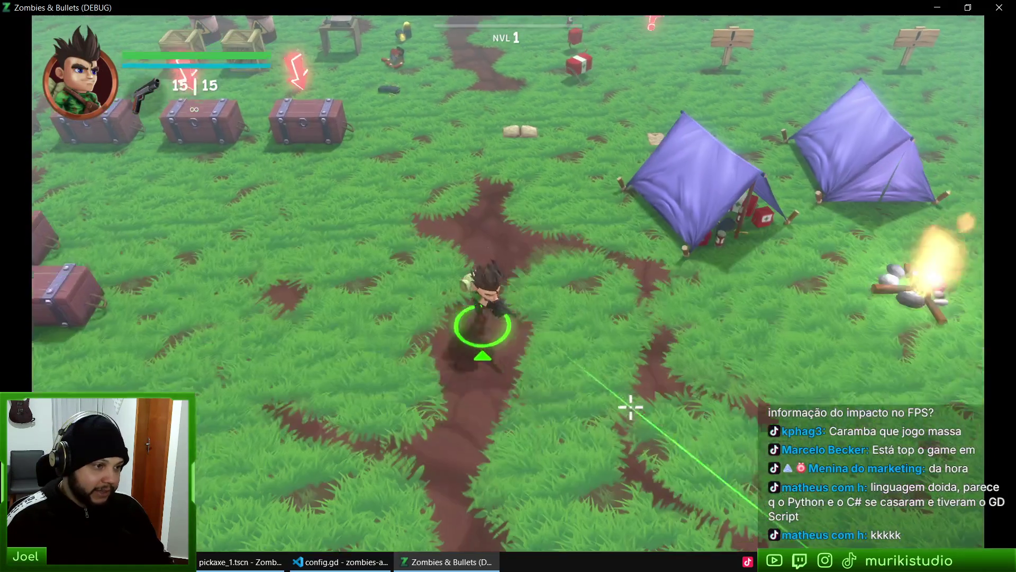
key(s)
key(a)
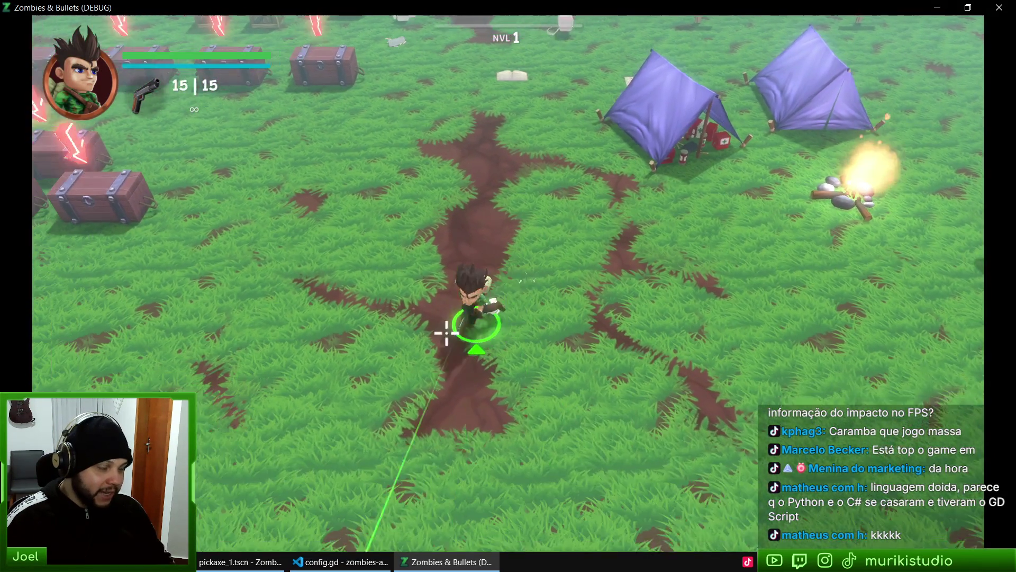
key(w)
key(d)
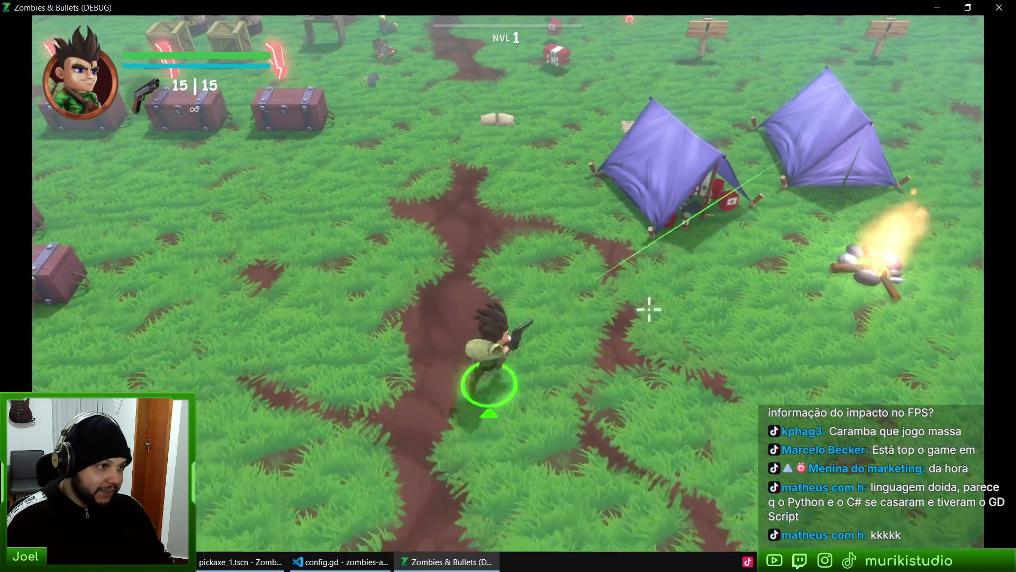
key(a)
key(s)
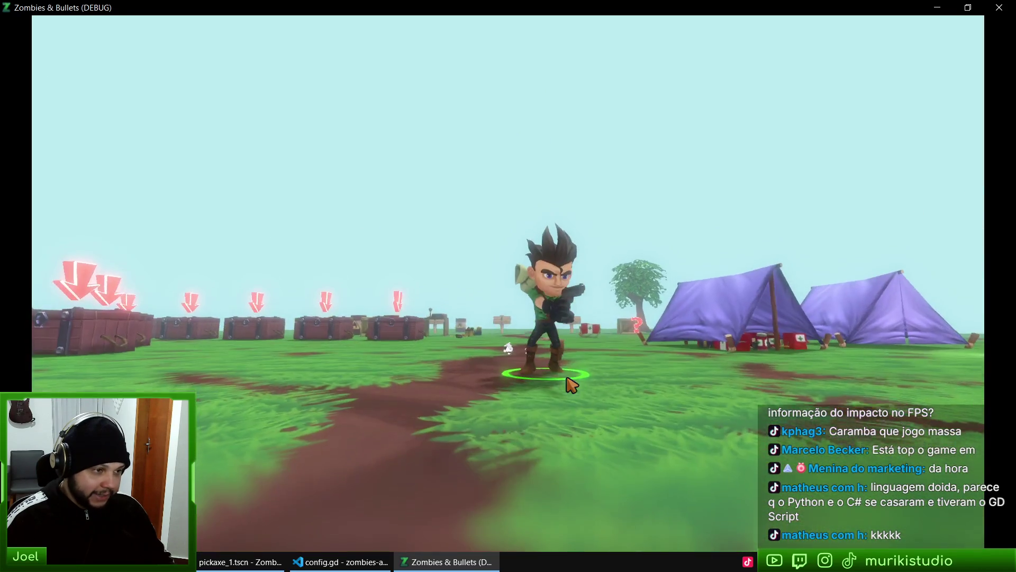
mouse_move(891, 487)
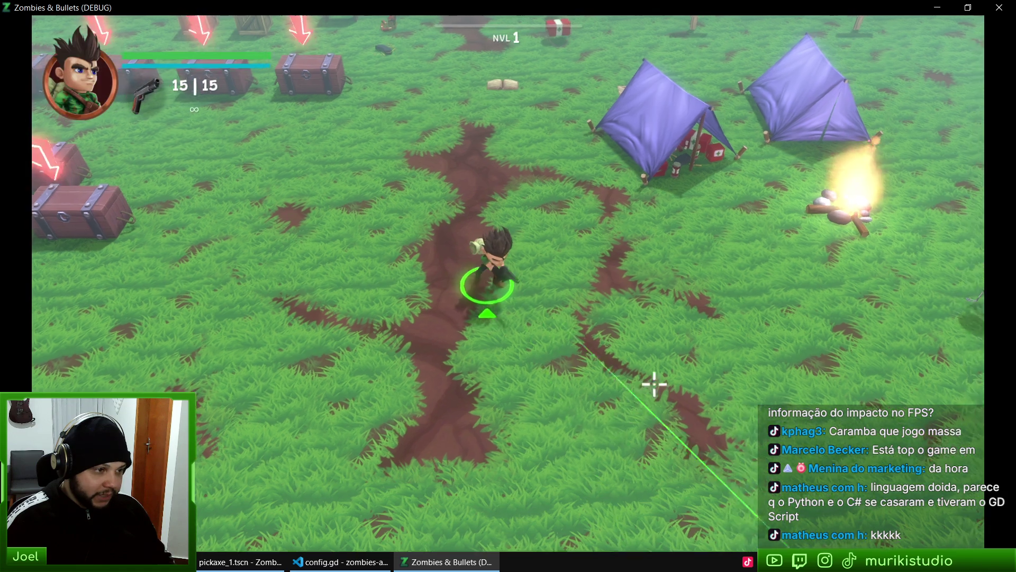
key(d)
key(a)
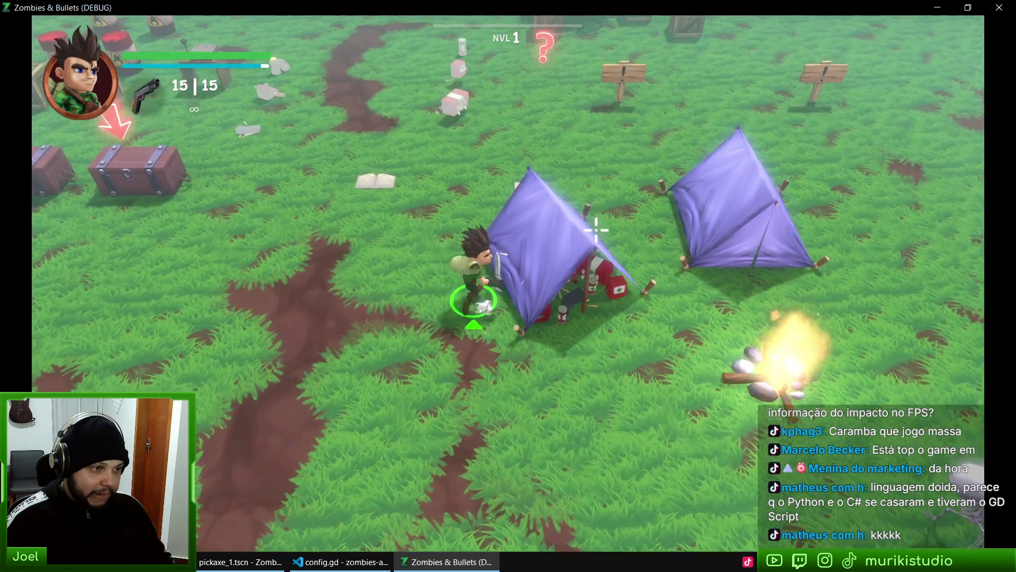
key(s)
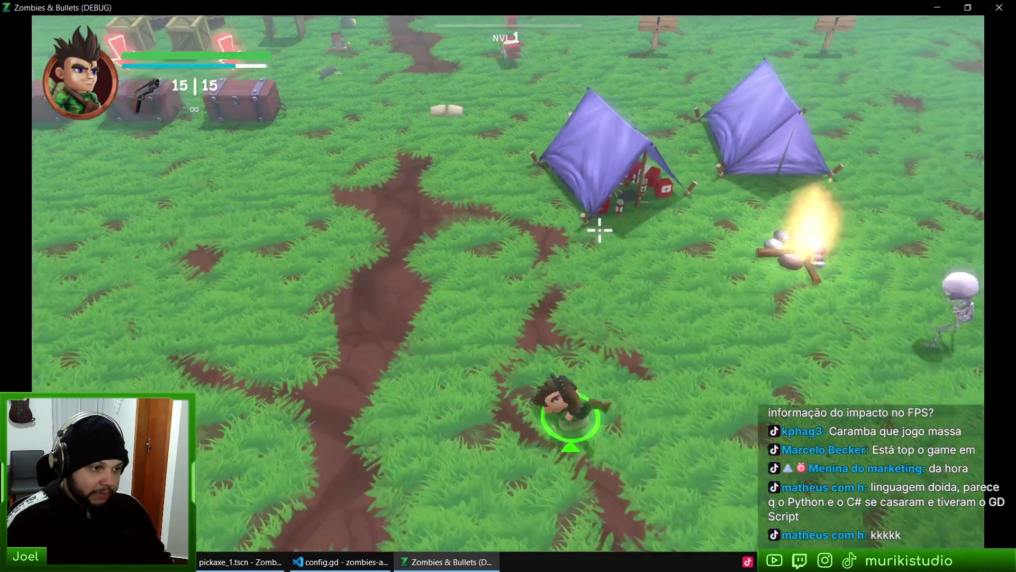
key(a)
key(w)
key(a)
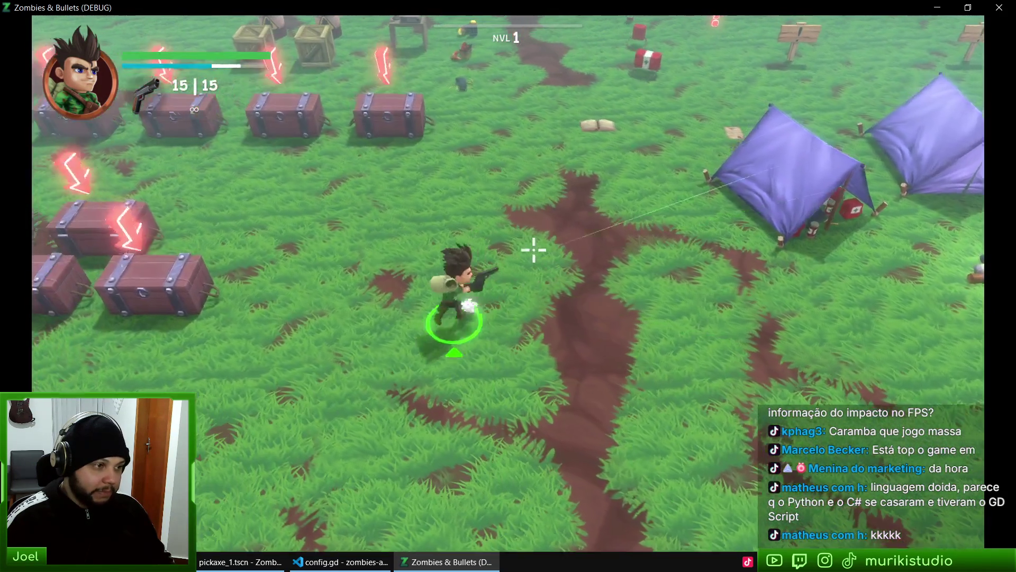
key(s)
key(d)
key(w)
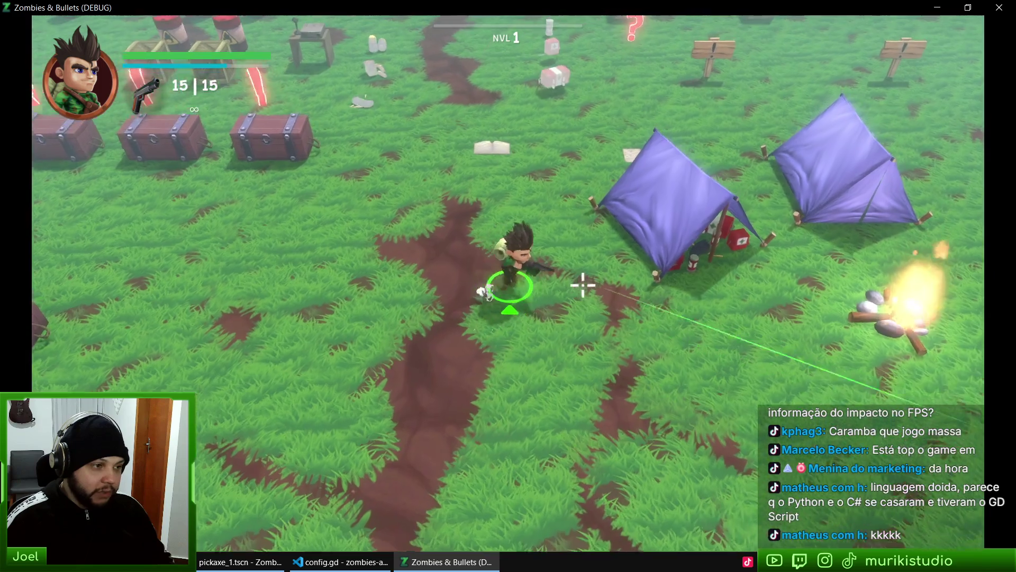
key(d)
key(s)
key(d)
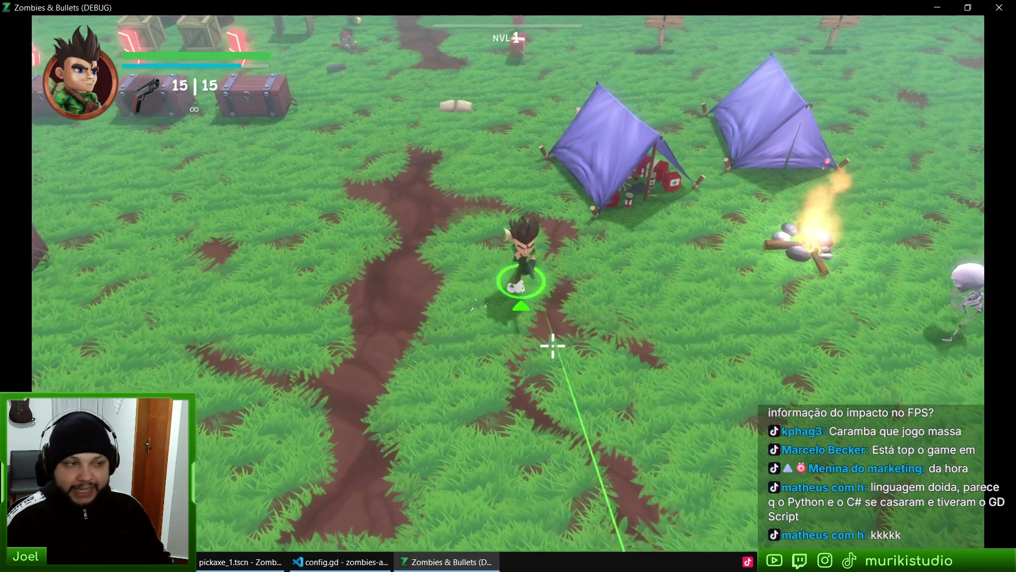
key(a)
key(Escape)
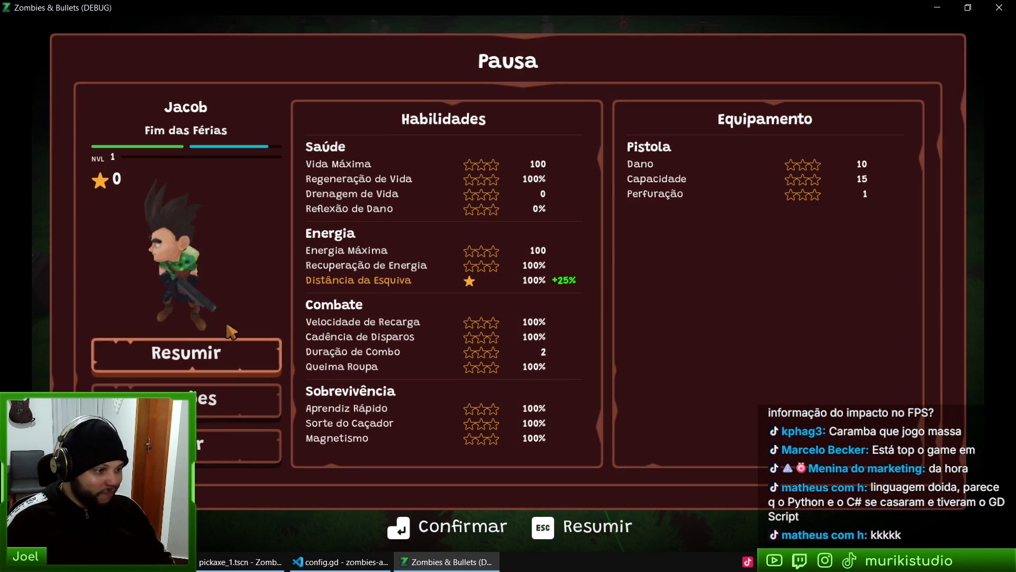
key(Escape)
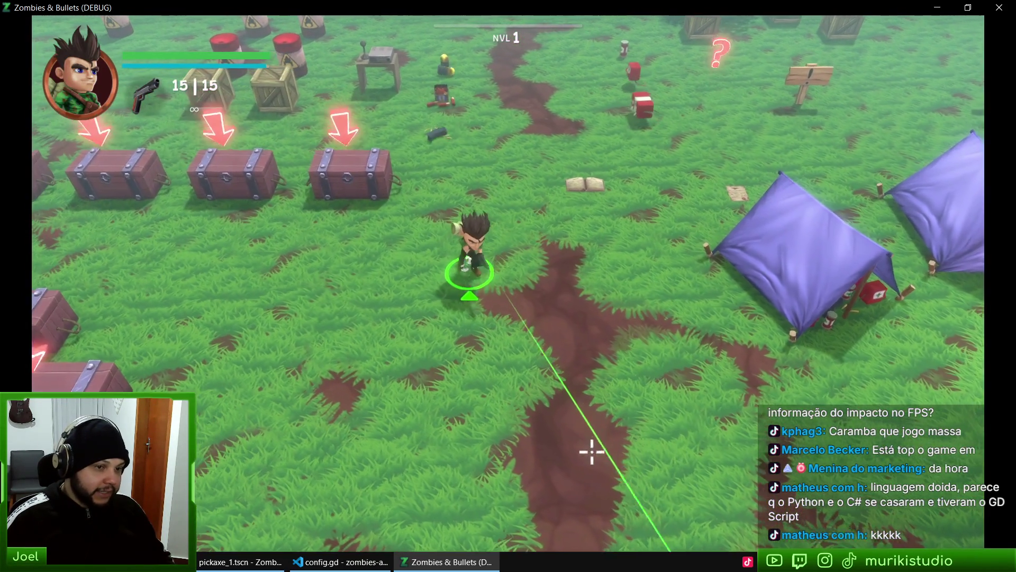
key(Escape)
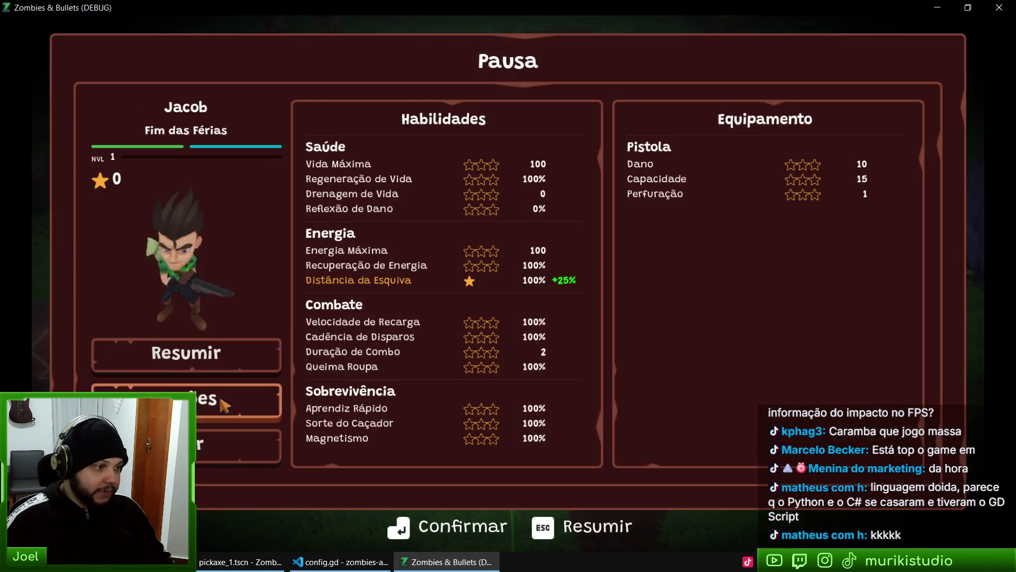
Drop Model Quality to its minimum in the Vídeo options and walk the hero around
click(224, 405)
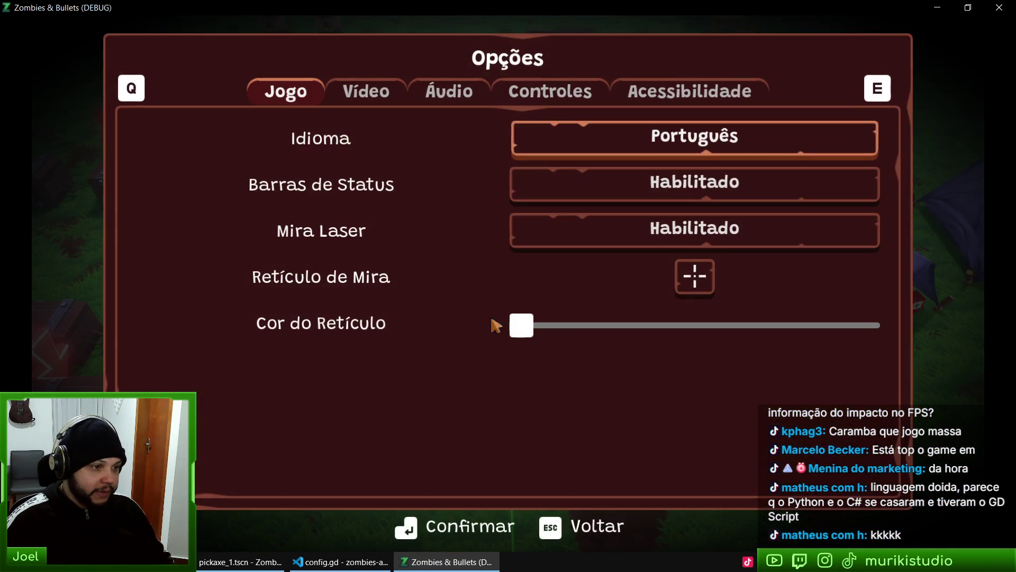
key(e)
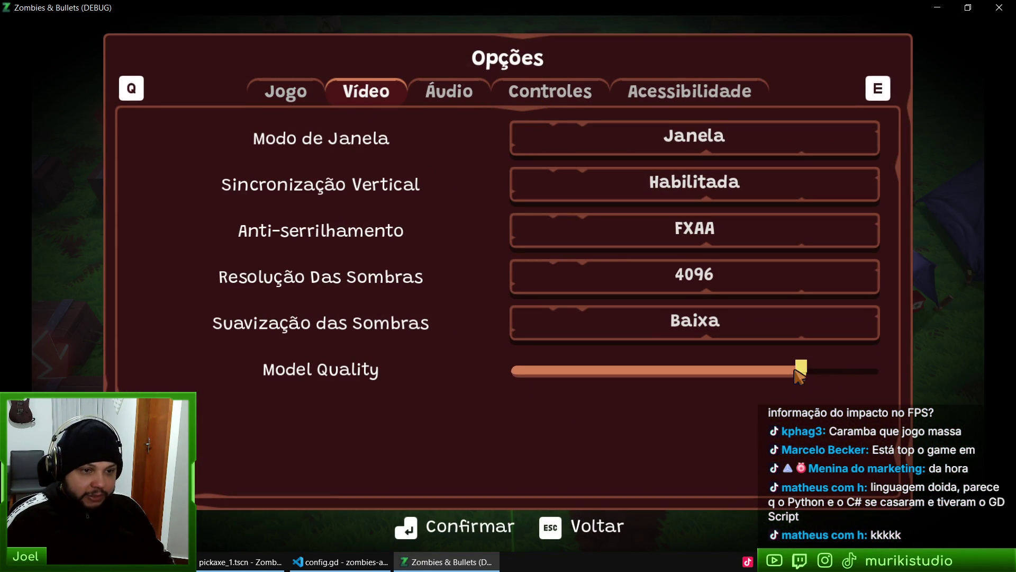
drag(797, 371, 523, 361)
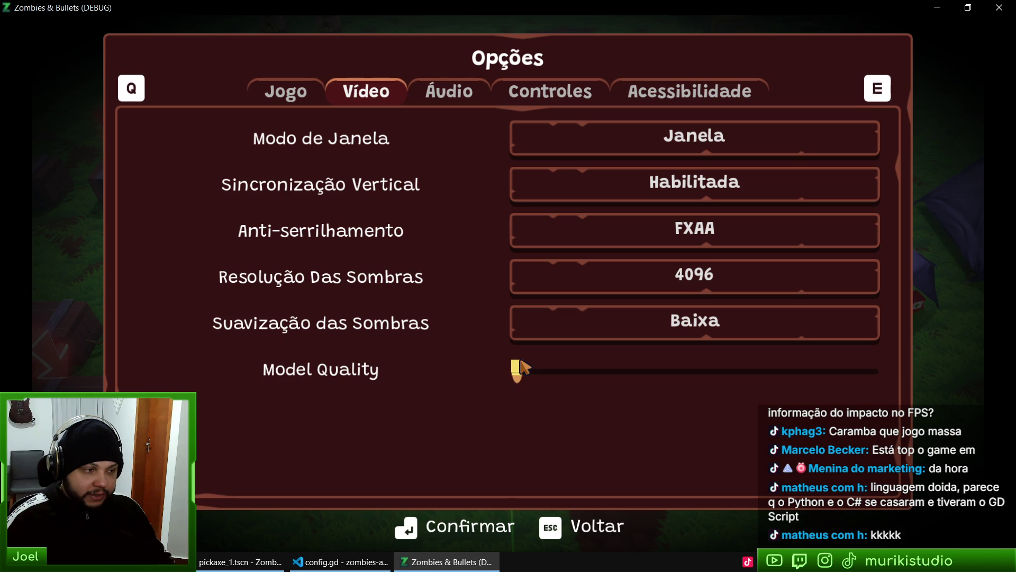
key(Return)
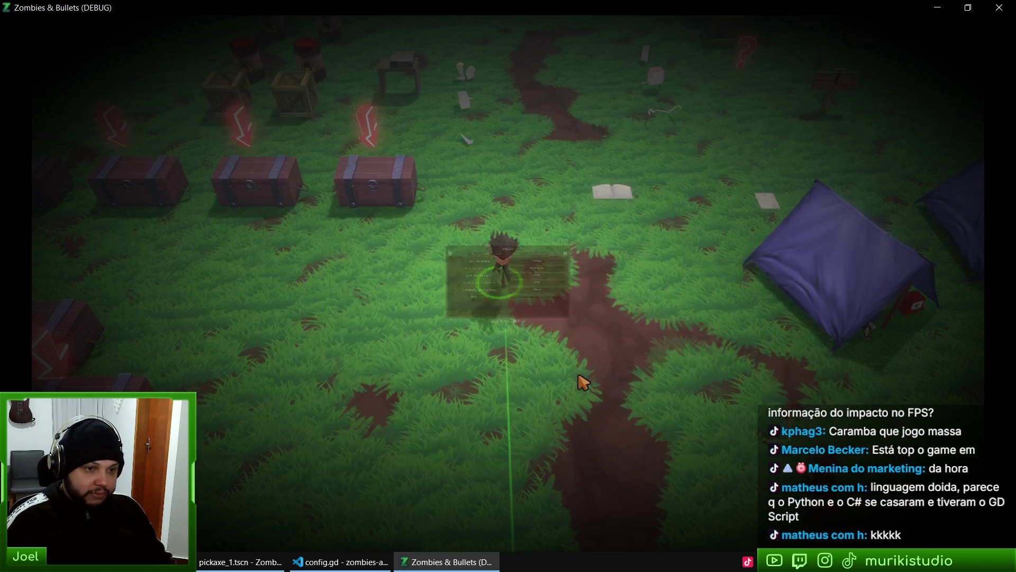
key(Escape)
key(Escape)
key(d)
key(s)
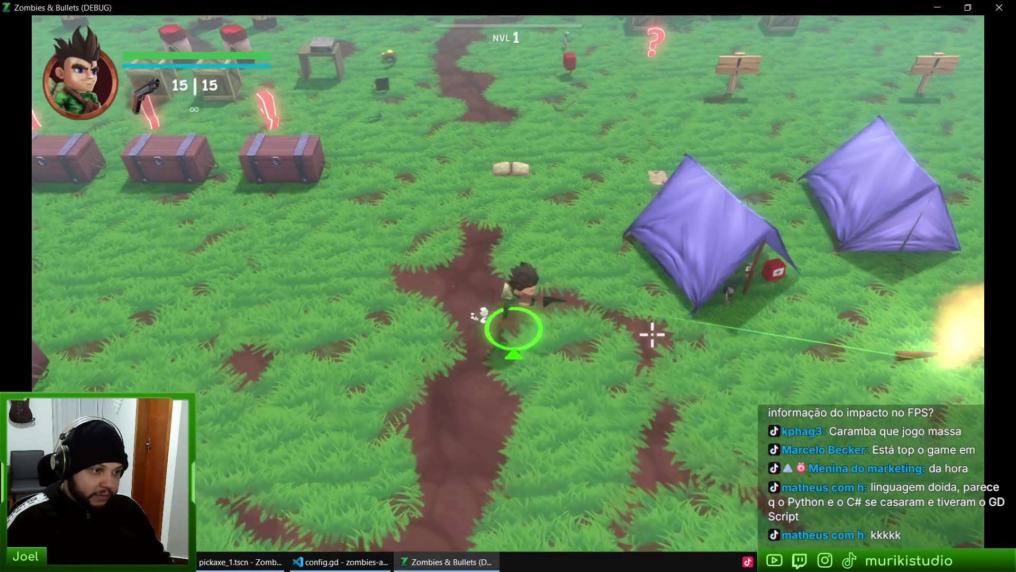
key(a)
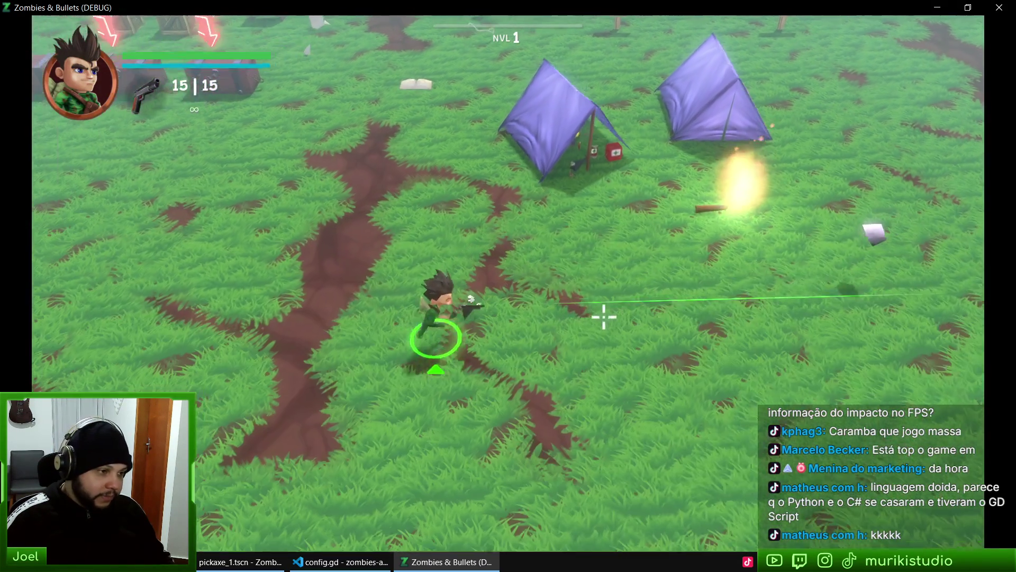
Raise the Model Quality slider partway, resume, and switch to the low camera
key(Escape)
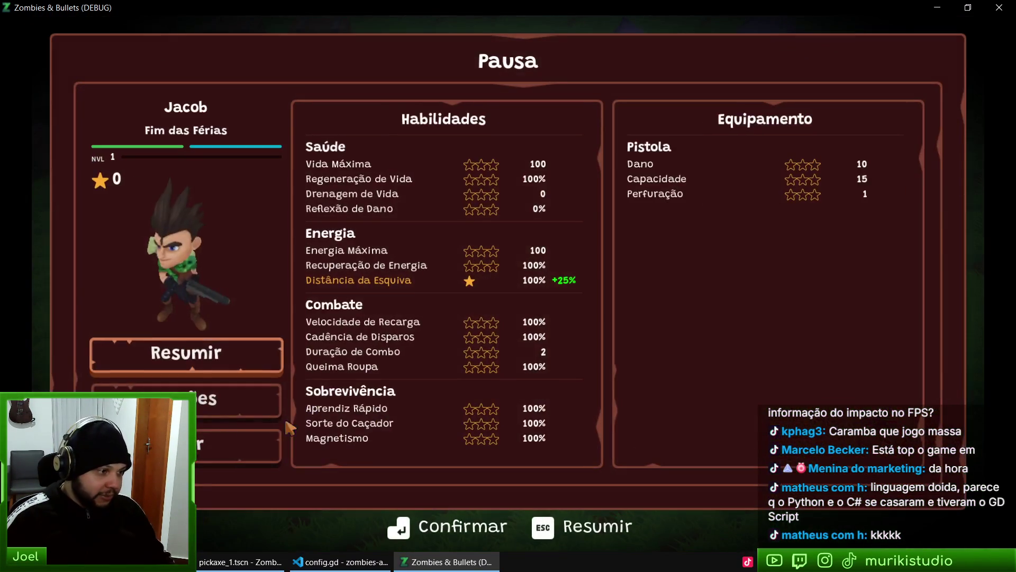
key(Down)
key(Return)
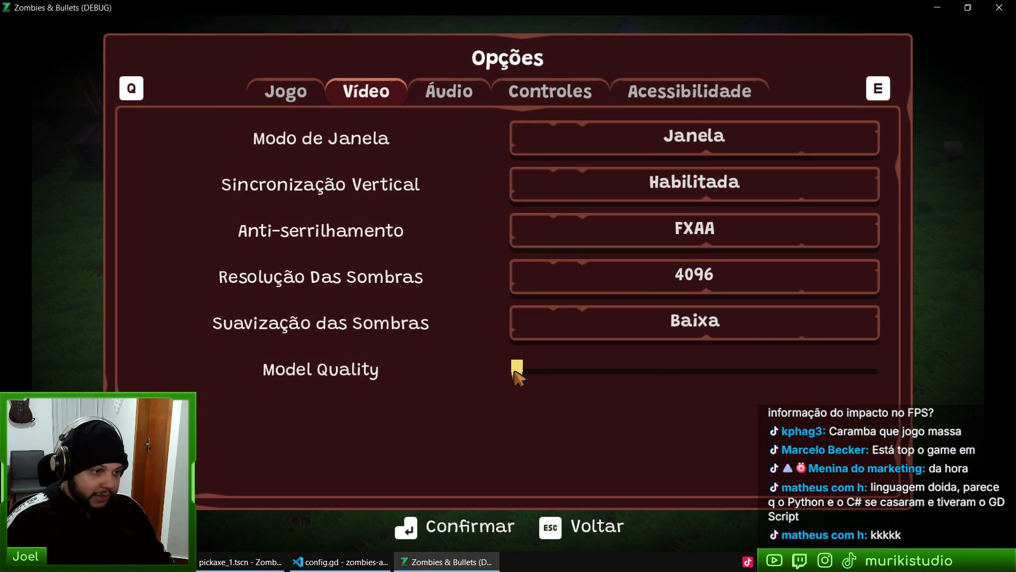
mouse_move(517, 377)
mouse_down()
mouse_move(730, 373)
mouse_move(696, 373)
mouse_up()
key(Escape)
key(Escape)
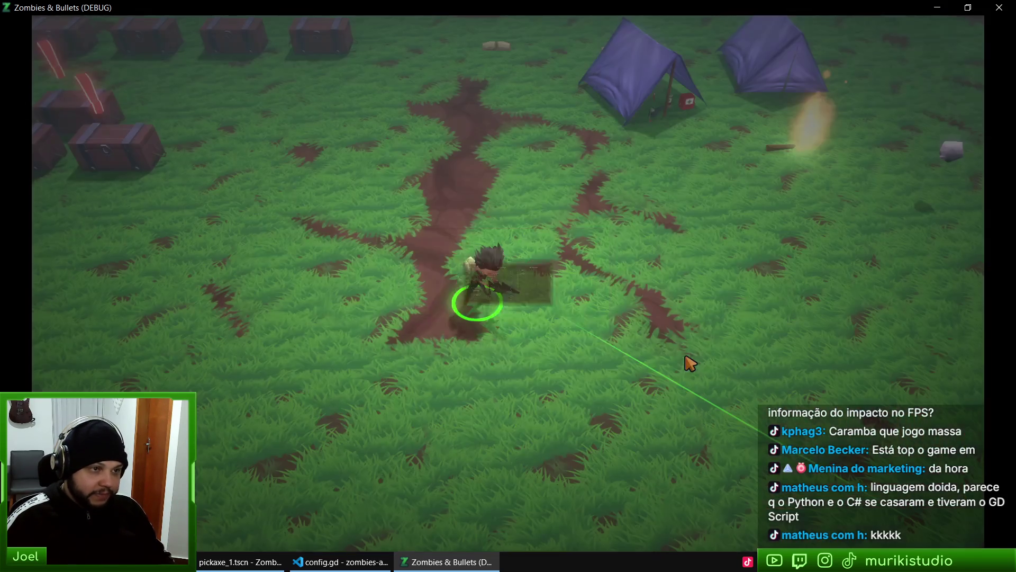
key(w)
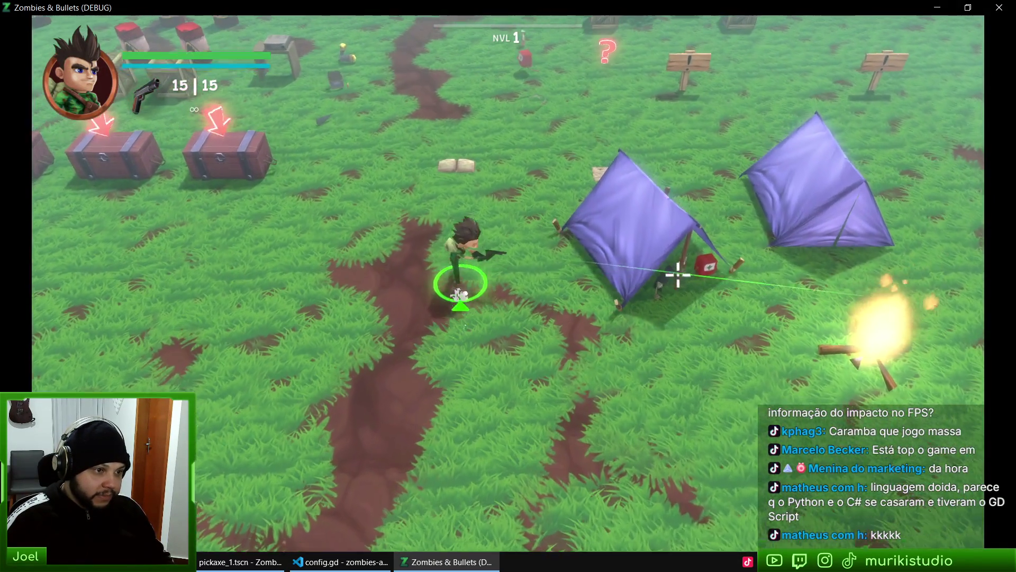
key(c)
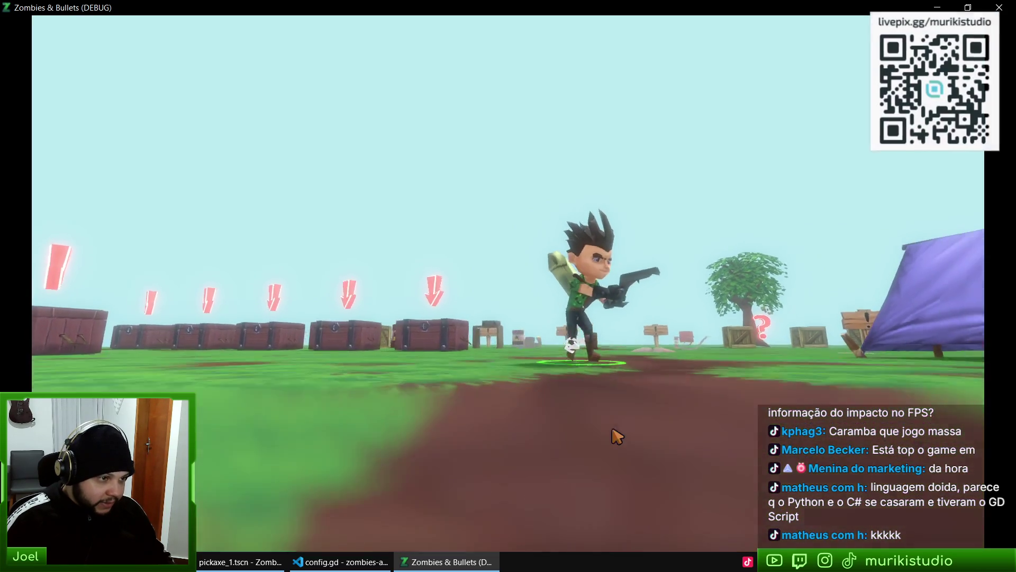
Raise Model Quality to mid-range, resume, and walk south in the low third-person camera
key(c)
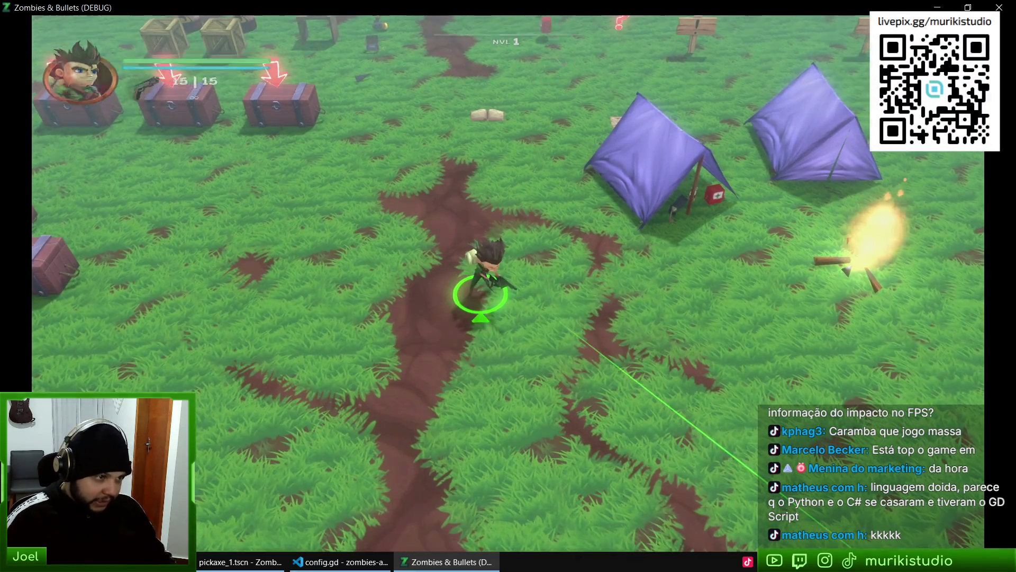
key(Escape)
click(257, 373)
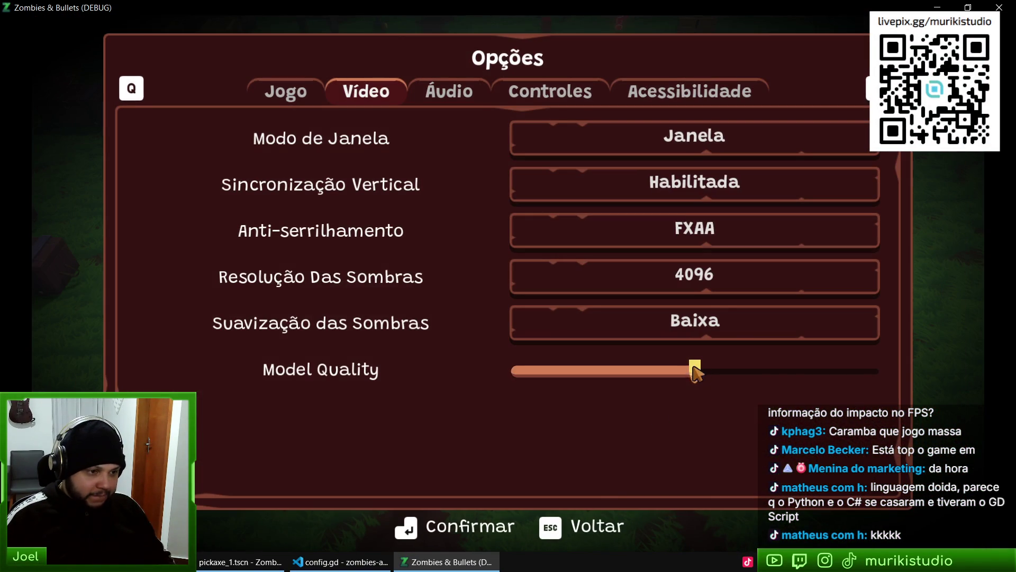
drag(695, 373, 805, 372)
key(Escape)
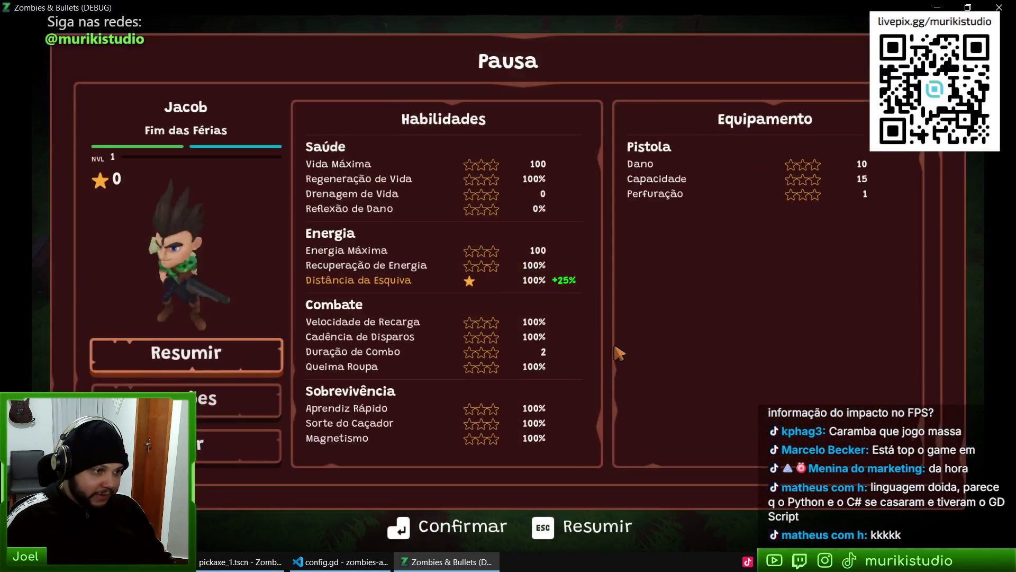
key(Escape)
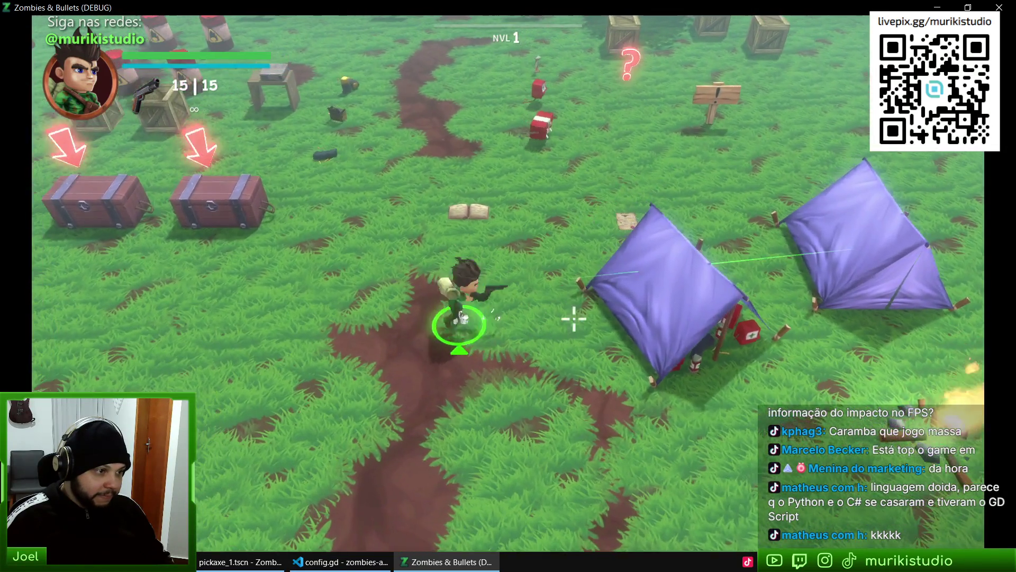
key(c)
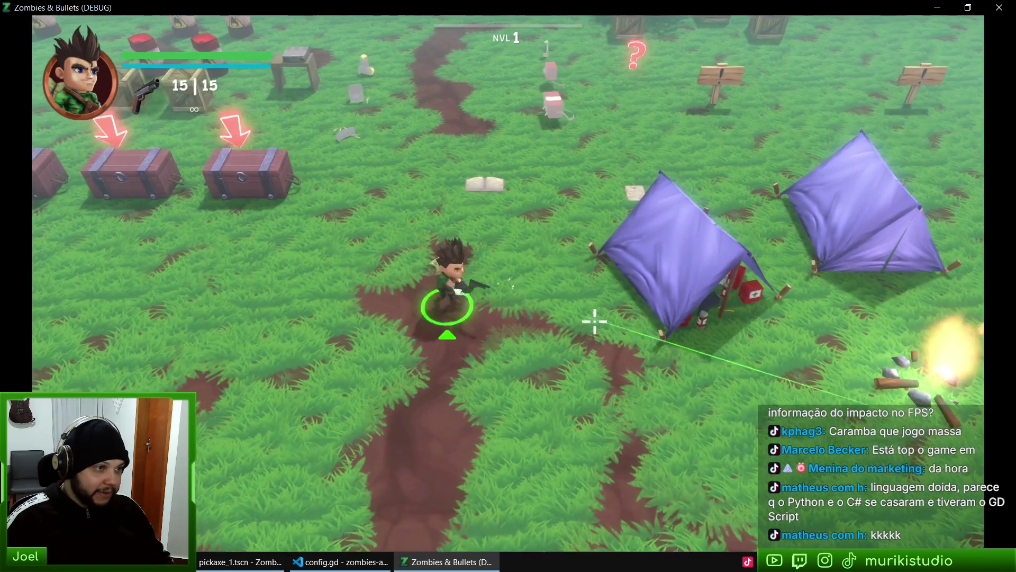
key(s)
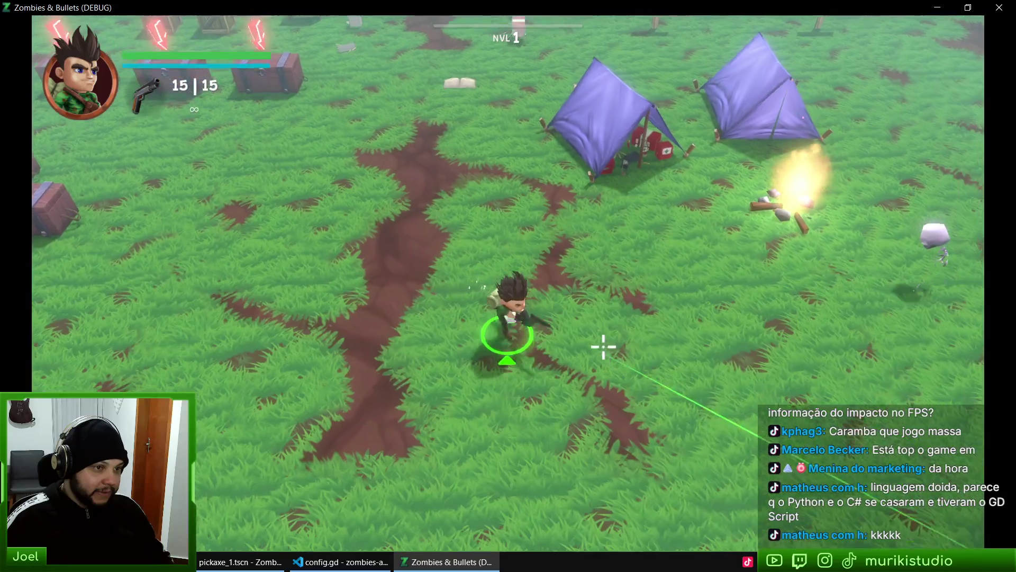
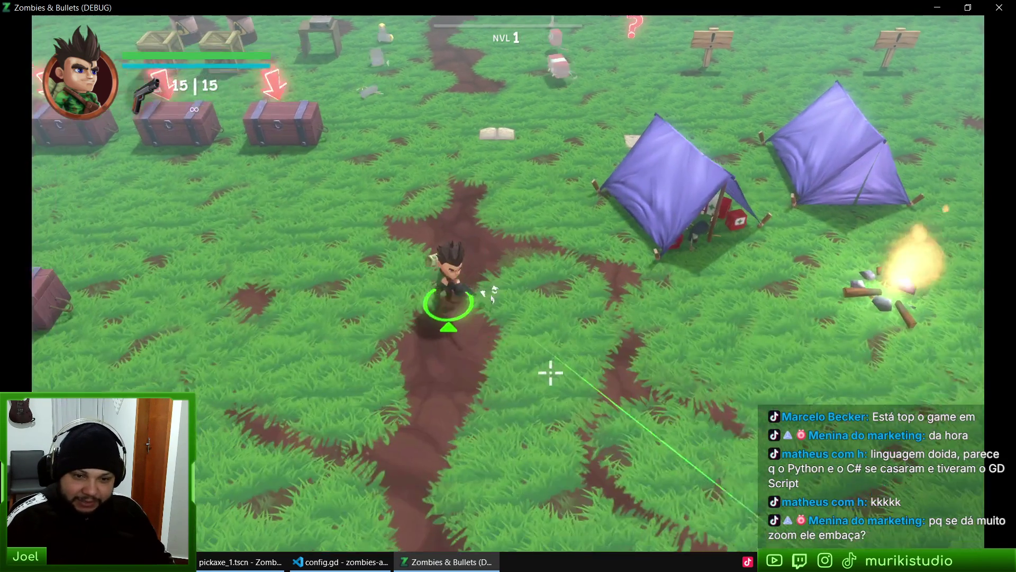
Try the close third-person camera, zooming in and out to check the blur, then stop the game
key(c)
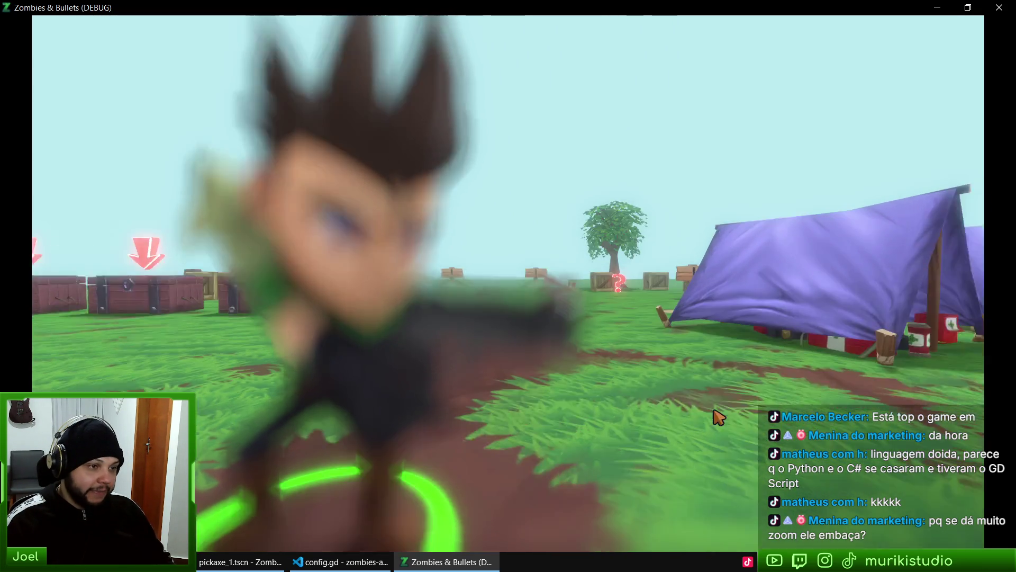
scroll(588, 339, down, 5)
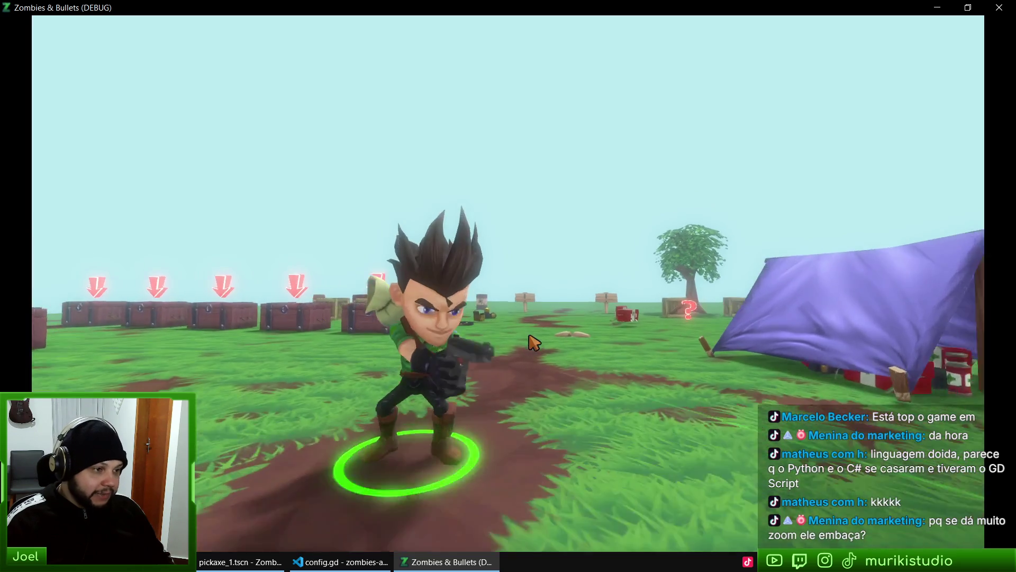
scroll(529, 355, up, 3)
scroll(335, 345, down, 2)
scroll(603, 368, up, 3)
scroll(616, 369, down, 2)
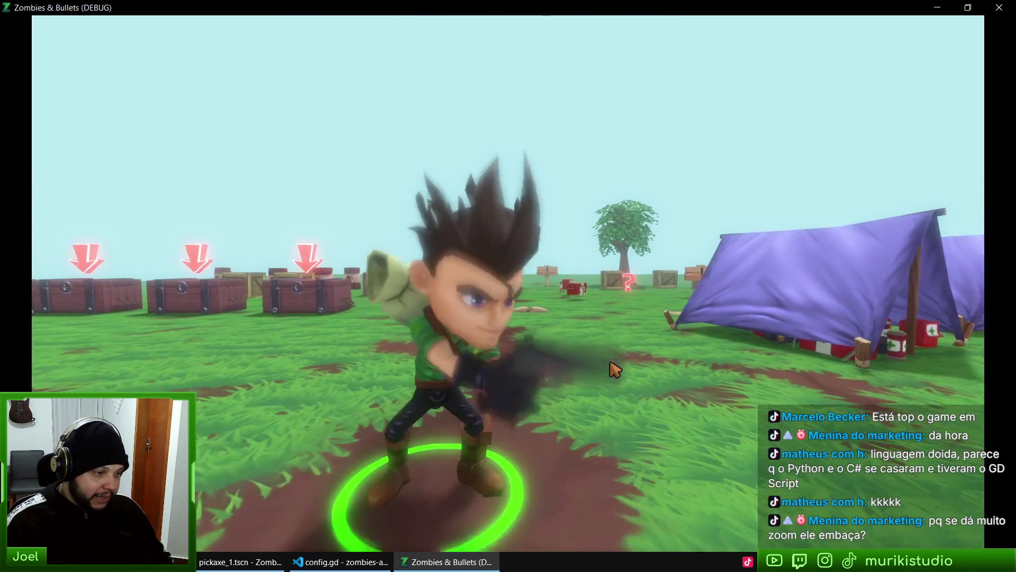
scroll(595, 368, down, 3)
scroll(595, 368, up, 5)
scroll(594, 365, down, 2)
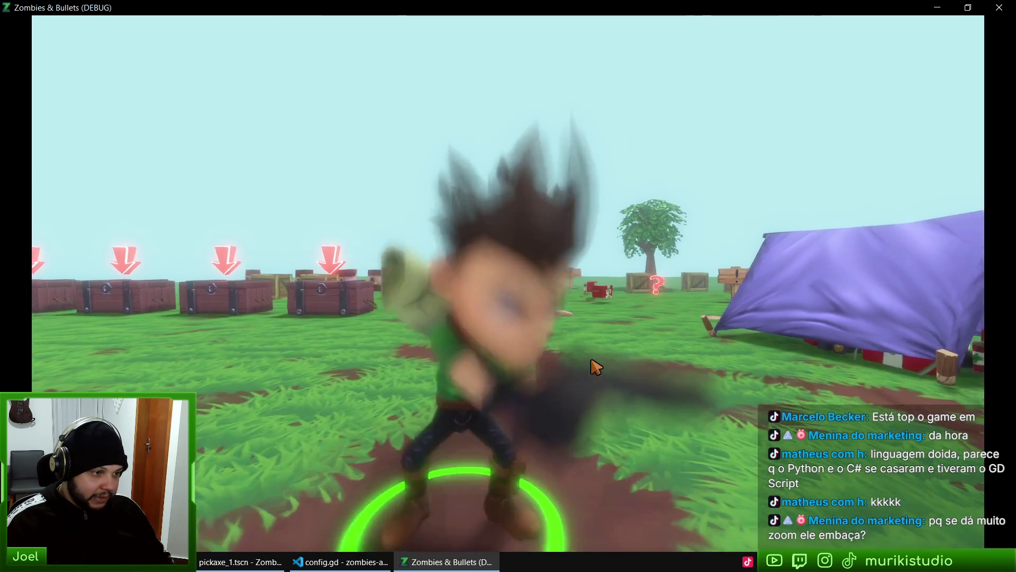
scroll(596, 367, down, 3)
scroll(595, 367, up, 3)
scroll(635, 360, down, 3)
scroll(678, 351, up, 5)
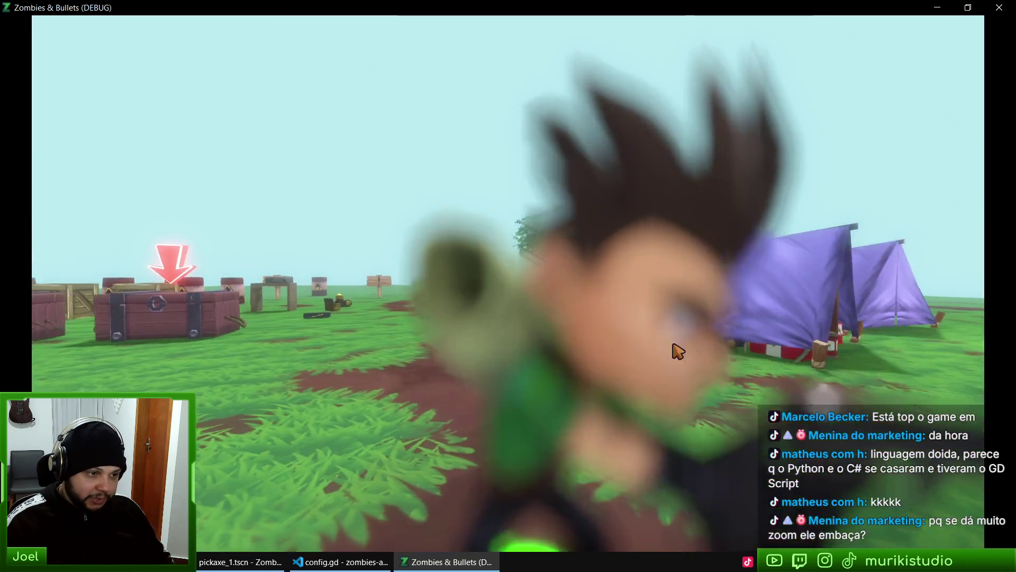
scroll(635, 349, up, 3)
scroll(606, 347, down, 5)
scroll(614, 347, up, 2)
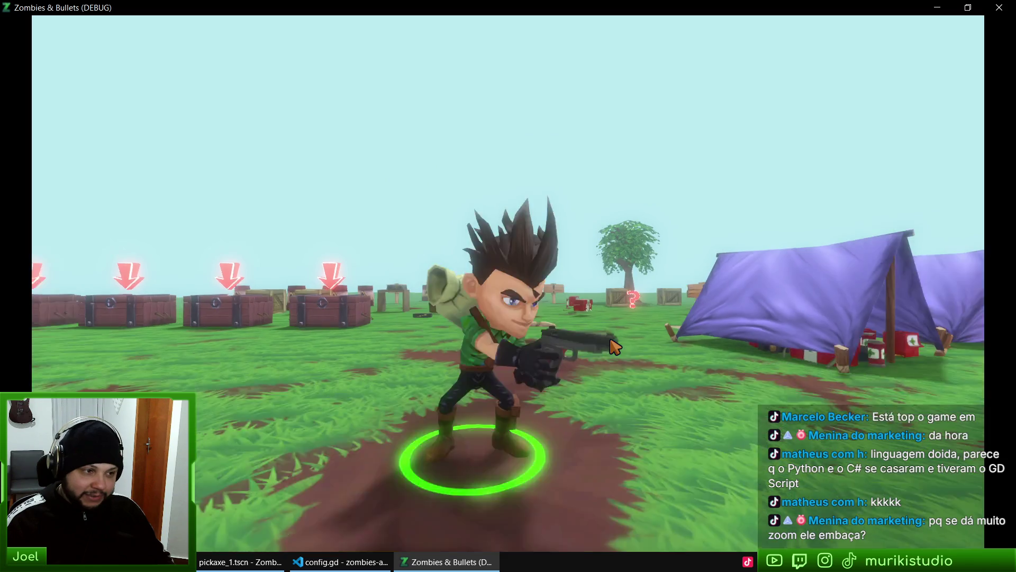
scroll(614, 346, down, 4)
scroll(608, 346, up, 3)
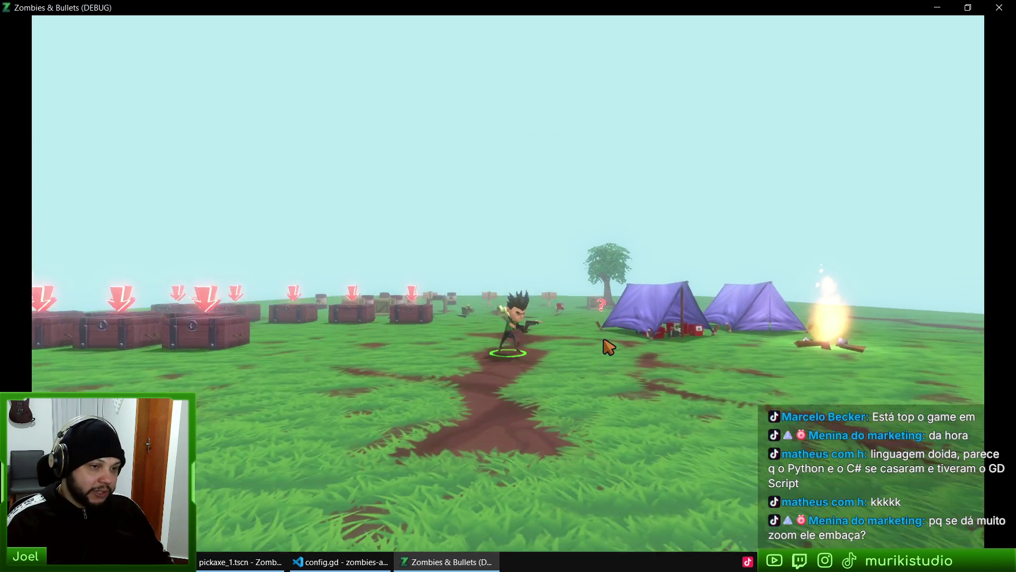
scroll(609, 346, up, 3)
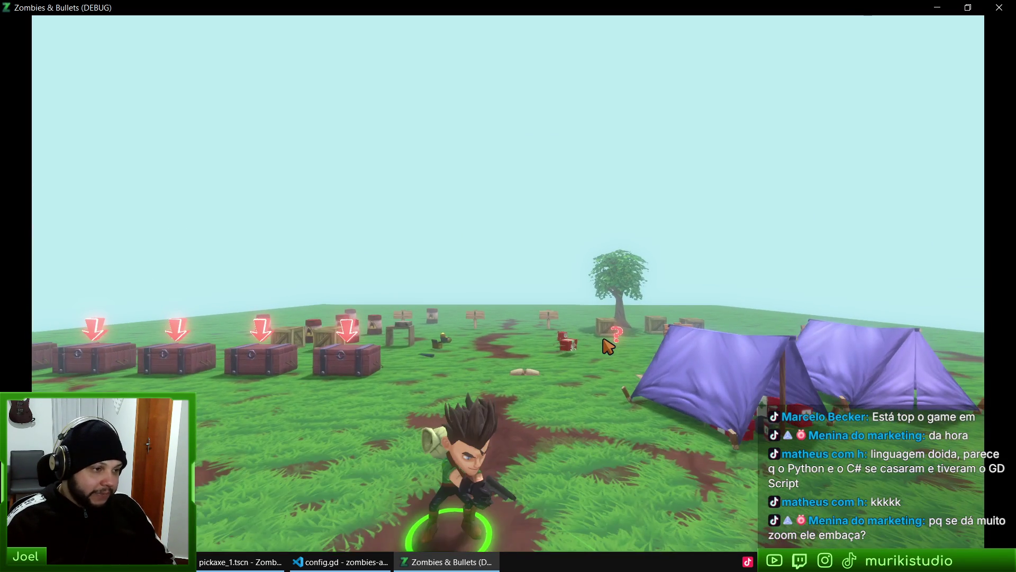
key(F8)
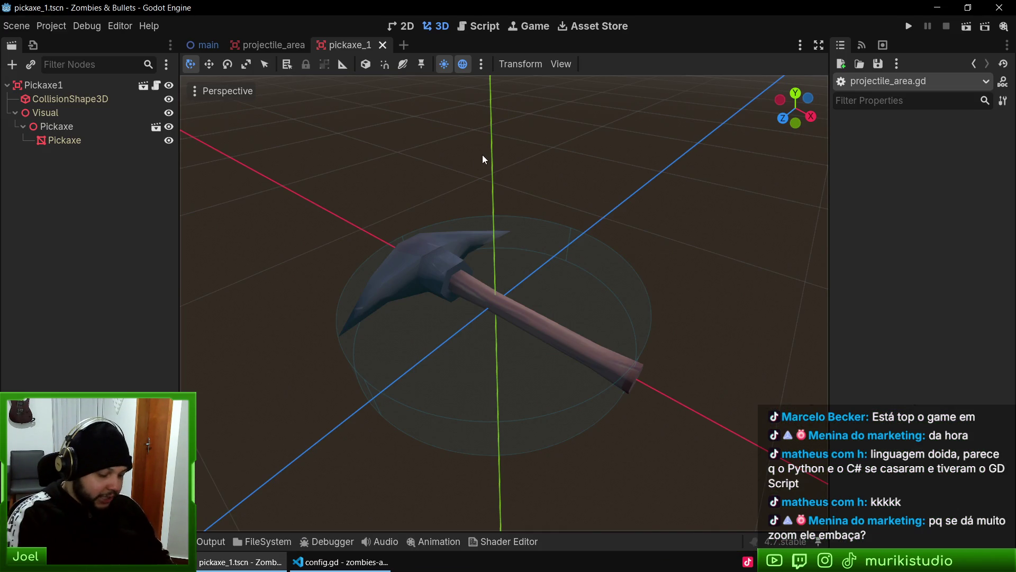
Open the test scene and fly around its tents, bonfire and chests
key(ctrl+shift+o)
key(Escape)
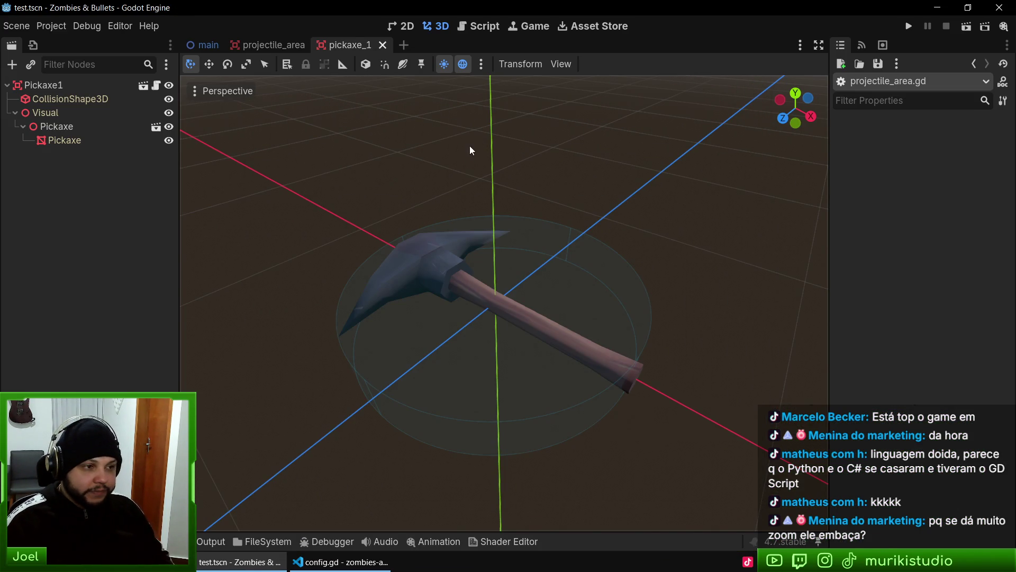
scroll(525, 286, up, 5)
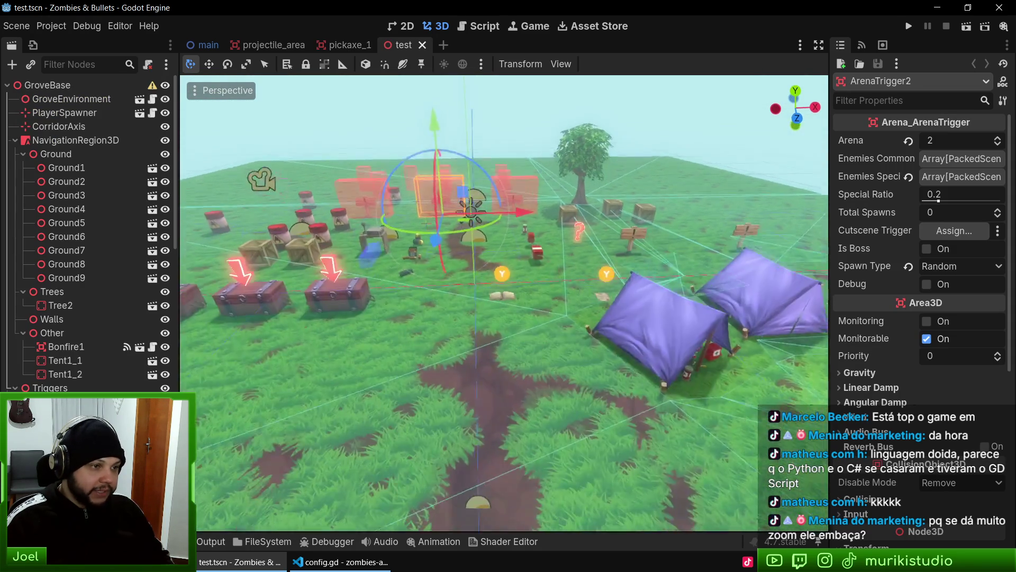
key(w)
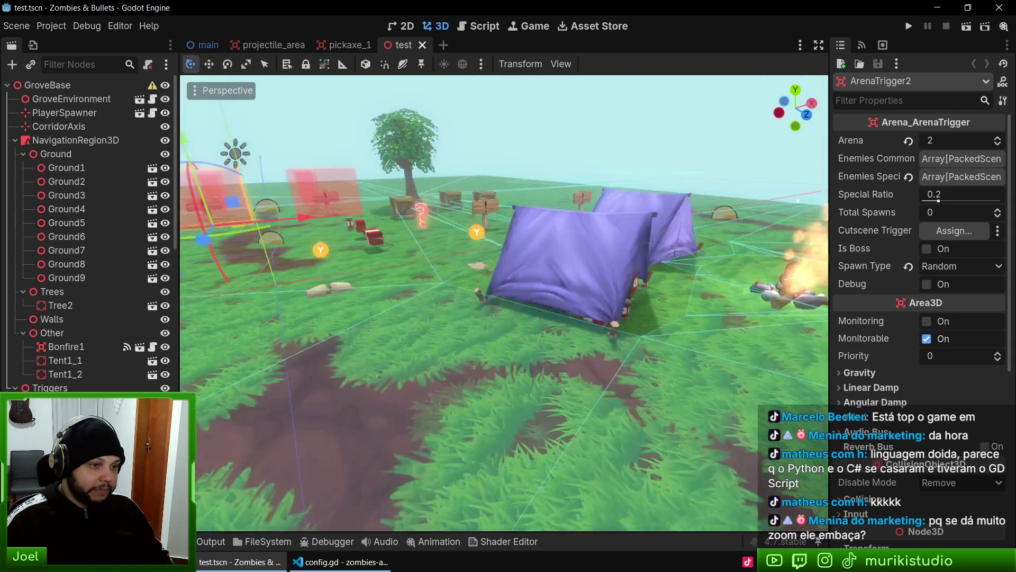
key(s)
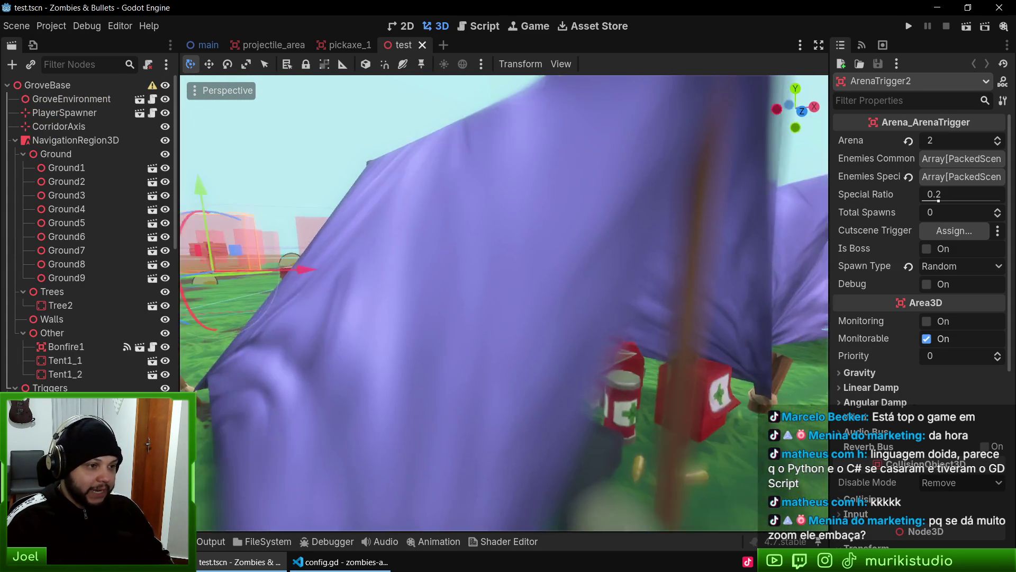
key(w)
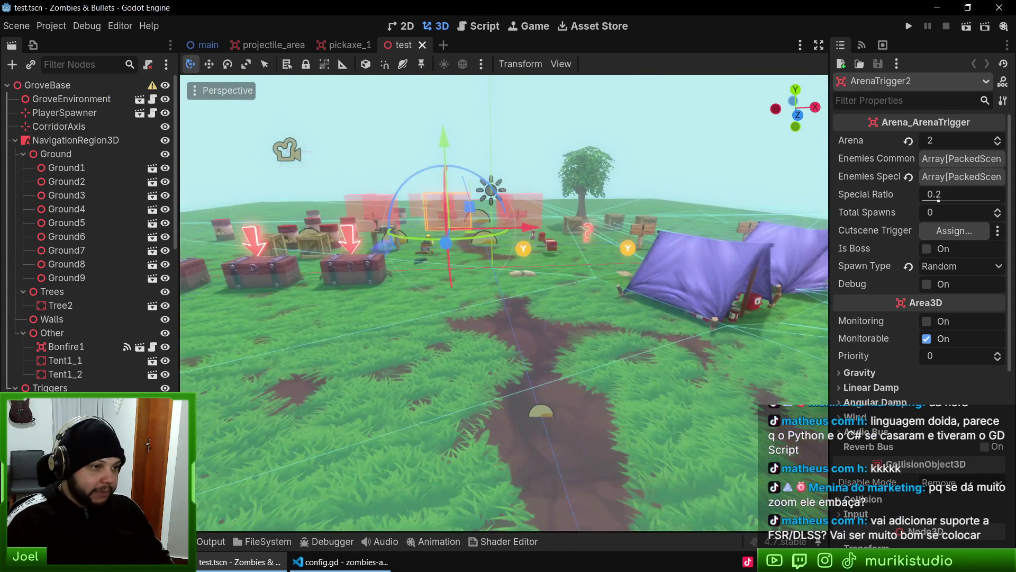
key(s)
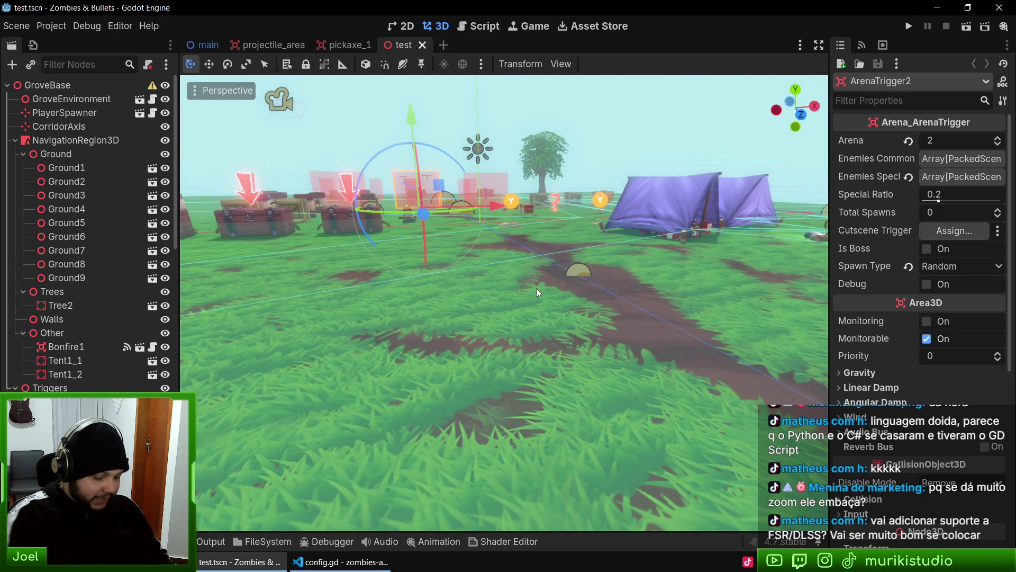
Open the grove_1 scene and fly down along the wooden bridge
key(ctrl+shift+o)
text(grove)
key(Escape)
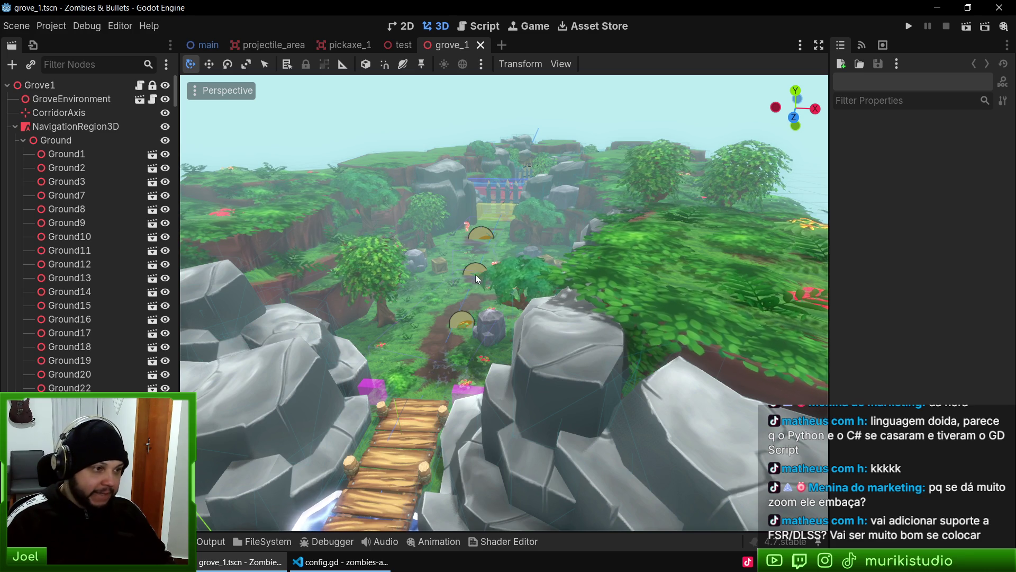
key(s)
key(w)
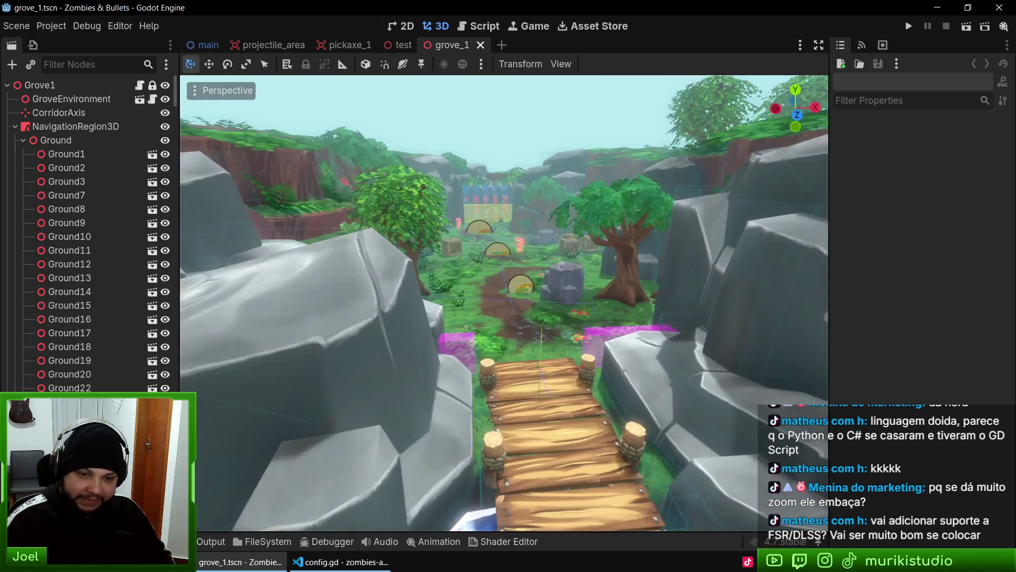
key(w)
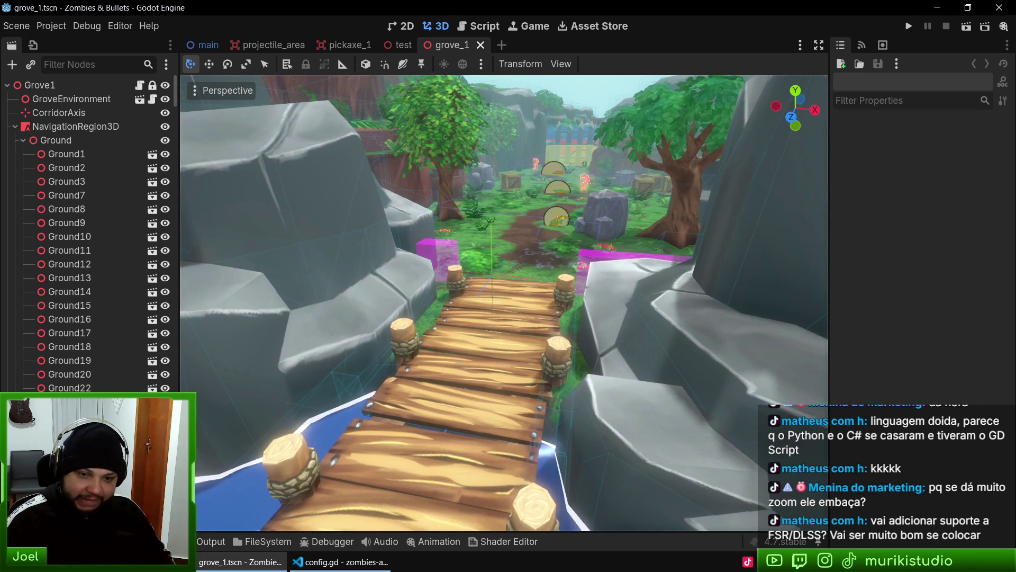
click(51, 26)
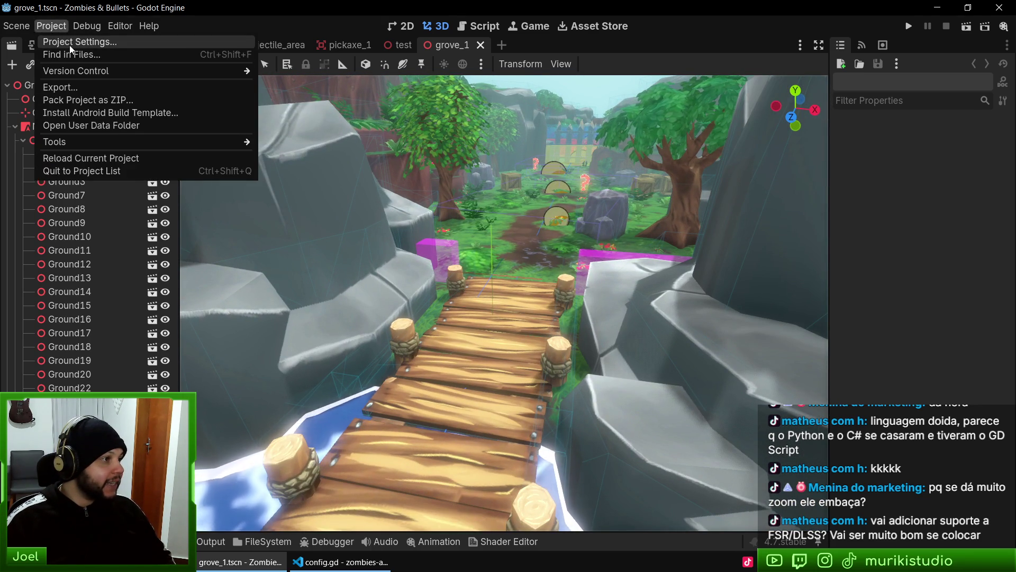
click(69, 42)
key(Escape)
key(F1)
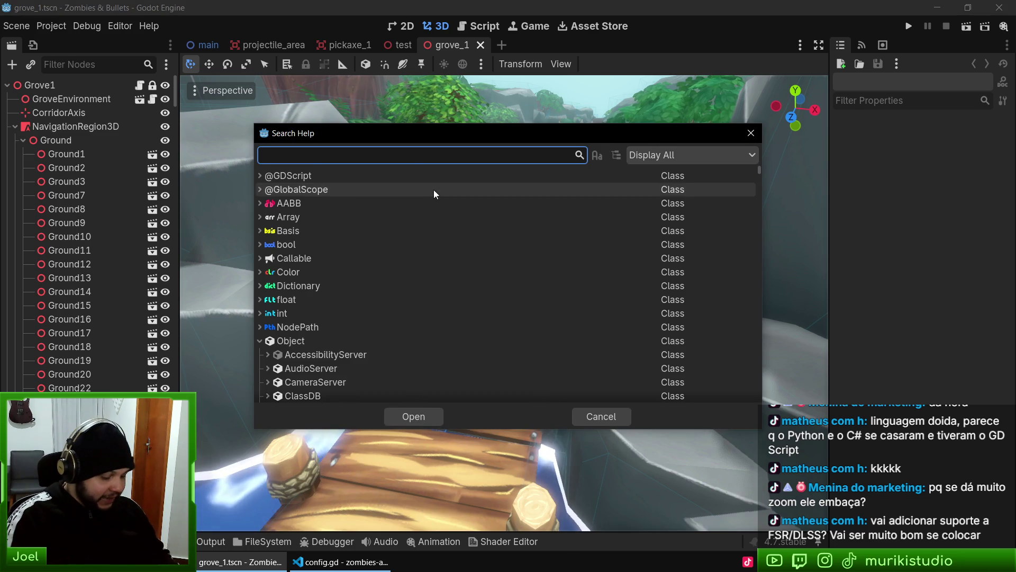
text(fsr)
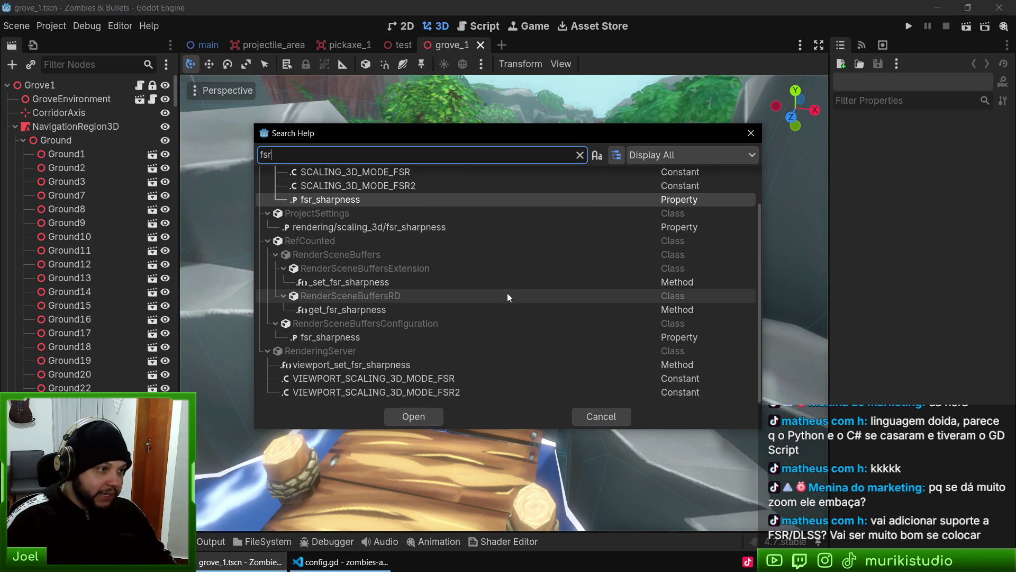
scroll(551, 275, up, 3)
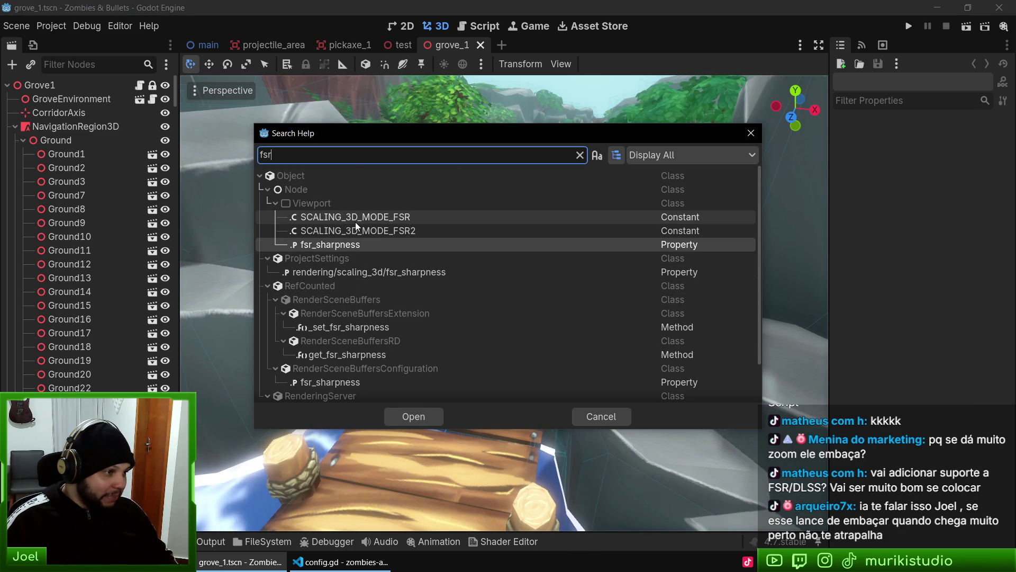
click(386, 216)
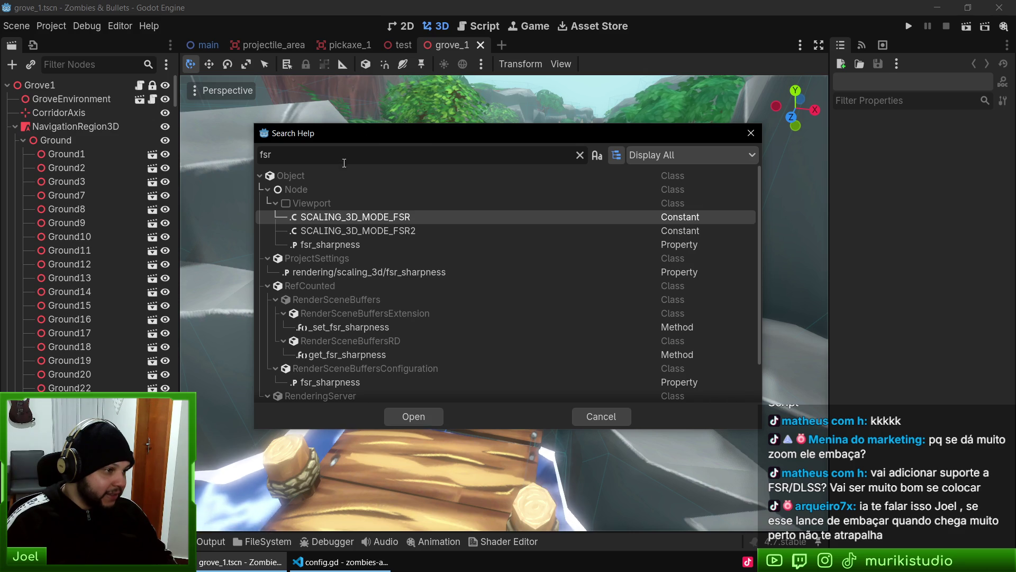
double_click(307, 152)
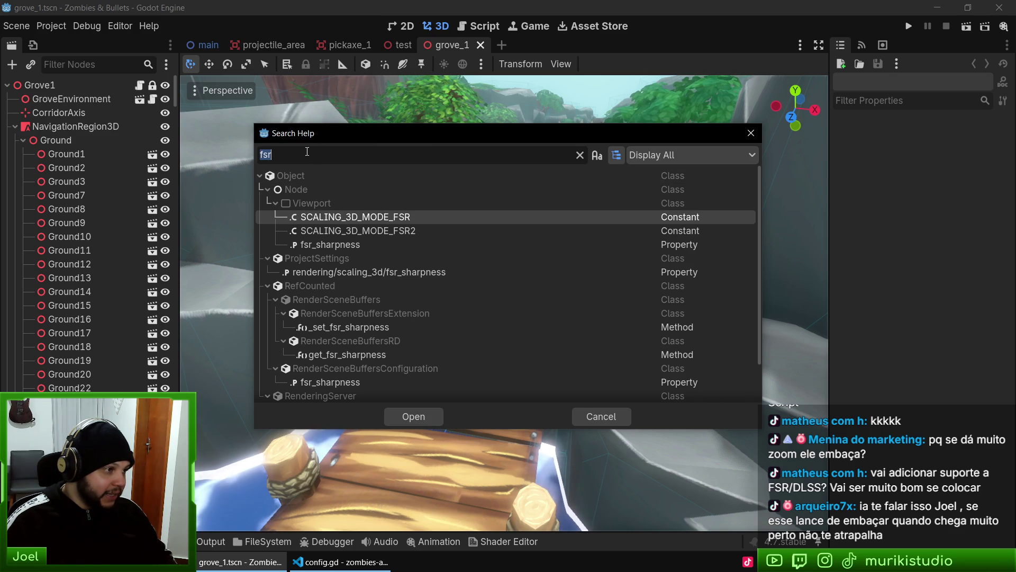
text(dlss)
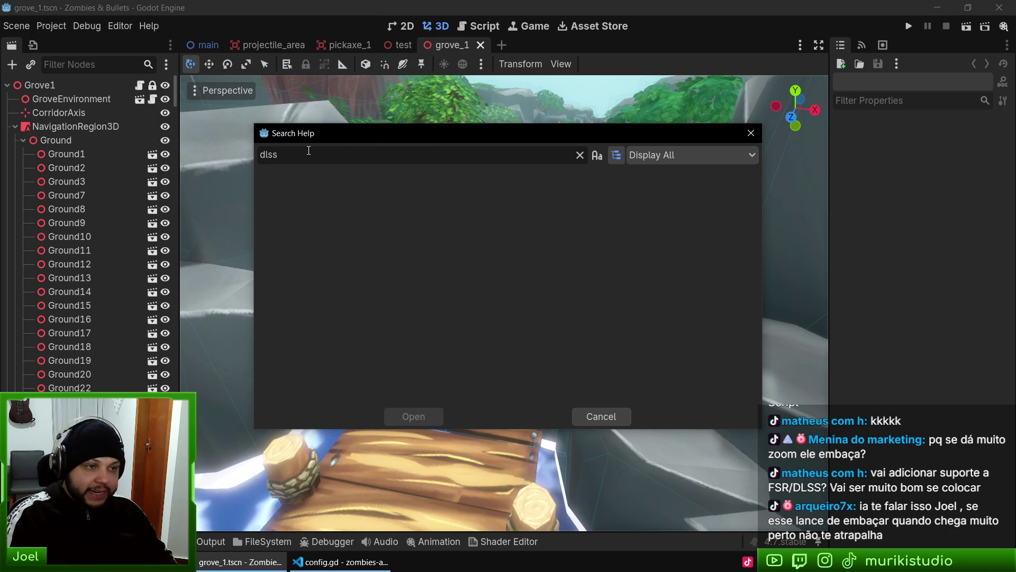
key(BackSpace)
key(BackSpace)
key(BackSpace)
key(Escape)
Open Project Settings and filter for 'fsr' to find the Scaling 3D FSR Sharpness setting
click(51, 26)
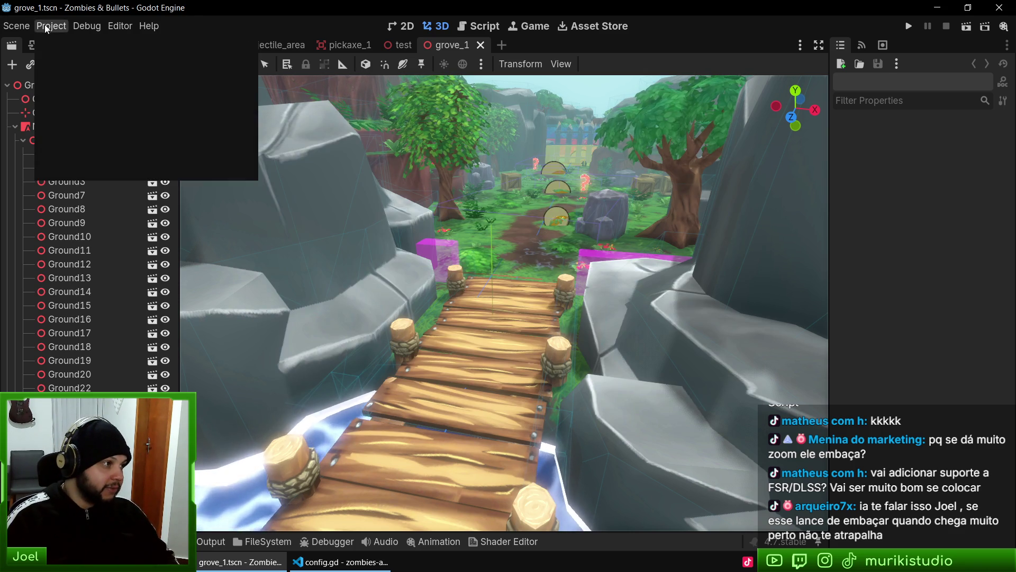
click(58, 41)
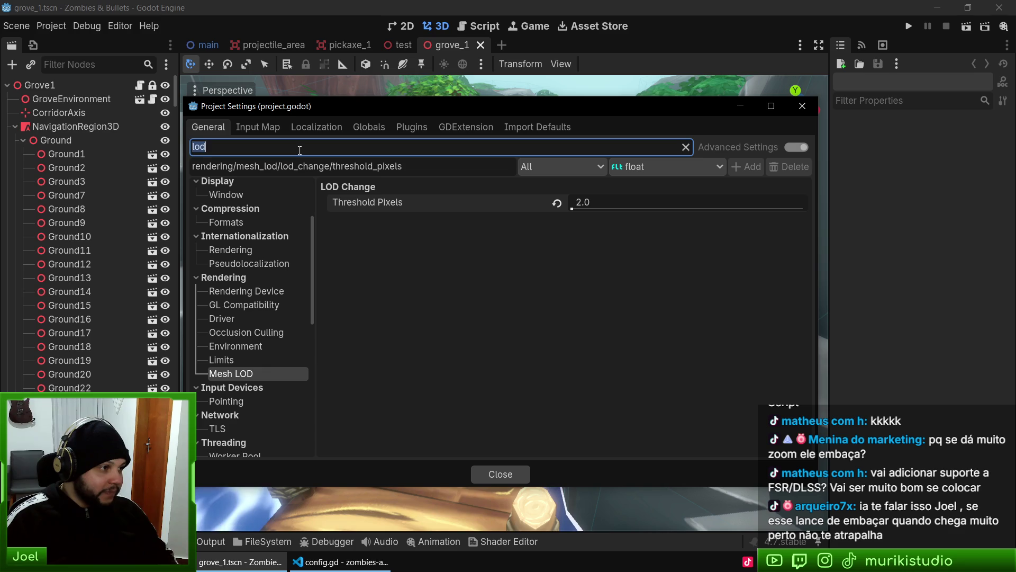
text(fsr)
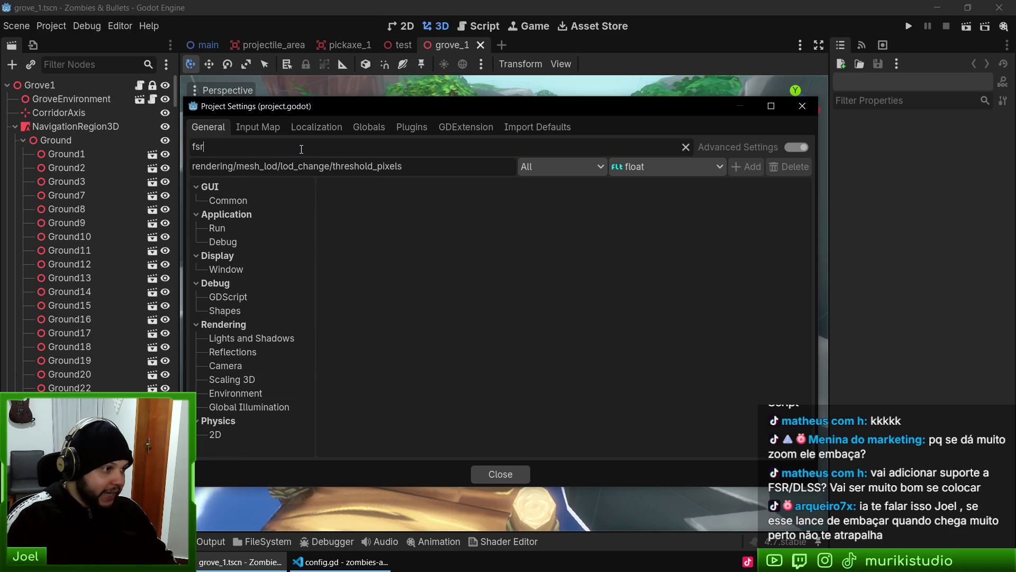
click(254, 377)
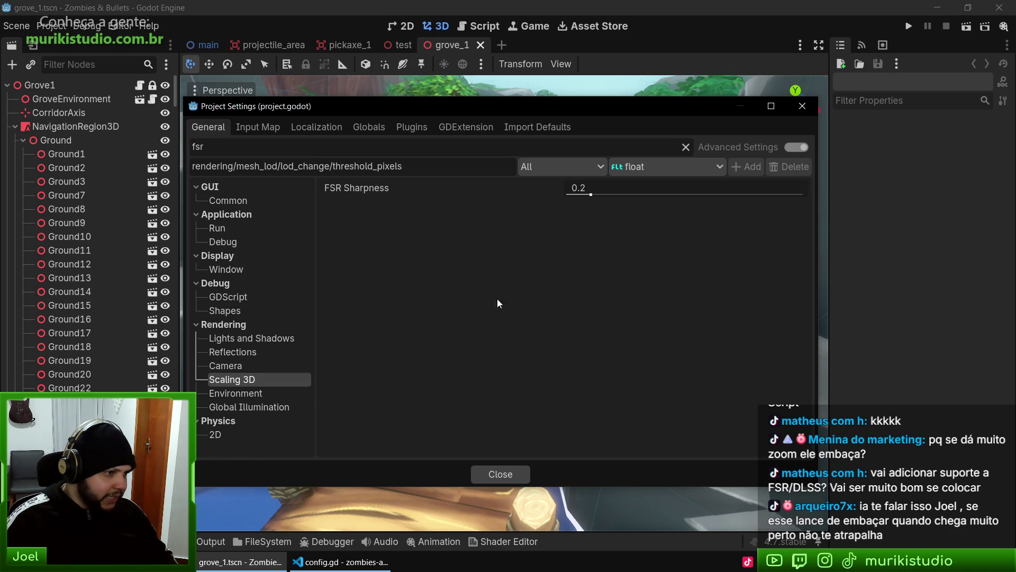
click(343, 193)
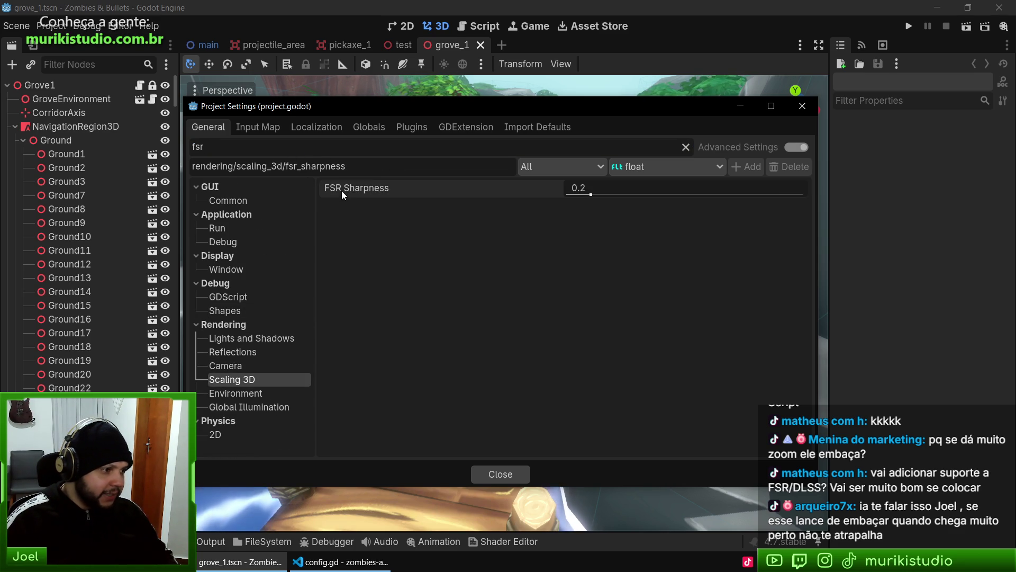
Clear the filter and review the Scaling 3D Mode choices, leaving it at Bilinear
click(686, 147)
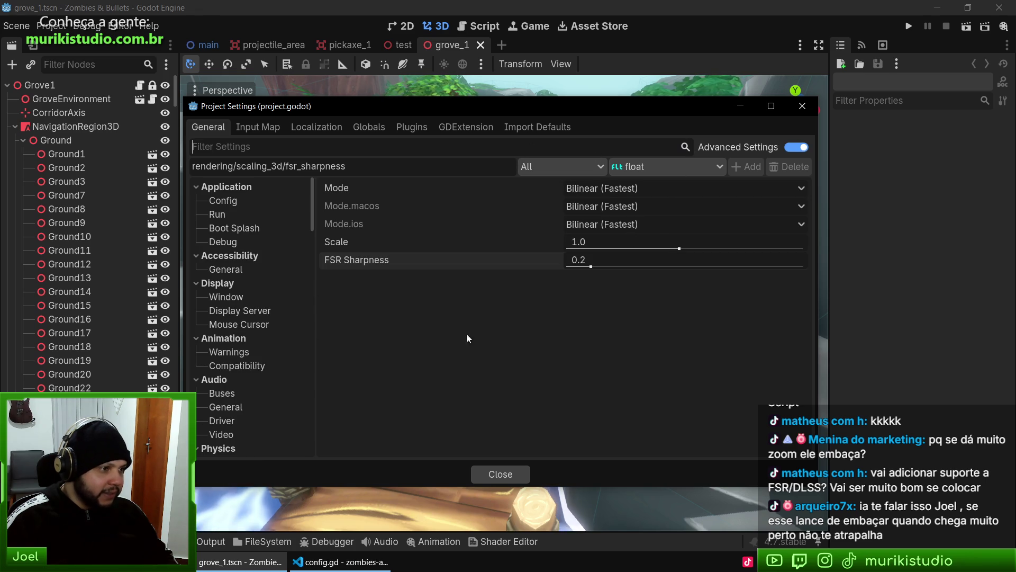
click(611, 189)
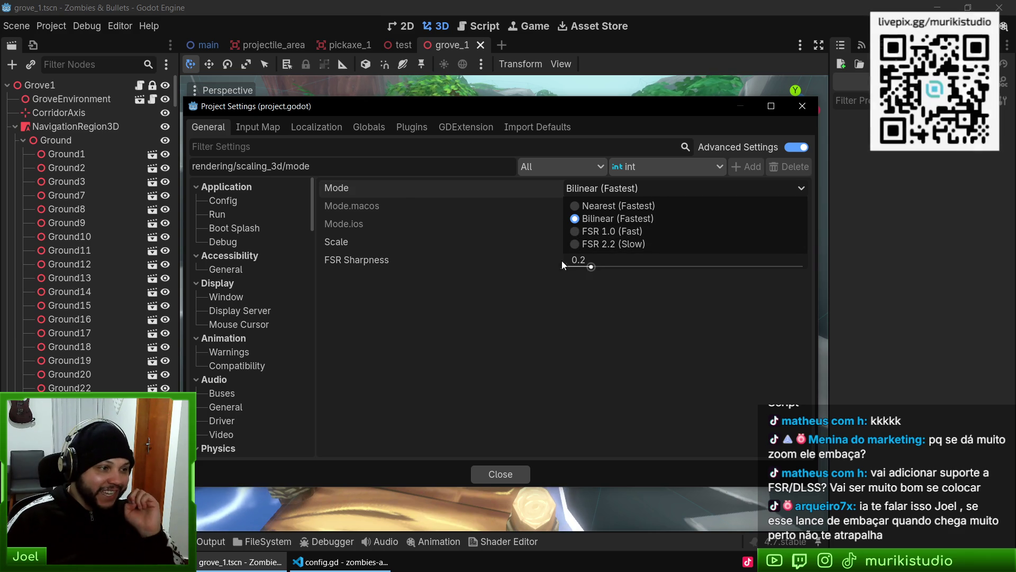
click(399, 196)
click(429, 206)
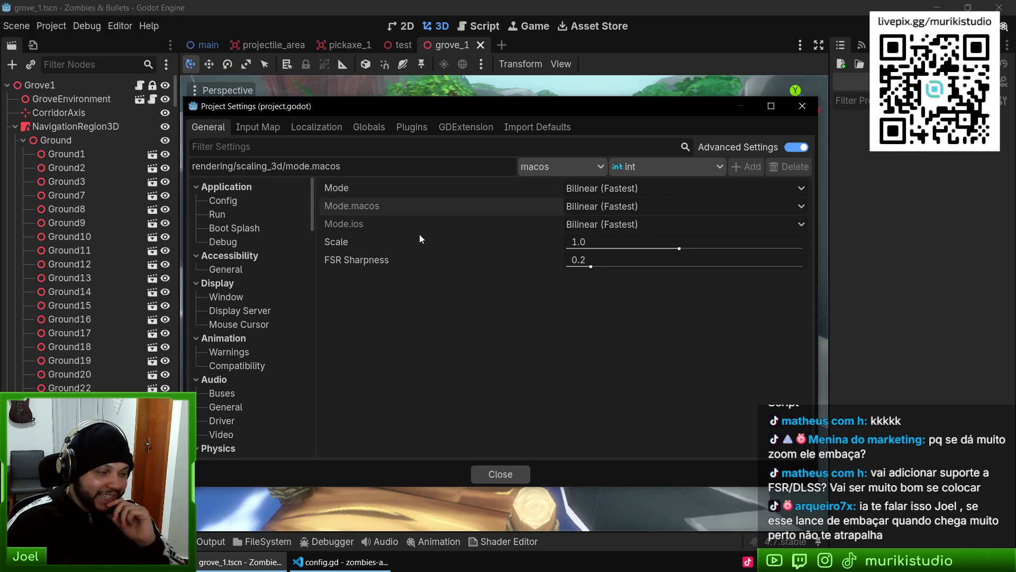
click(586, 190)
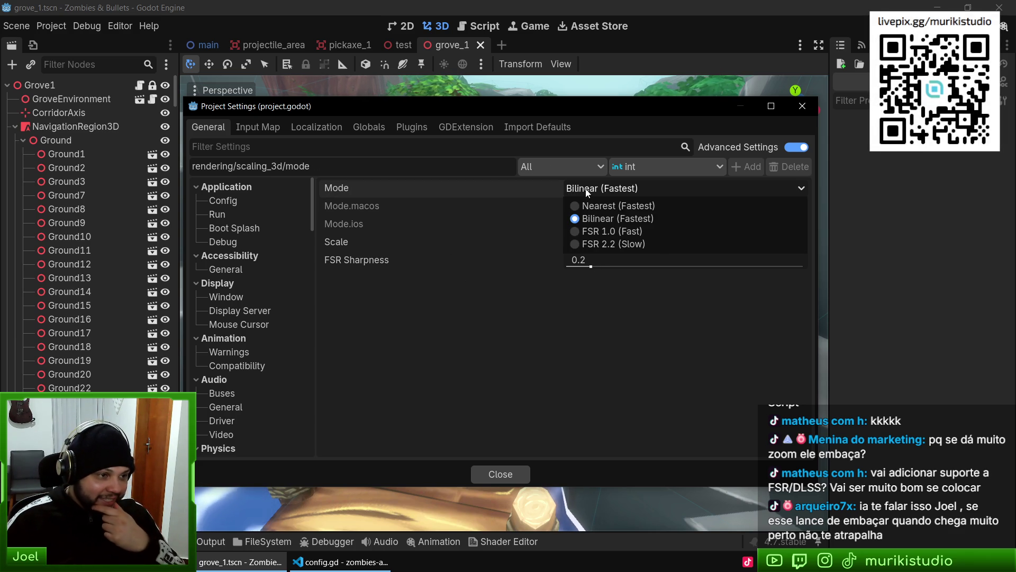
click(413, 293)
key(alt+Tab)
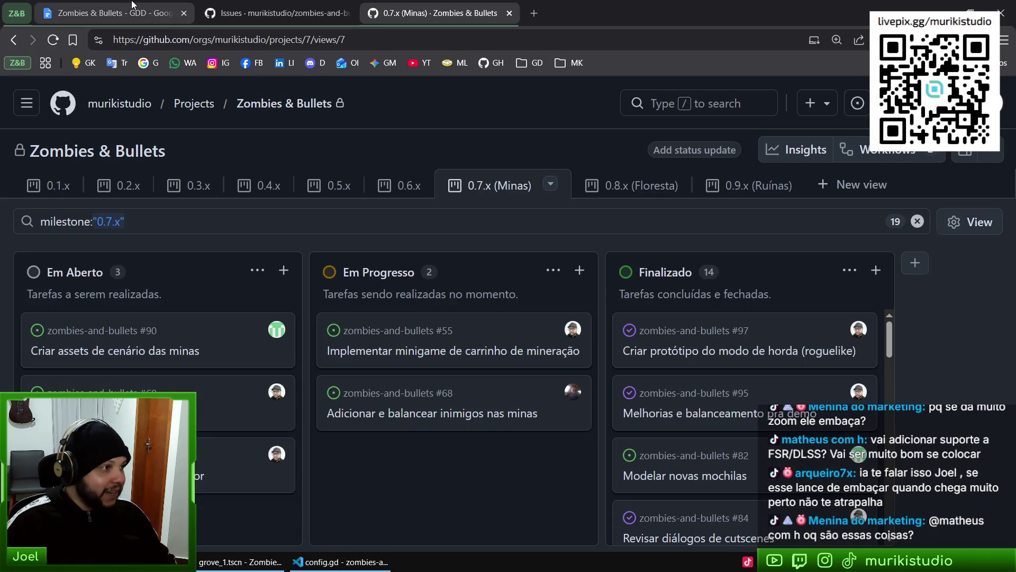
In the GDD, add the bullet 'Permitir habilitar FSR nas opções de vídeo' above Inimigos
click(116, 13)
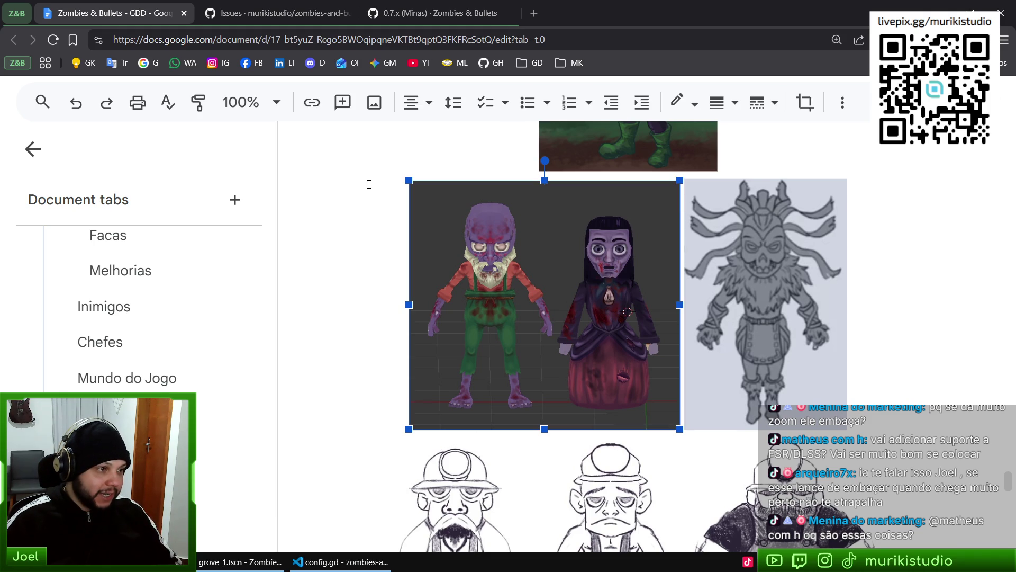
click(922, 275)
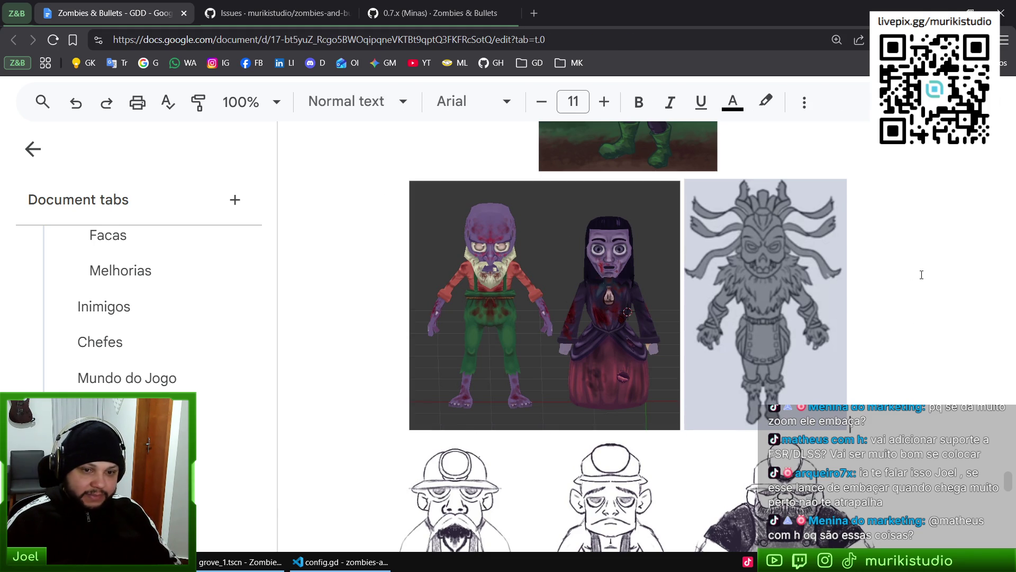
key(ctrl+Home)
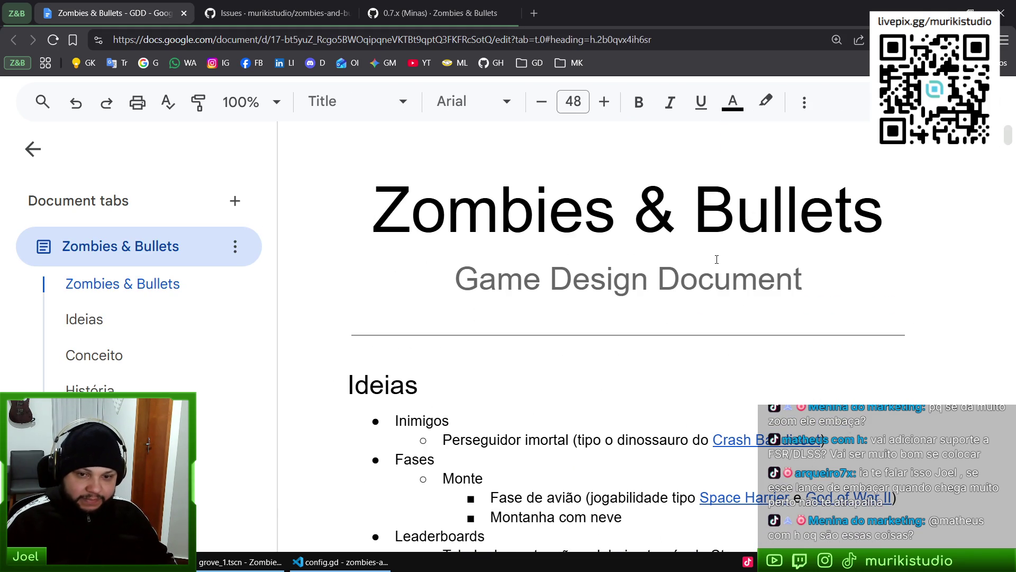
scroll(695, 287, down, 4)
scroll(425, 205, up, 2)
scroll(425, 205, down, 3)
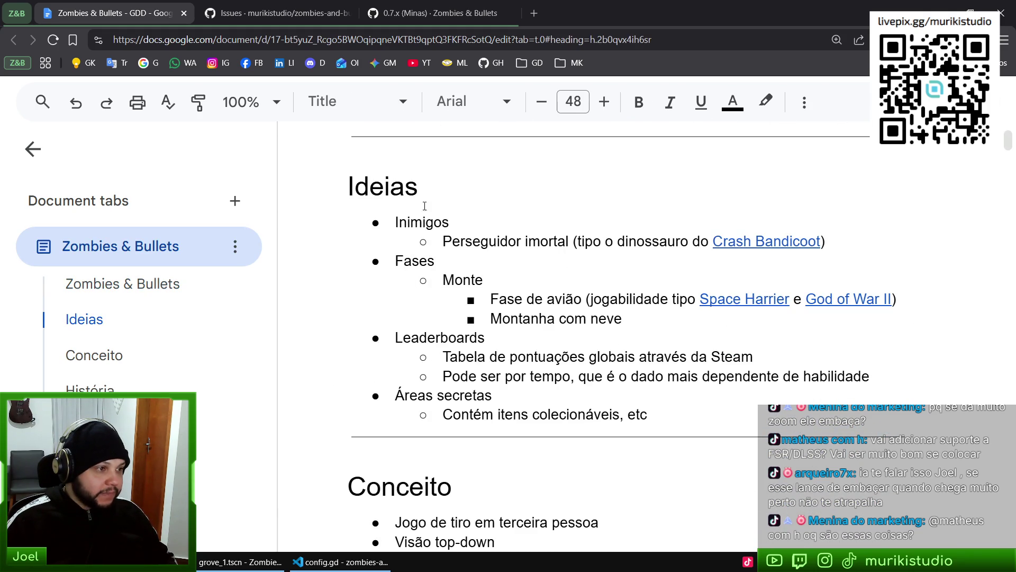
click(454, 226)
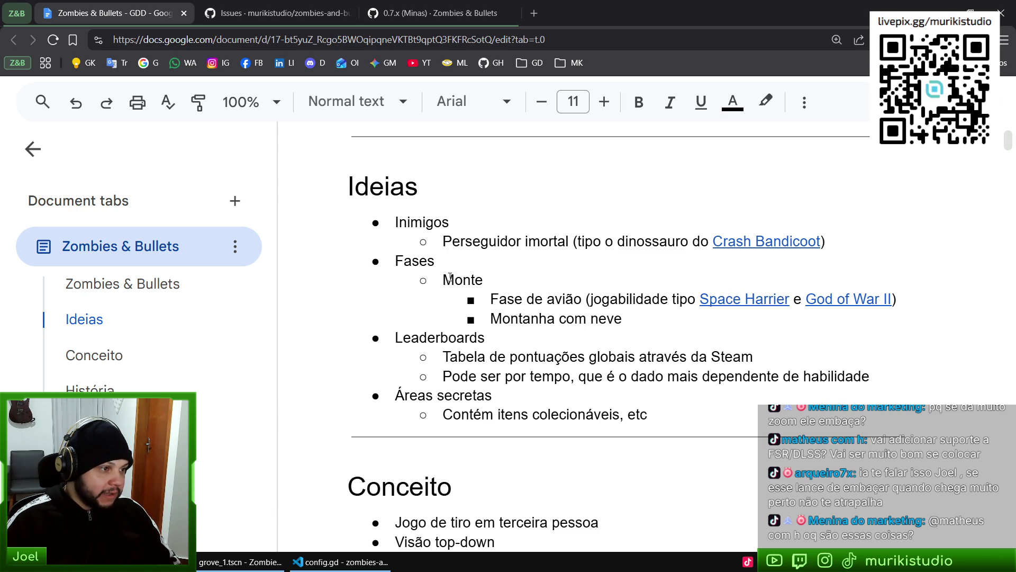
key(Return)
text(Permitir habilitar FSR nas opções de vídeo)
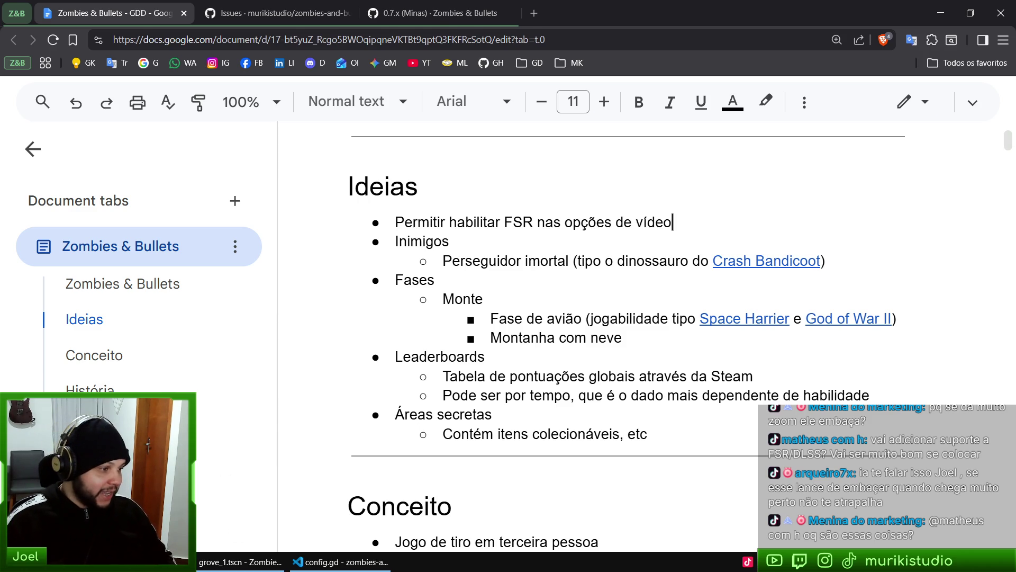
key(alt+Tab)
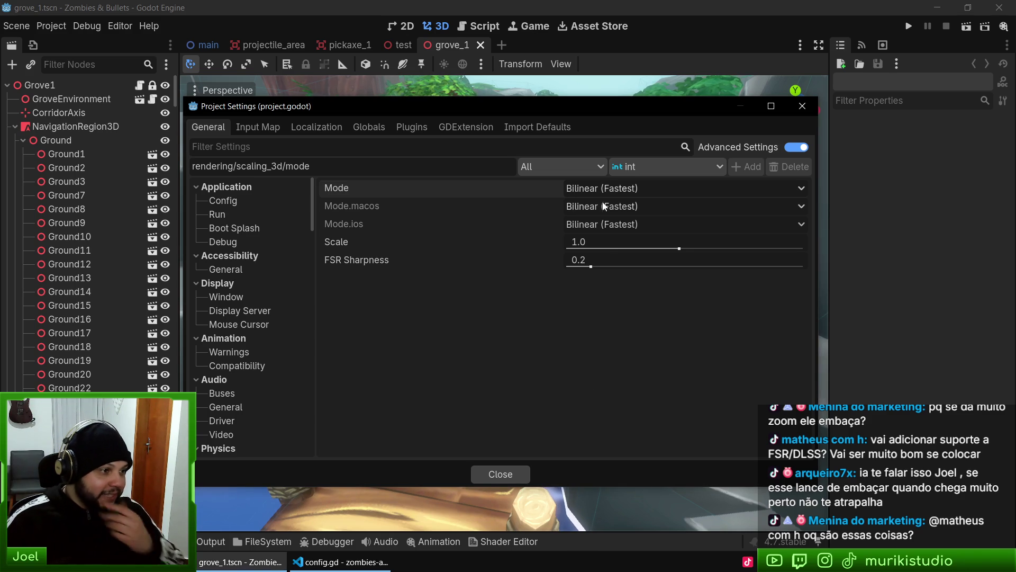
Leave the 3D scaling Mode at Bilinear and close Project Settings
click(596, 191)
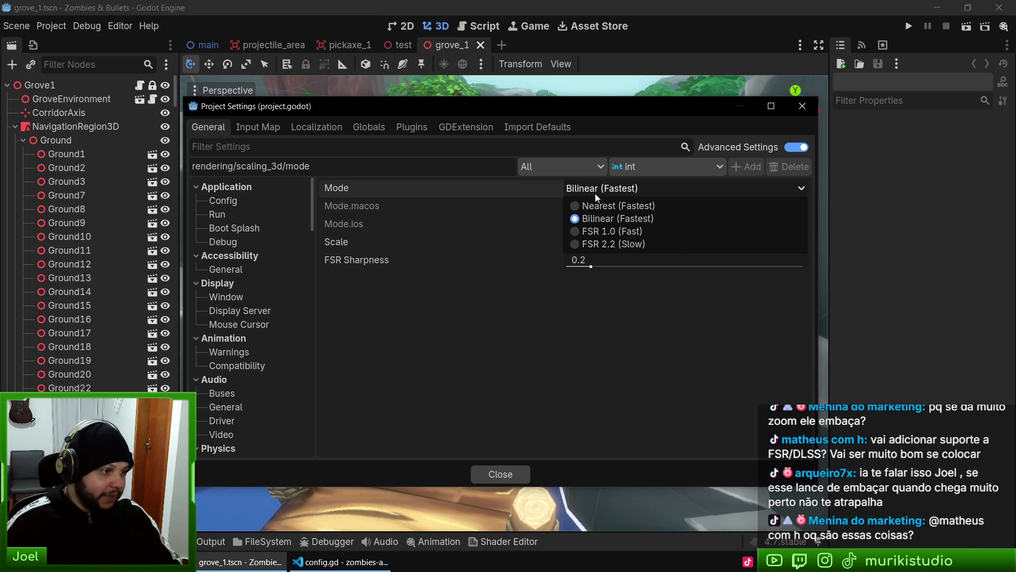
click(595, 193)
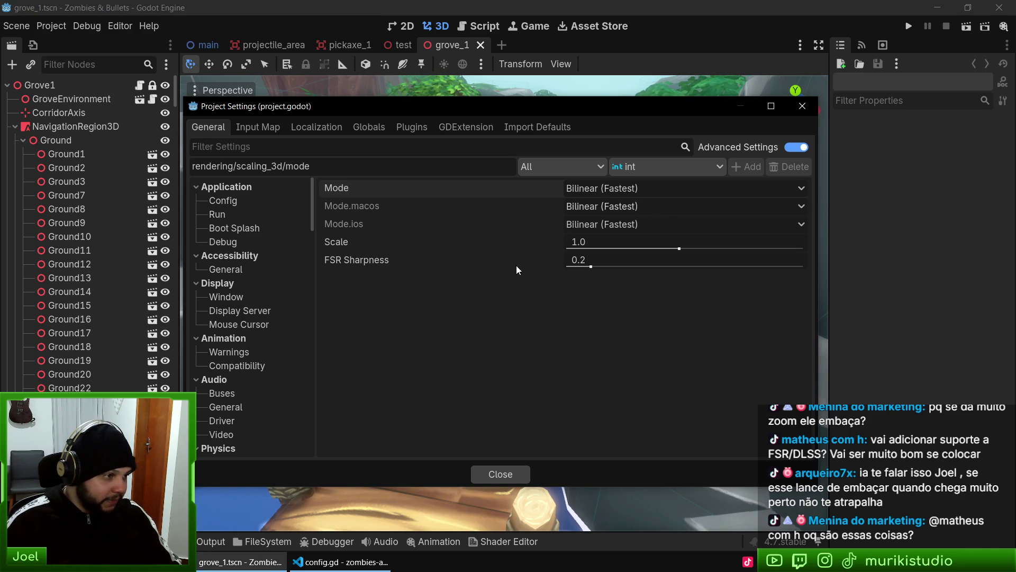
click(489, 475)
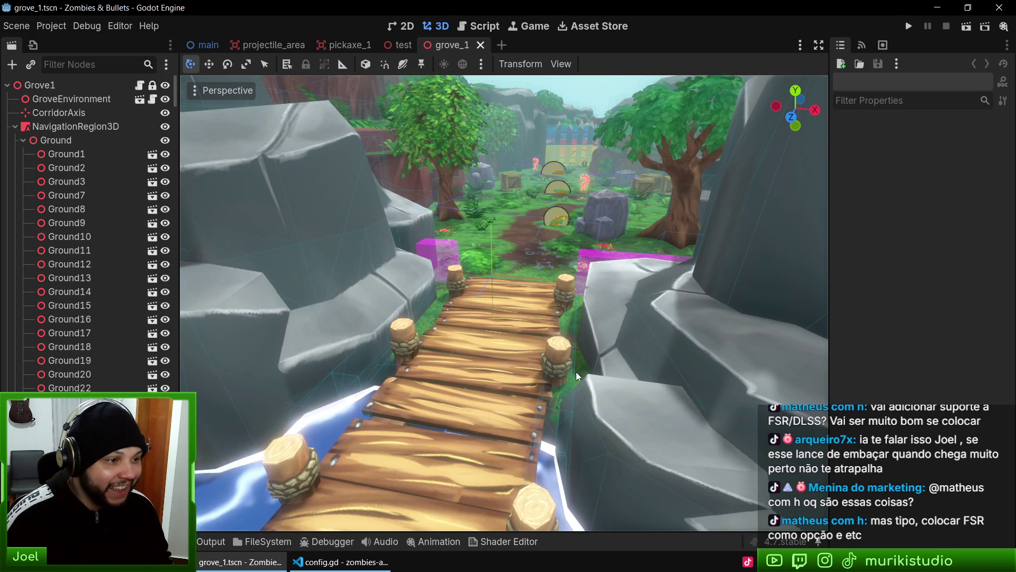
scroll(576, 371, down, 3)
scroll(504, 303, down, 5)
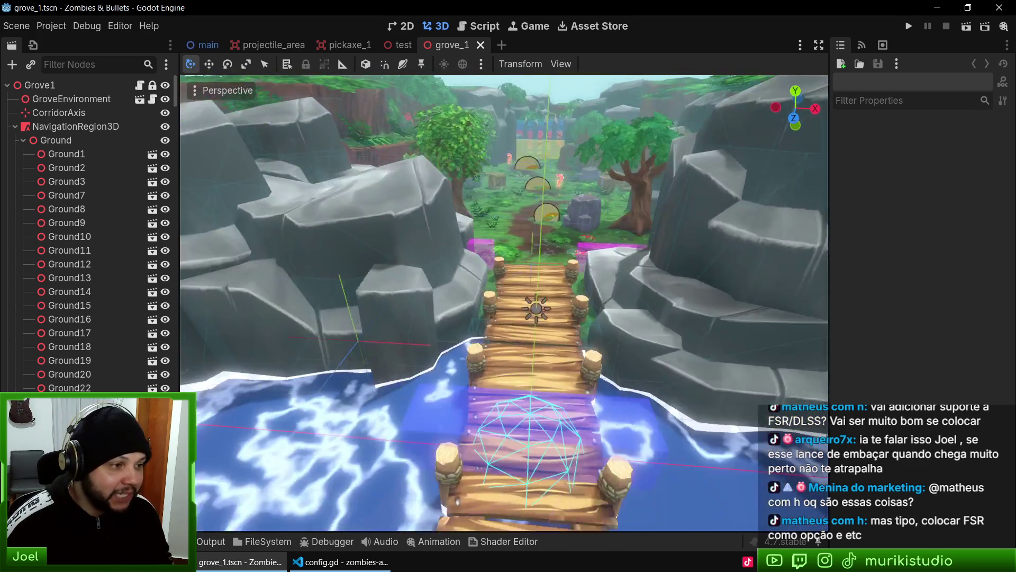
scroll(591, 291, down, 2)
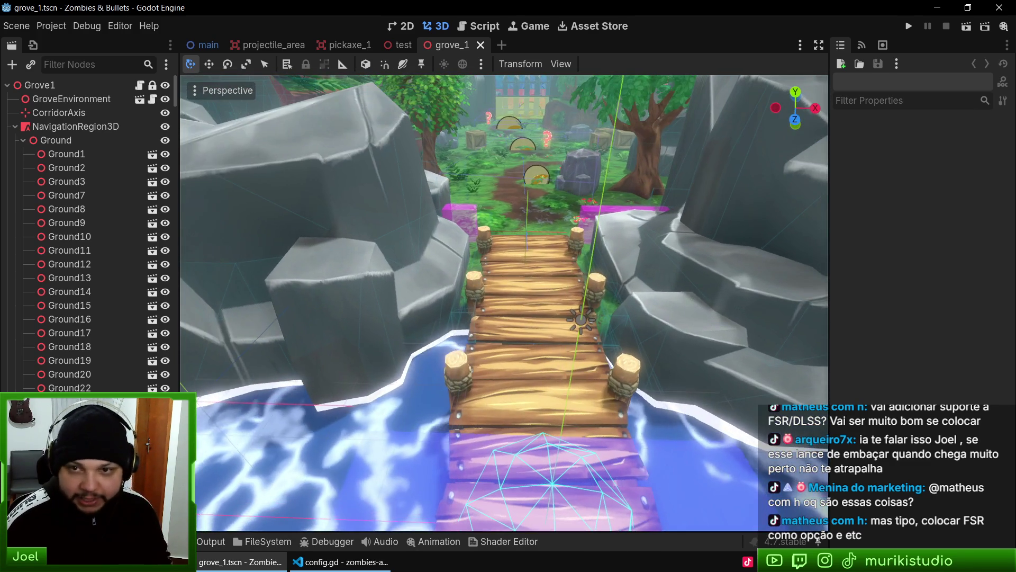
key(F6)
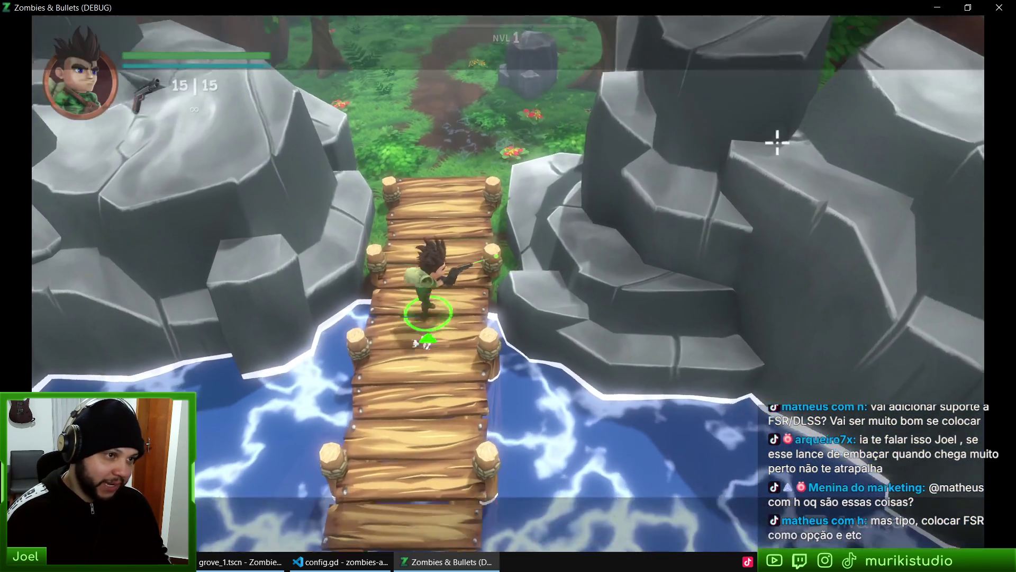
key(w)
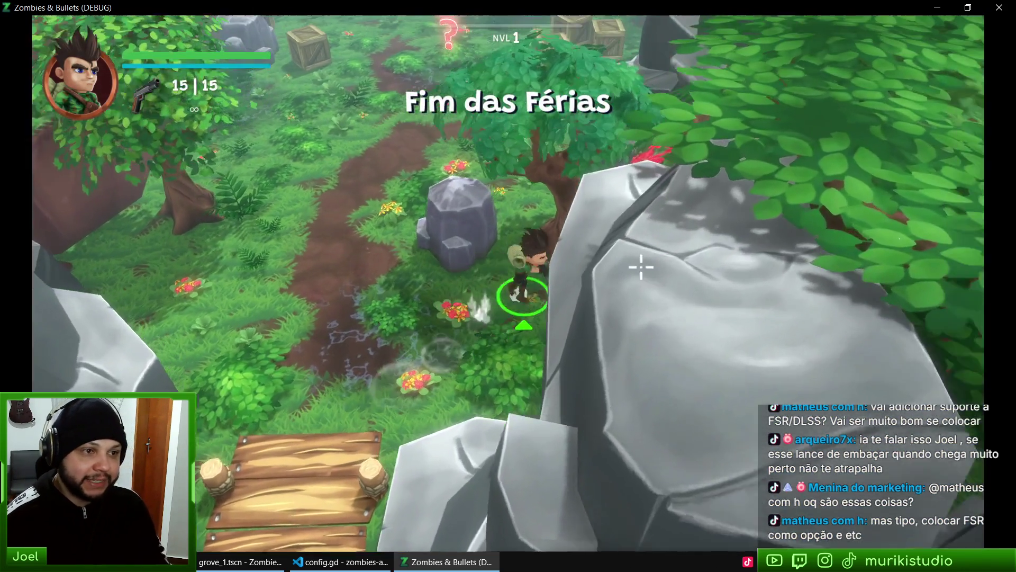
key(w)
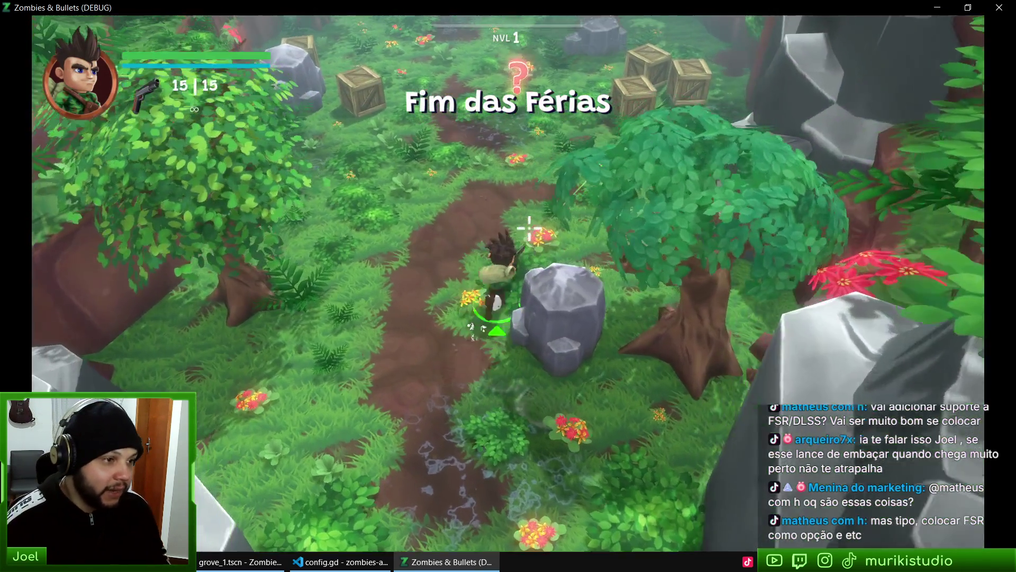
key(w)
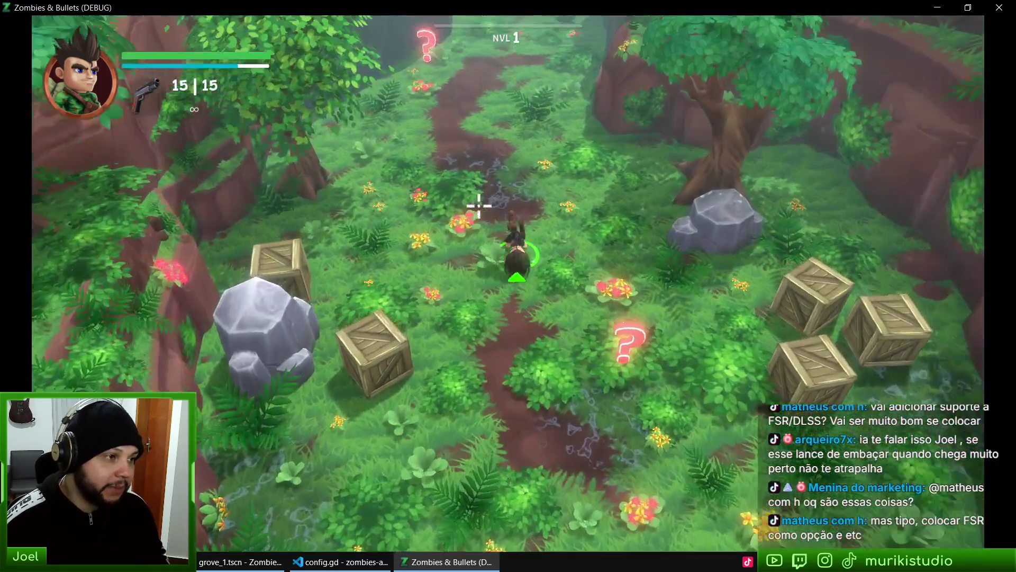
key(w)
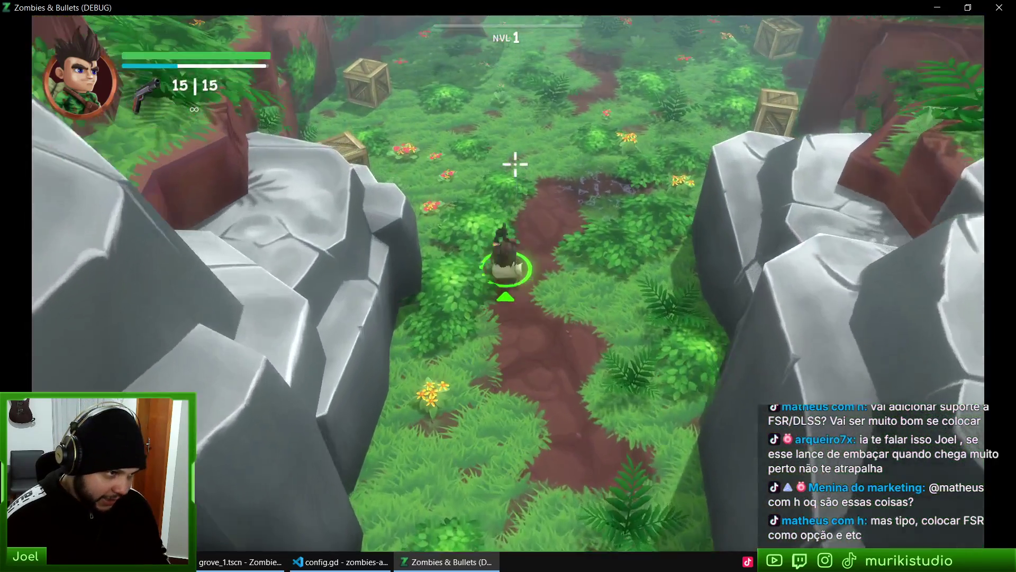
key(w)
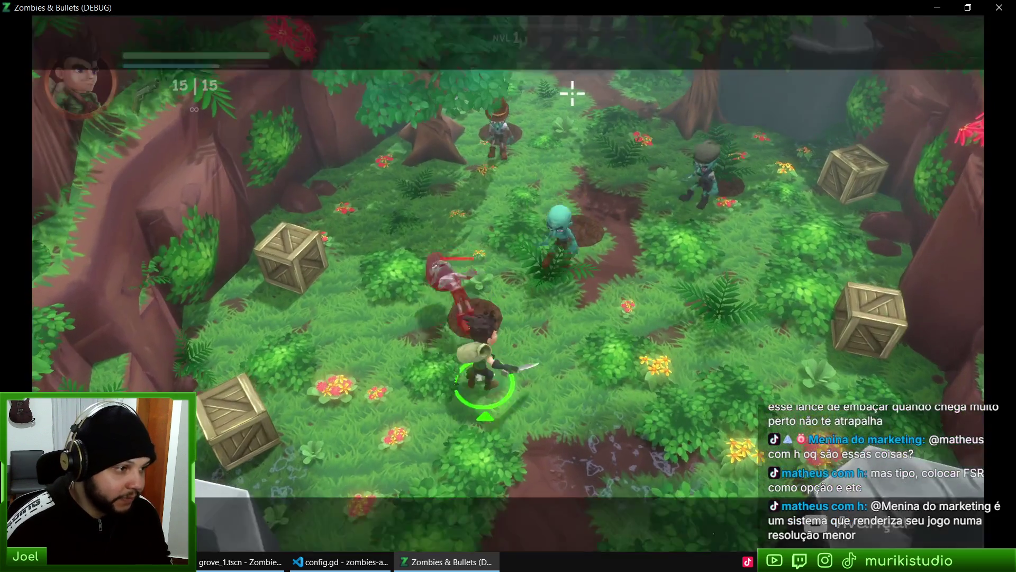
key(s)
mouse_move(567, 87)
mouse_down()
mouse_move(487, 97)
mouse_move(533, 148)
mouse_up()
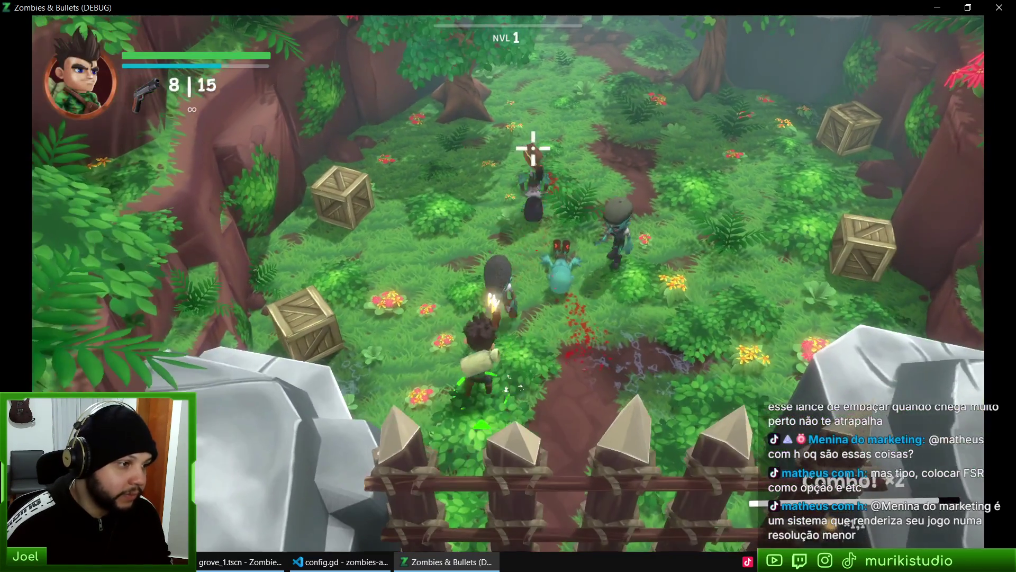
click(561, 157)
Stop the running game and fly the viewport camera low along the bridge
key(F8)
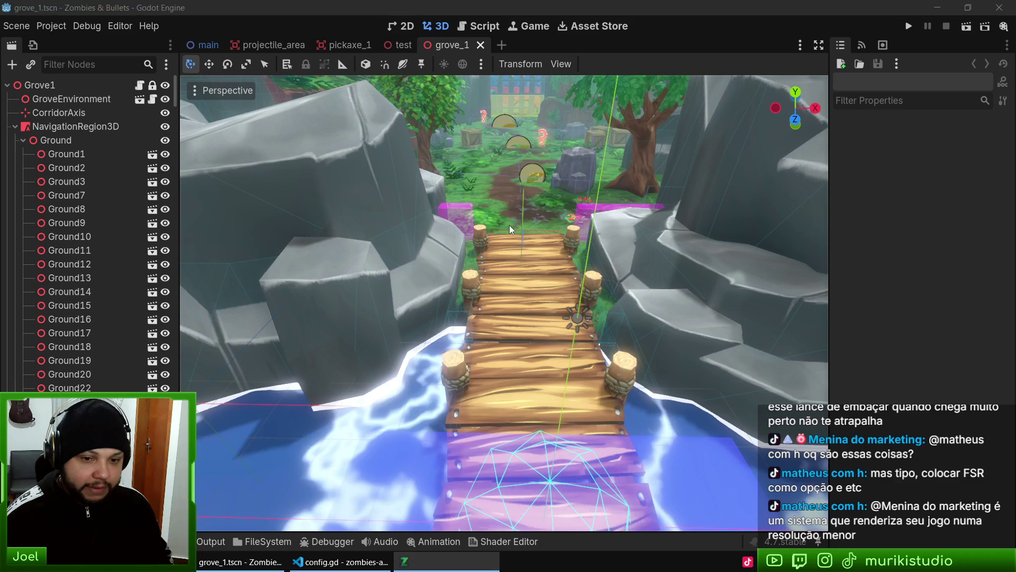
scroll(605, 228, up, 5)
scroll(586, 229, down, 4)
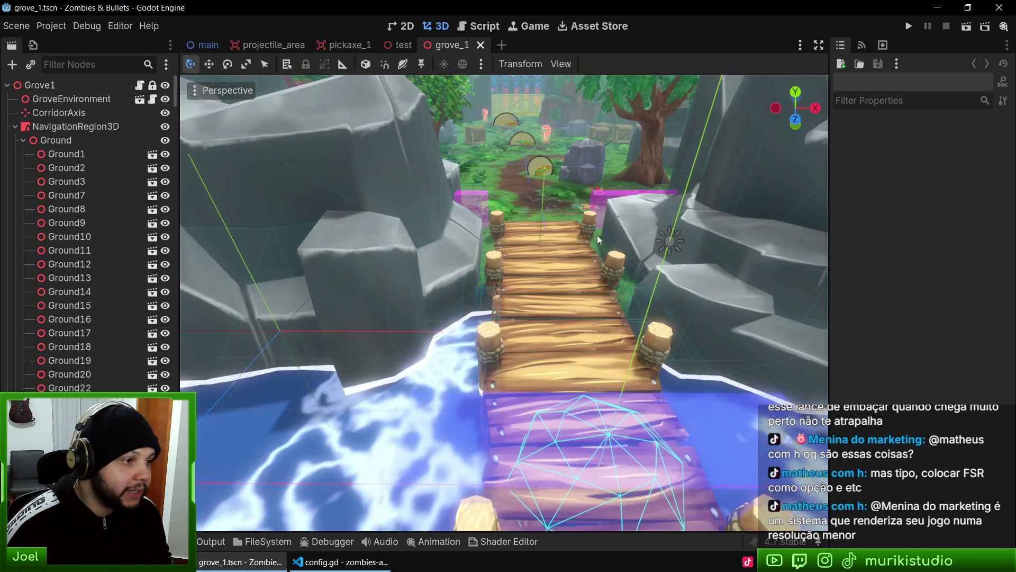
mouse_move(598, 235)
mouse_down()
mouse_move(597, 213)
mouse_move(621, 227)
mouse_up()
Quick-open the level.tres camera attributes resource by searching 'camera'
key(shift+alt+o)
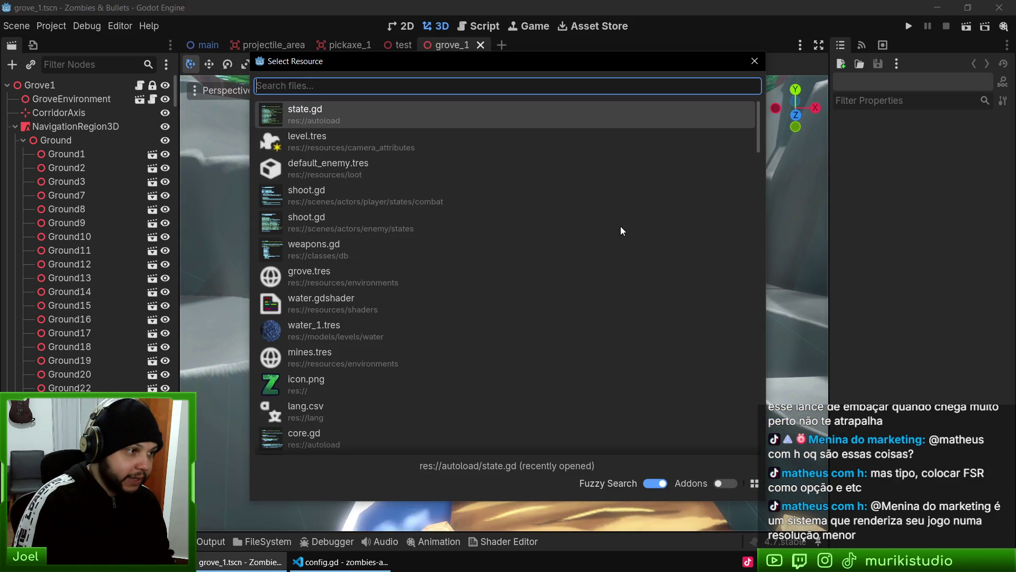
text(camera_)
key(BackSpace)
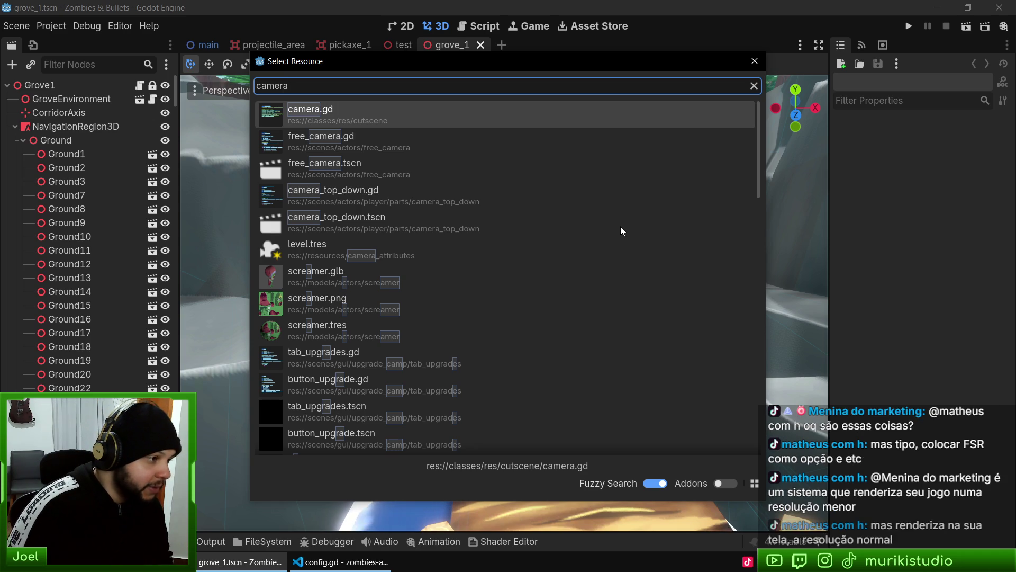
key(Down)
key(Down)
key(Down)
key(Return)
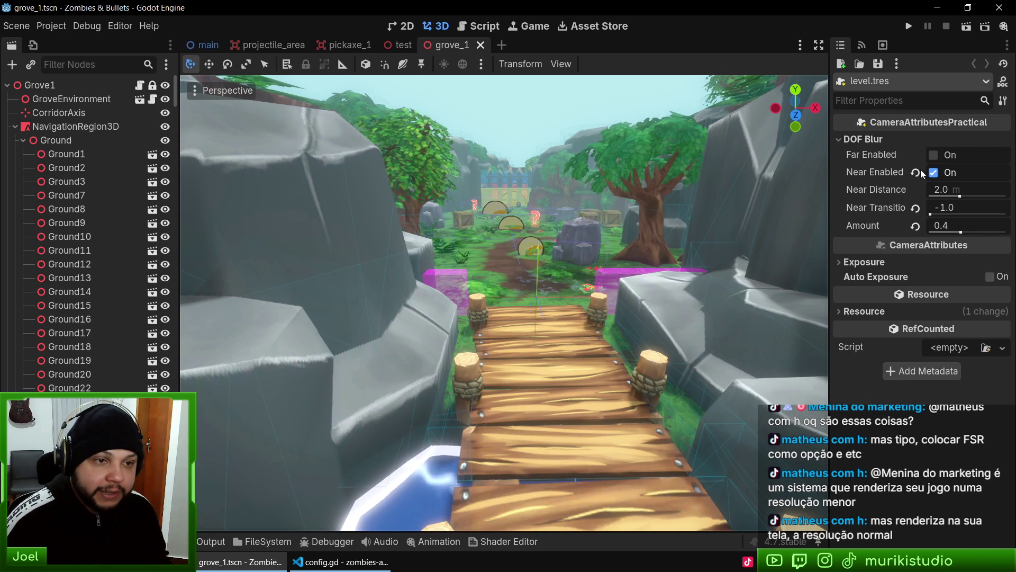
Enable far DOF blur with a 50.0 transition and 30 m distance, and lower Amount to 0.04
click(936, 155)
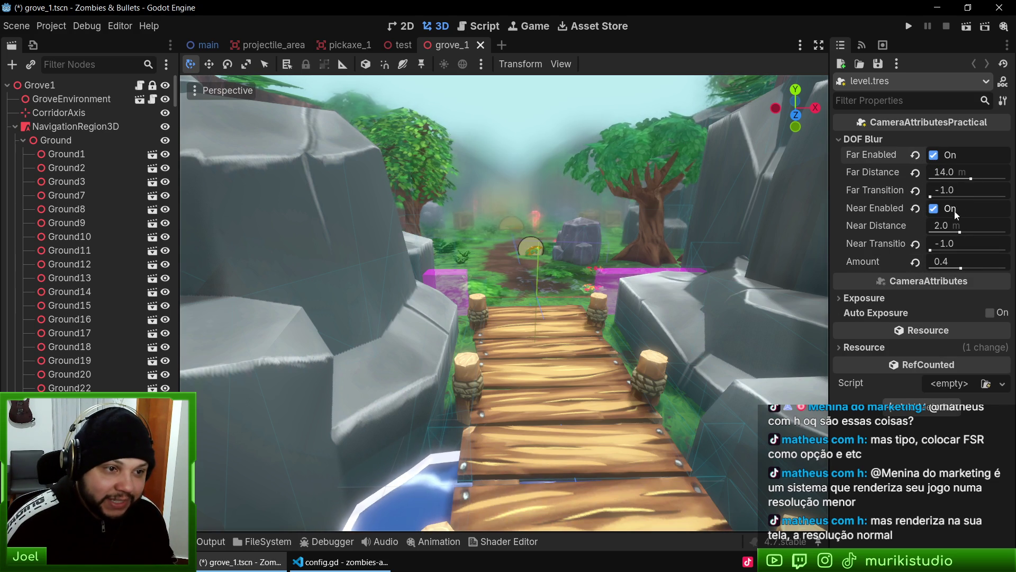
drag(954, 189, 984, 189)
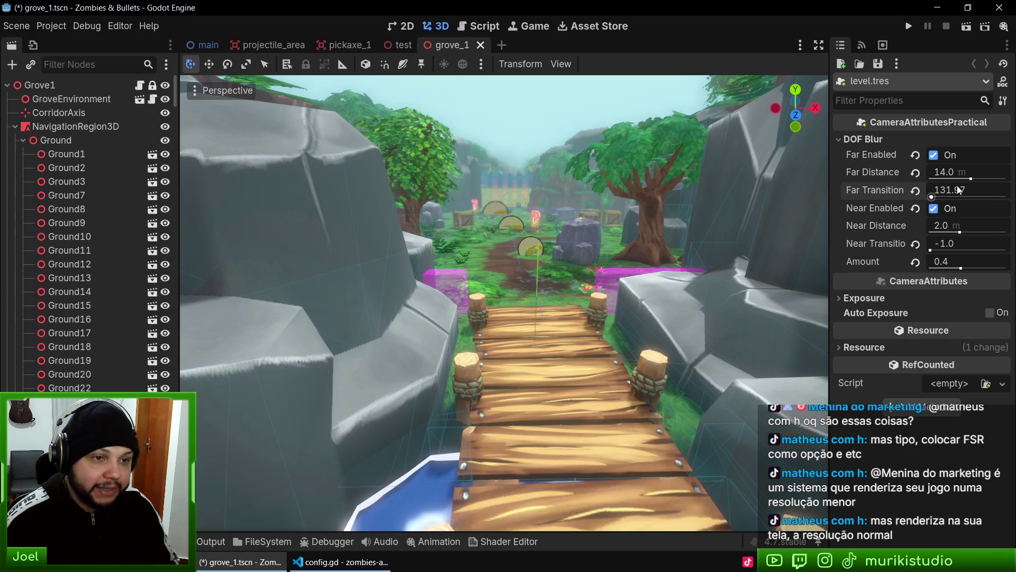
text(50)
key(Return)
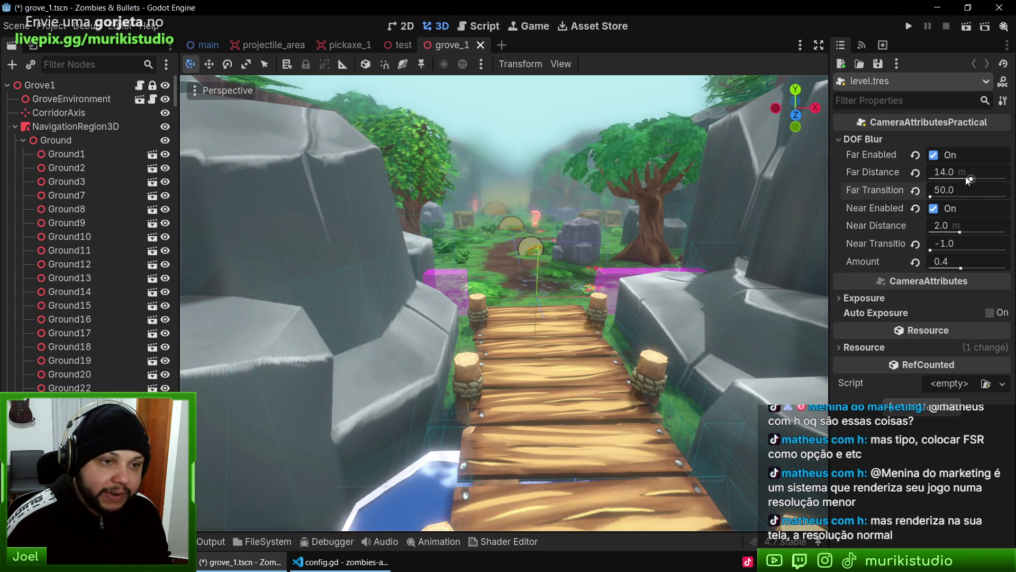
drag(972, 176, 977, 176)
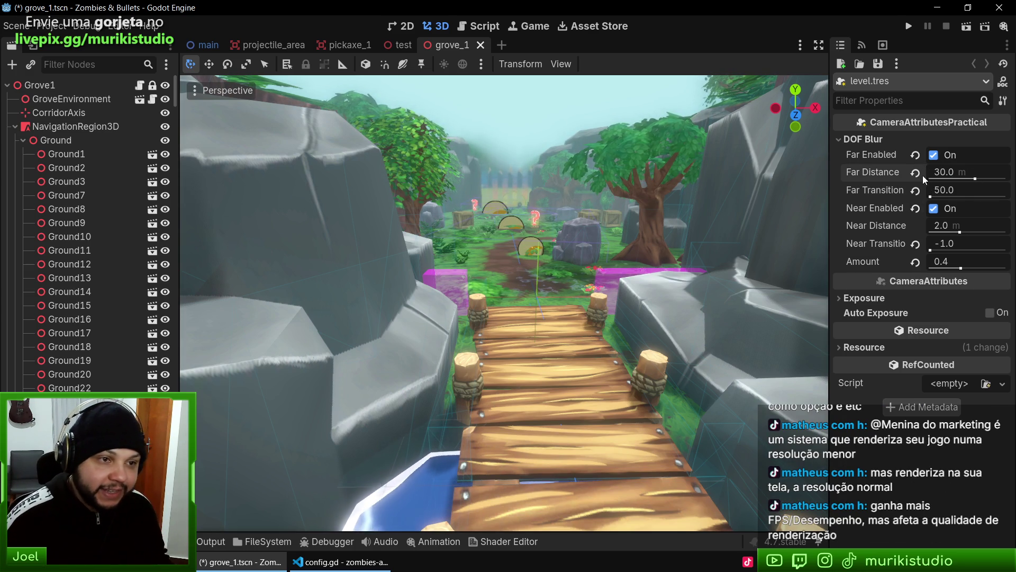
drag(961, 268, 944, 269)
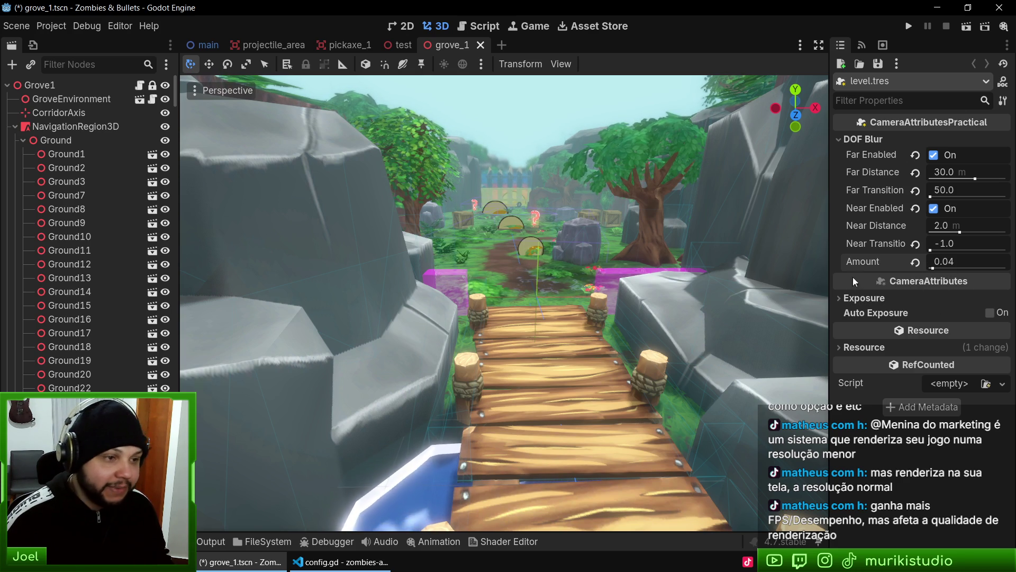
drag(481, 259, 596, 265)
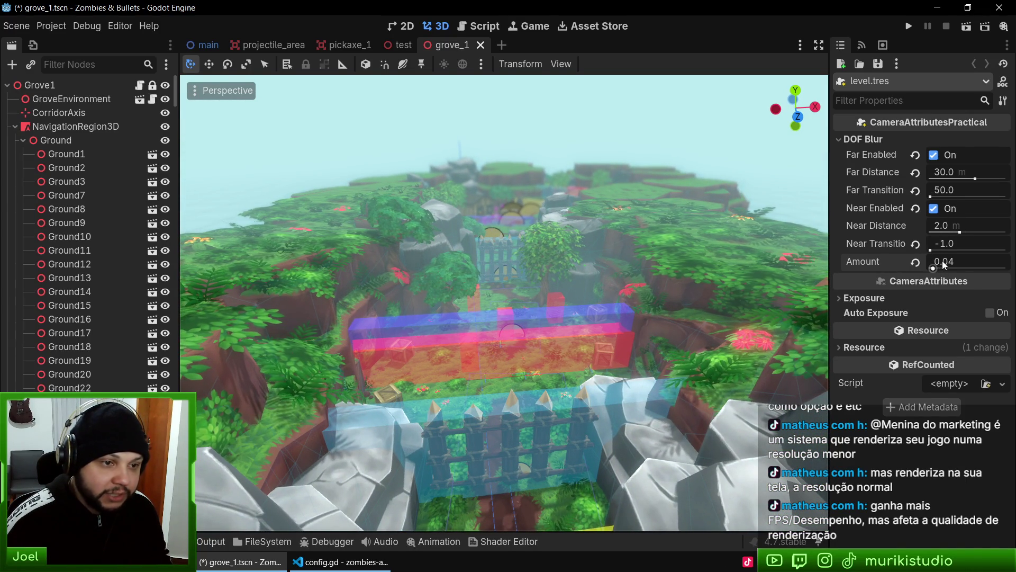
Set the DOF blur Amount to 0.09 and zoom around the grove to check the blur
drag(945, 265, 924, 265)
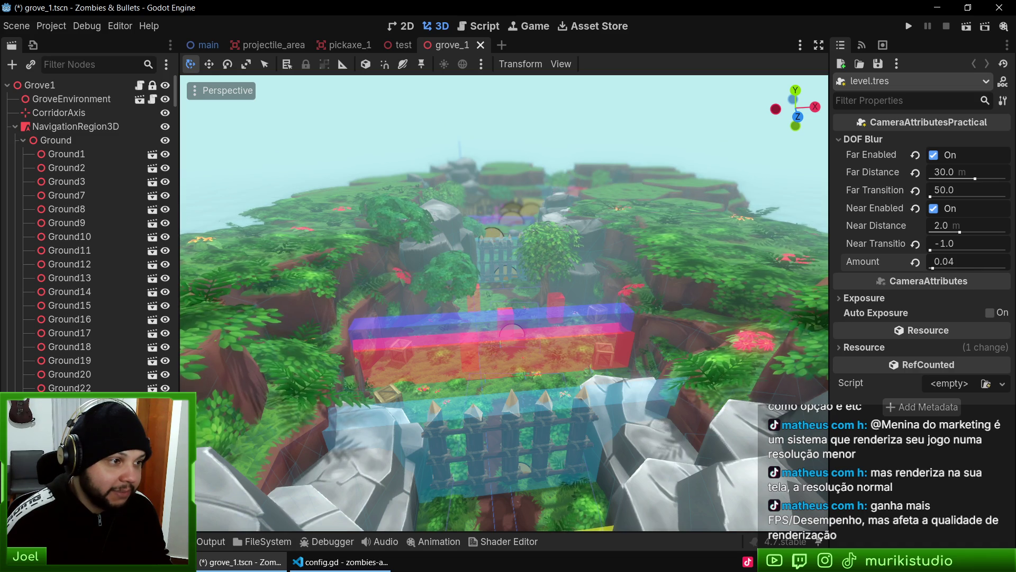
drag(945, 261, 958, 261)
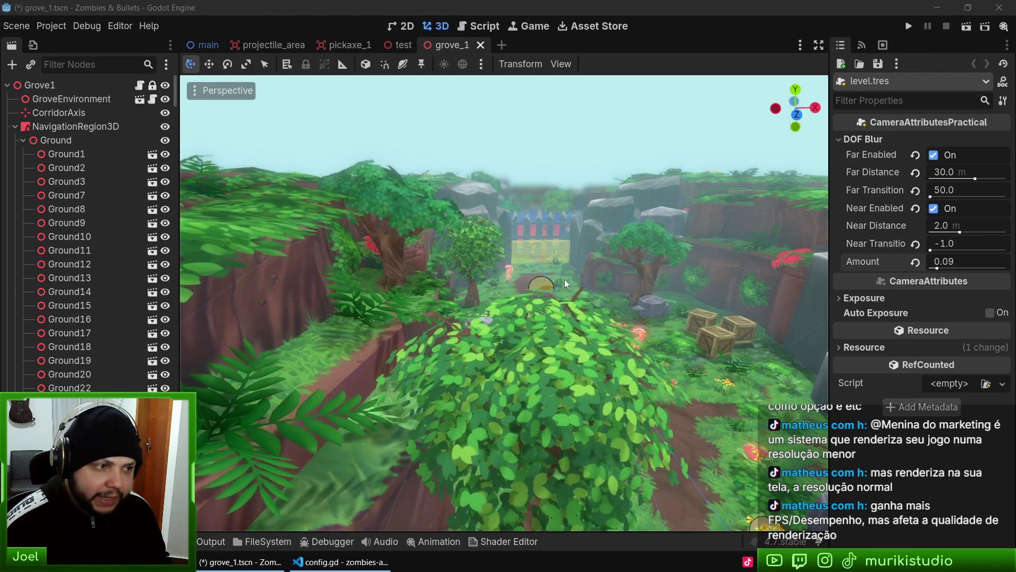
scroll(565, 279, up, 5)
scroll(504, 303, down, 10)
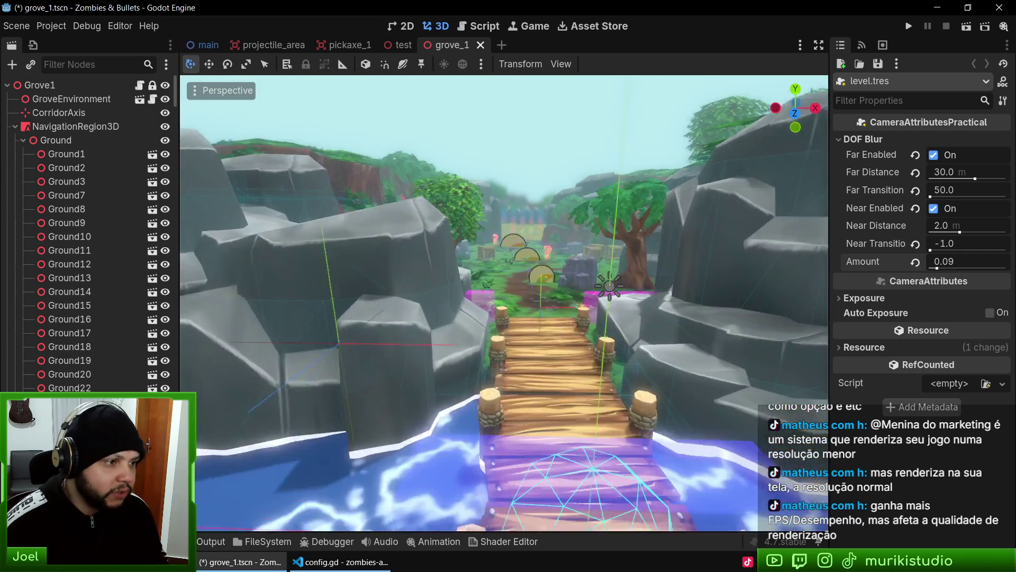
scroll(504, 302, up, 10)
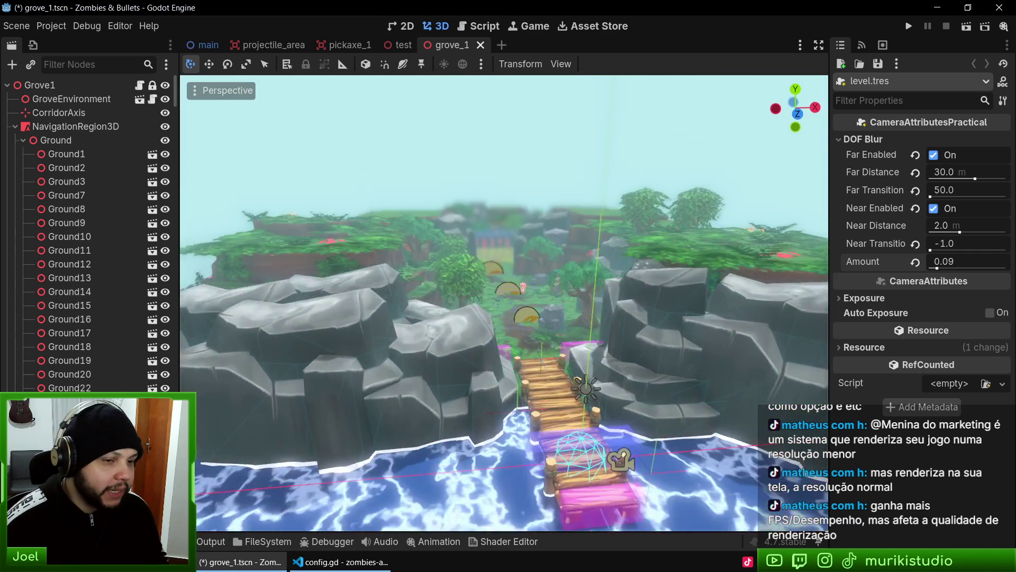
scroll(504, 303, up, 5)
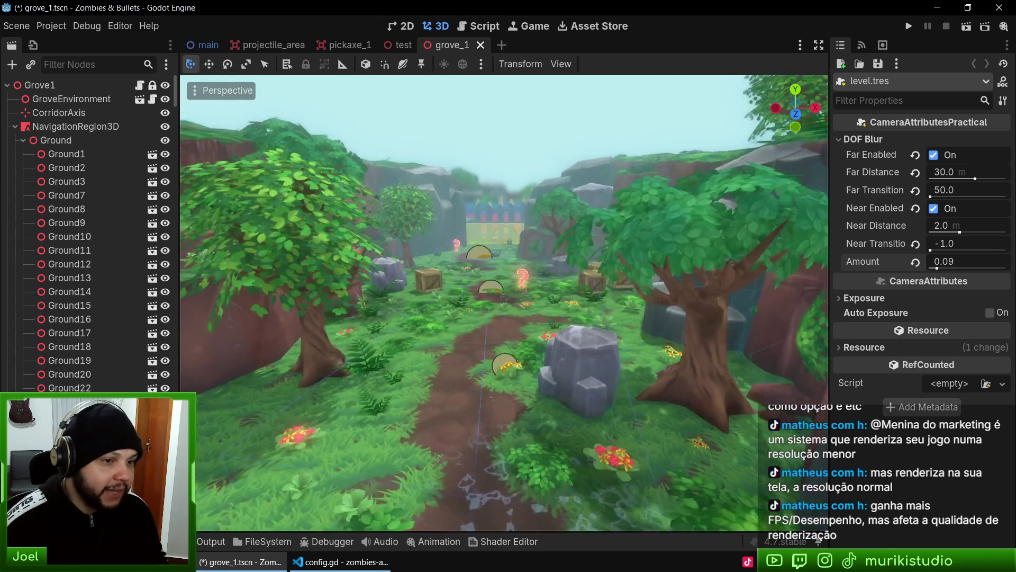
scroll(504, 303, down, 8)
scroll(504, 303, down, 5)
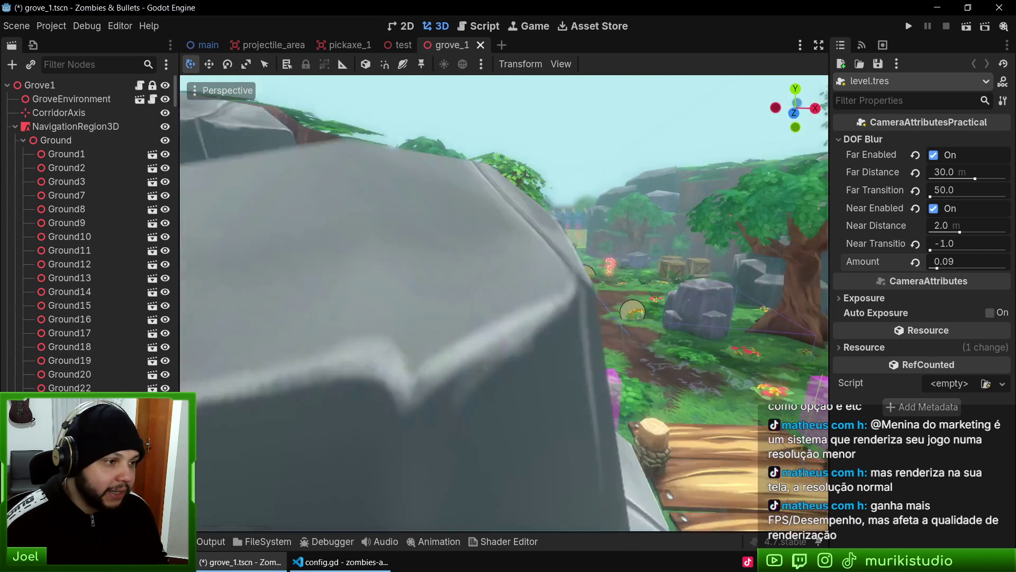
scroll(504, 303, down, 5)
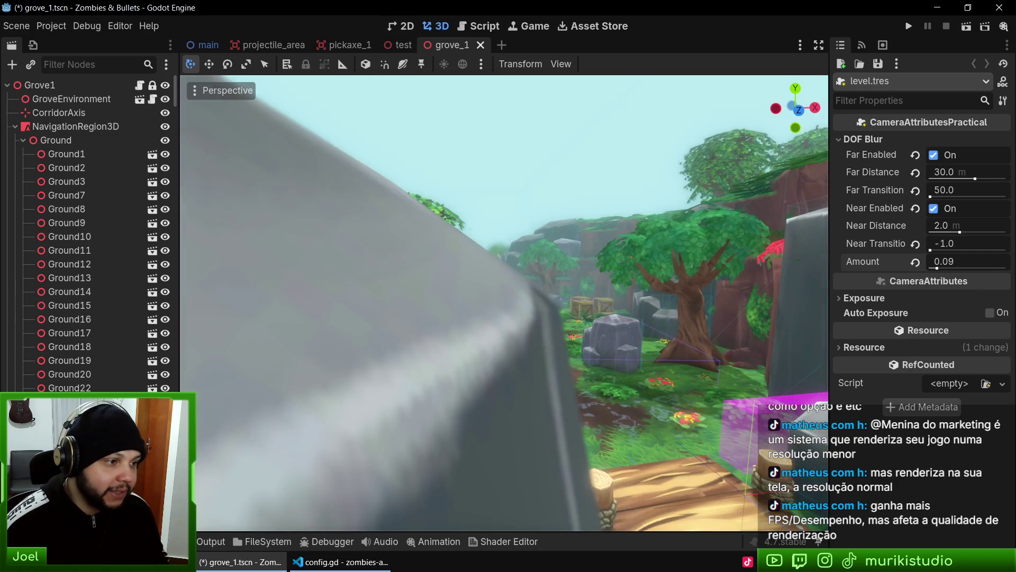
Close the grove_1 and test scene tabs
key(w)
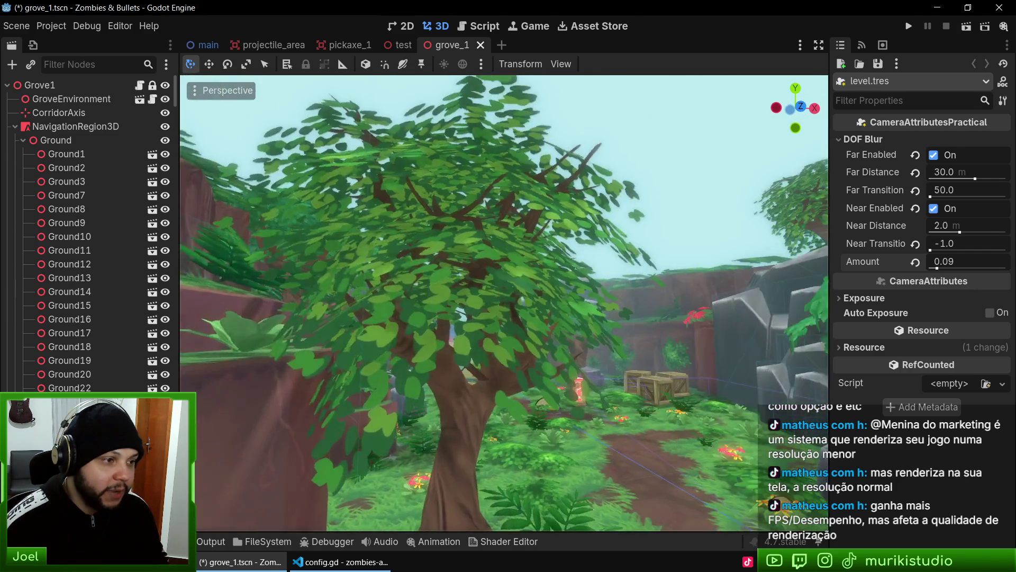
middle_click(453, 42)
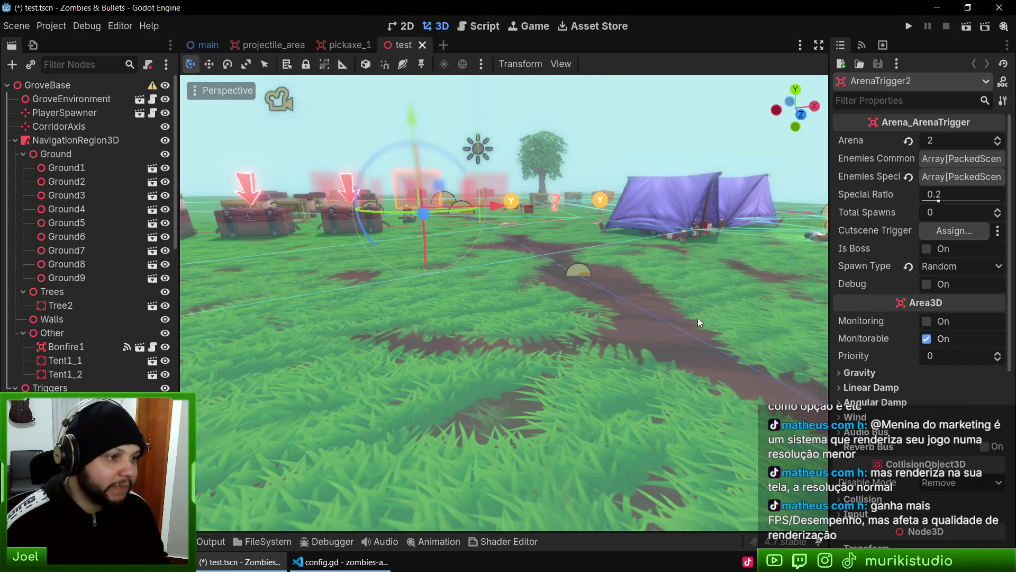
middle_click(400, 46)
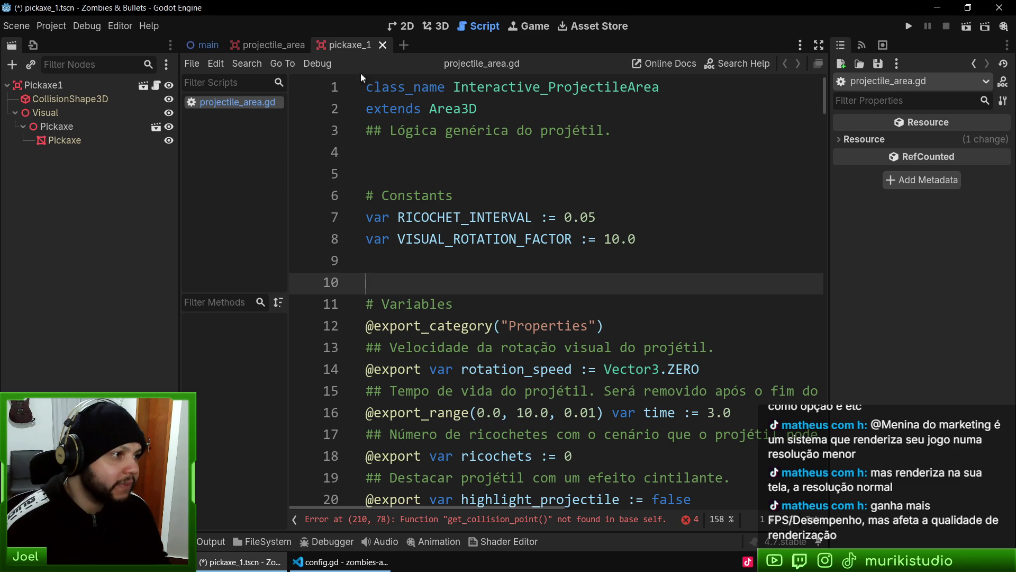
Save the pickaxe_1 scene and view the changed files in VS Code's Source Control
click(341, 562)
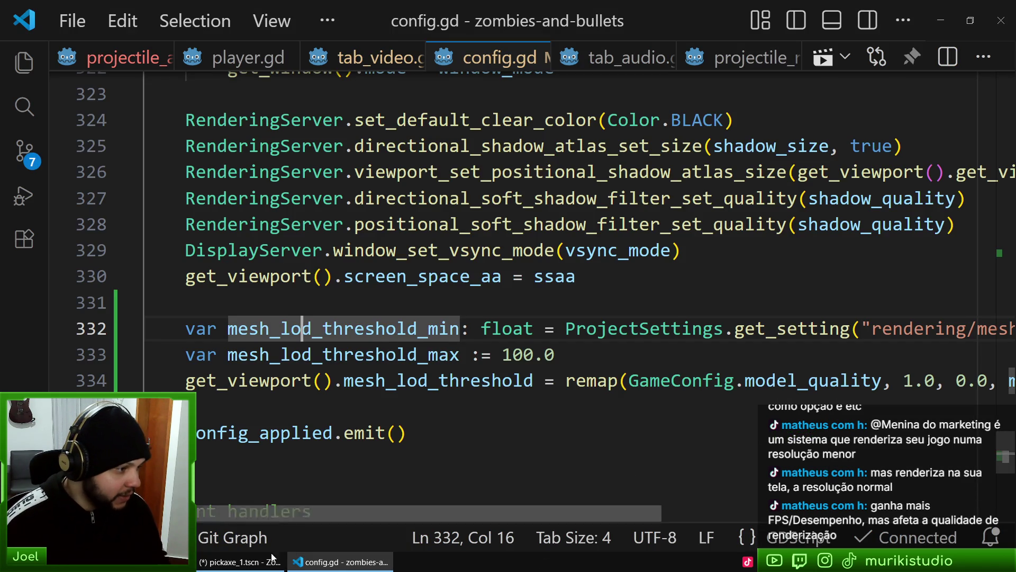
click(239, 562)
key(ctrl+s)
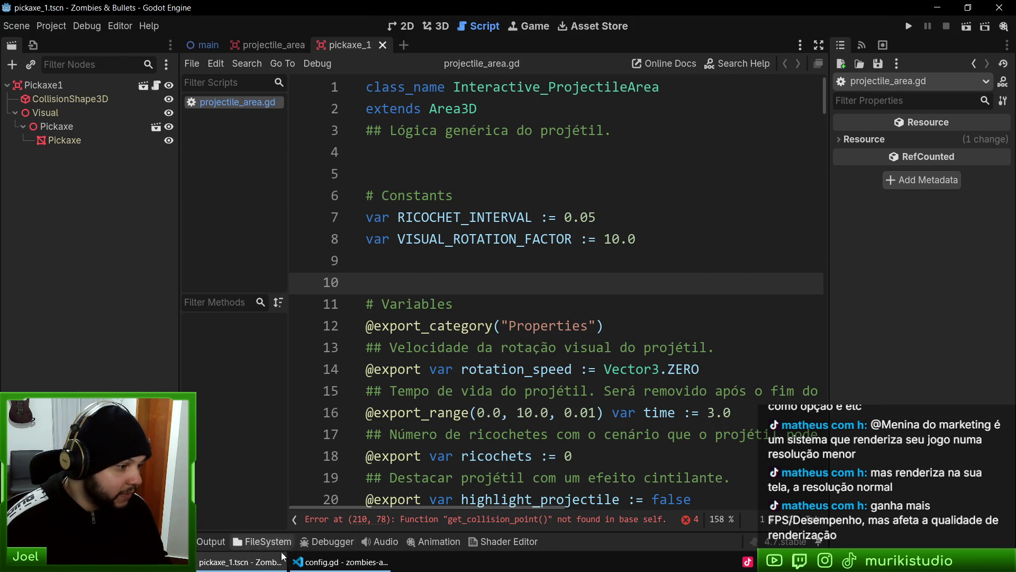
click(342, 561)
click(25, 152)
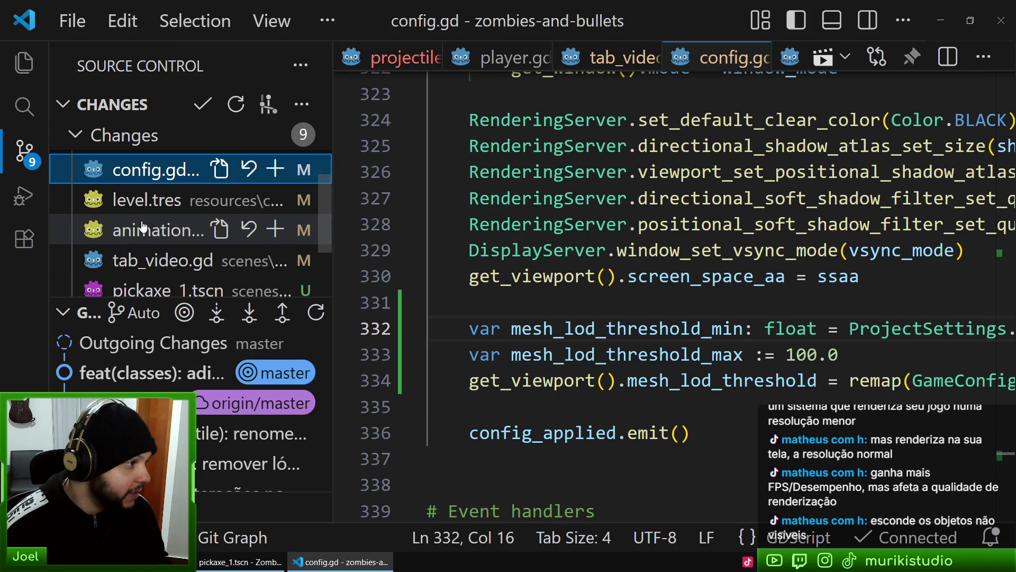
Discard the uncommitted changes to animation_tree_root.tres and level.tres
click(249, 229)
click(563, 285)
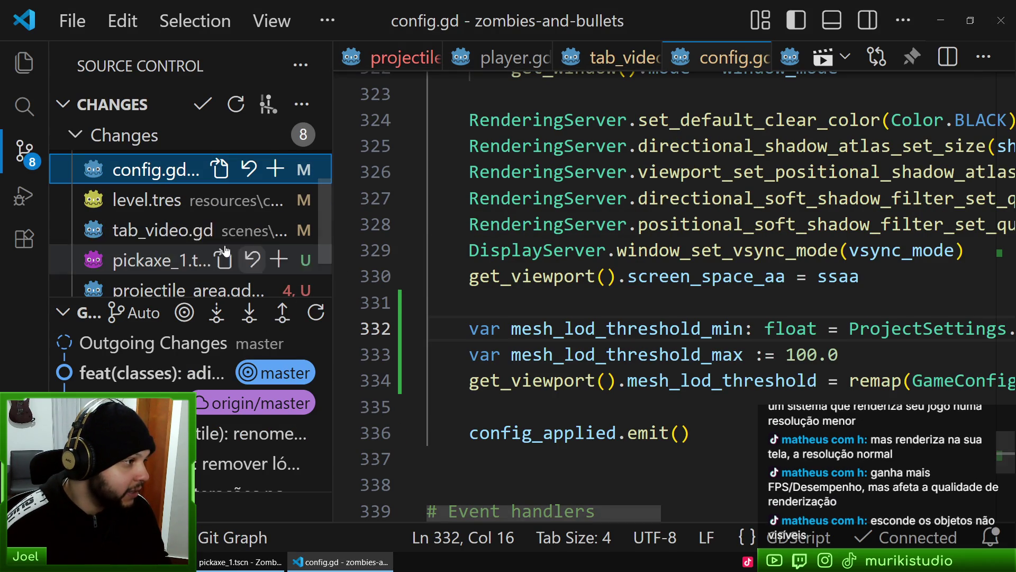
click(249, 200)
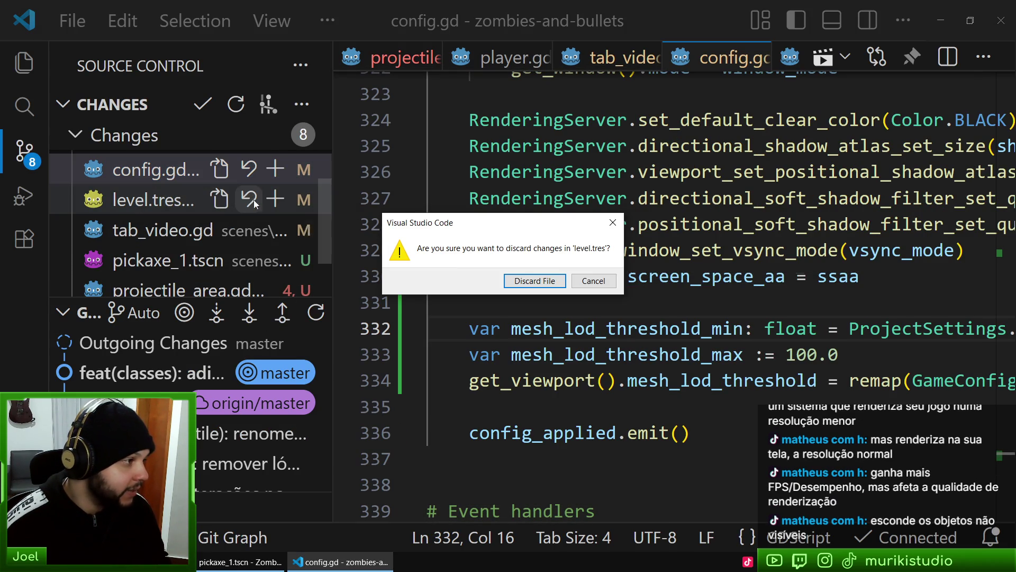
click(539, 283)
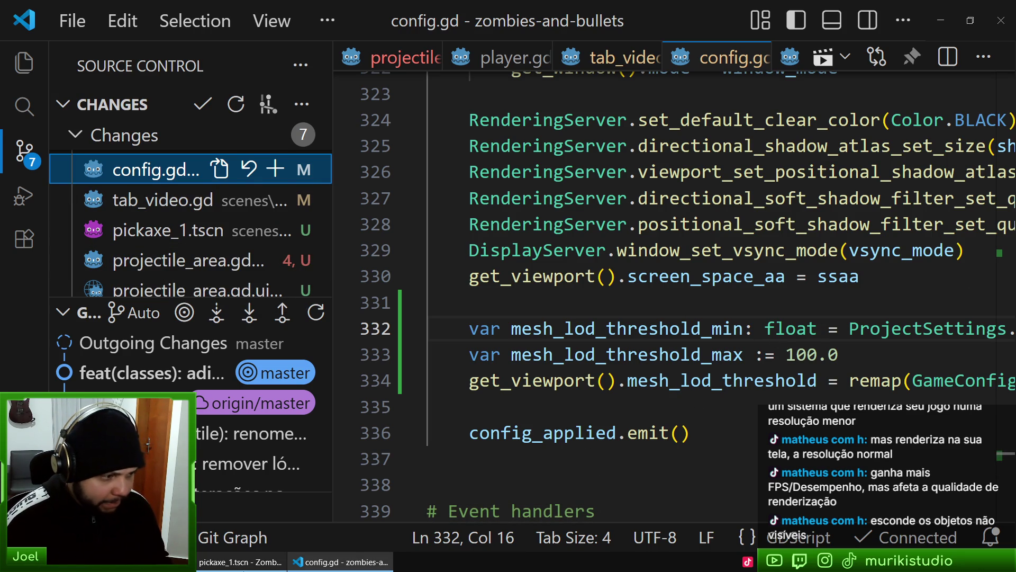
click(254, 567)
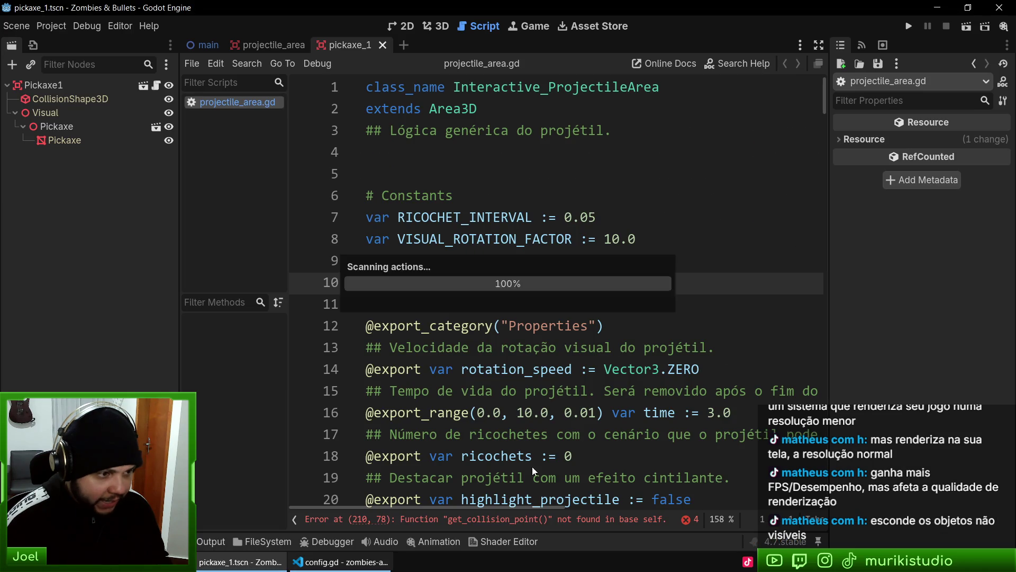
Move the caret between lines 10 and 11 of projectile_area.gd without editing anything
click(556, 306)
click(499, 285)
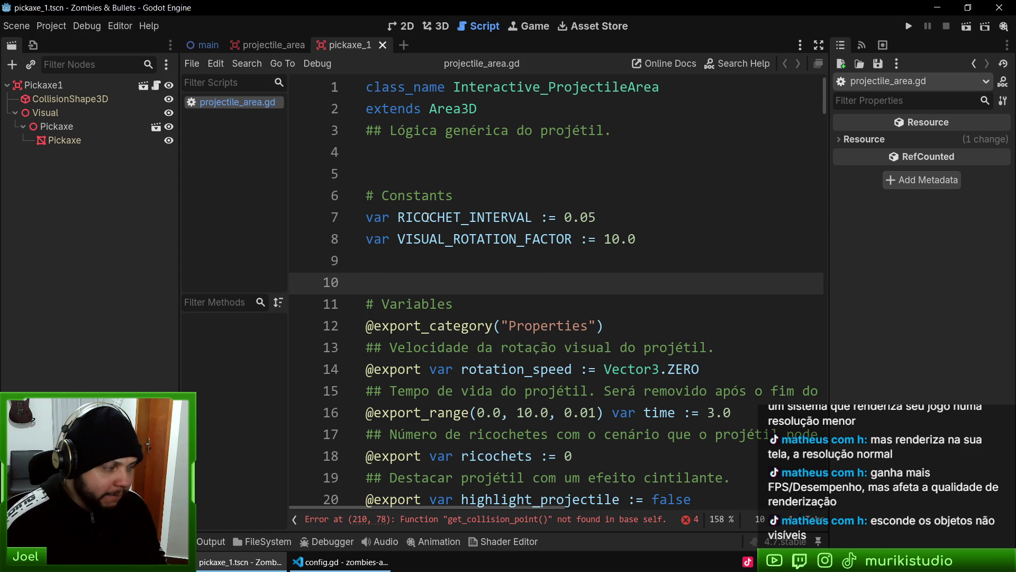
click(466, 304)
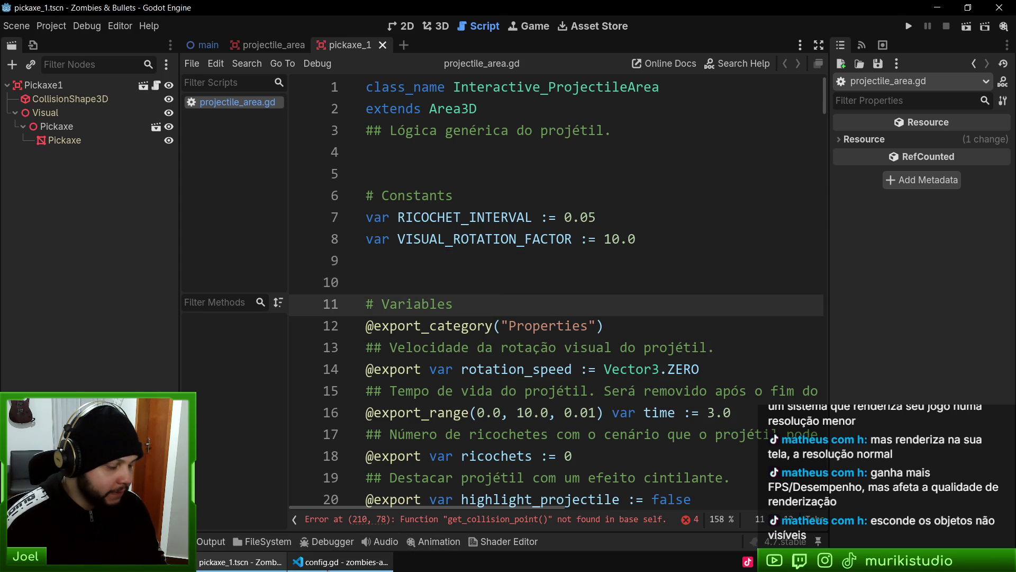
Minimize VS Code, then open a new empty browser tab
click(328, 567)
click(327, 567)
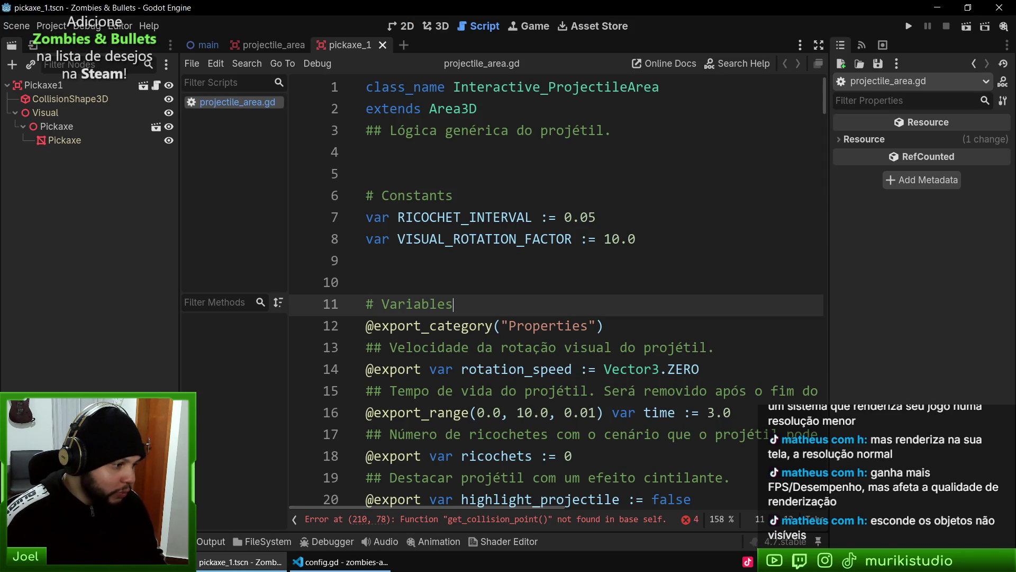
key(alt+Tab)
key(ctrl+t)
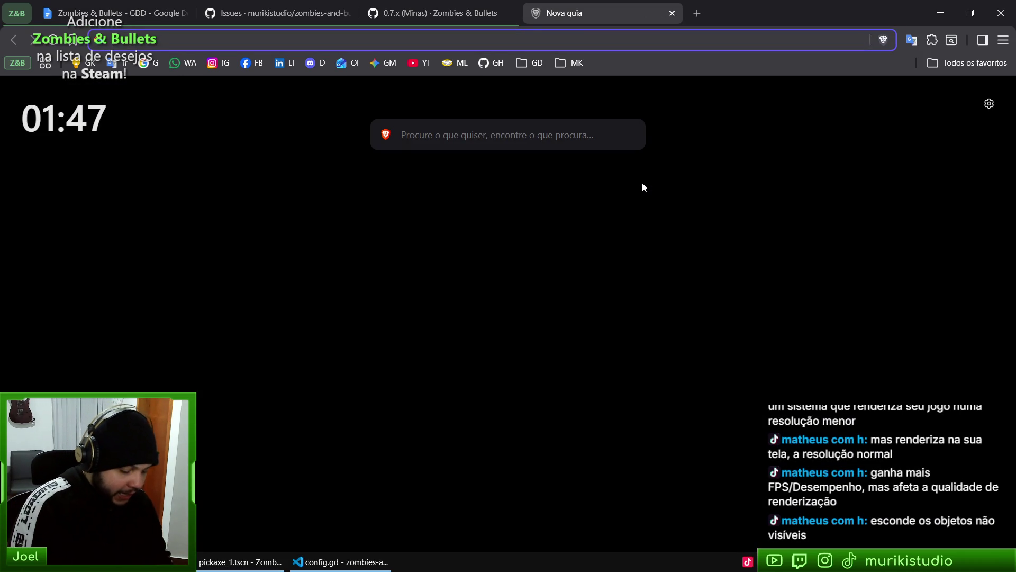
Search Google for 'godot test camera culling'
text(godot test)
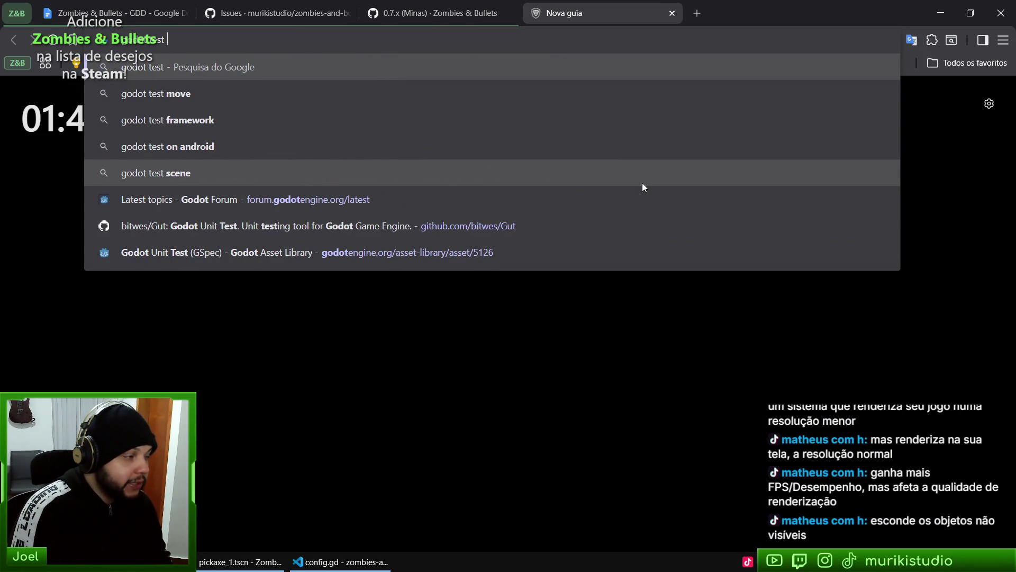
text( camer)
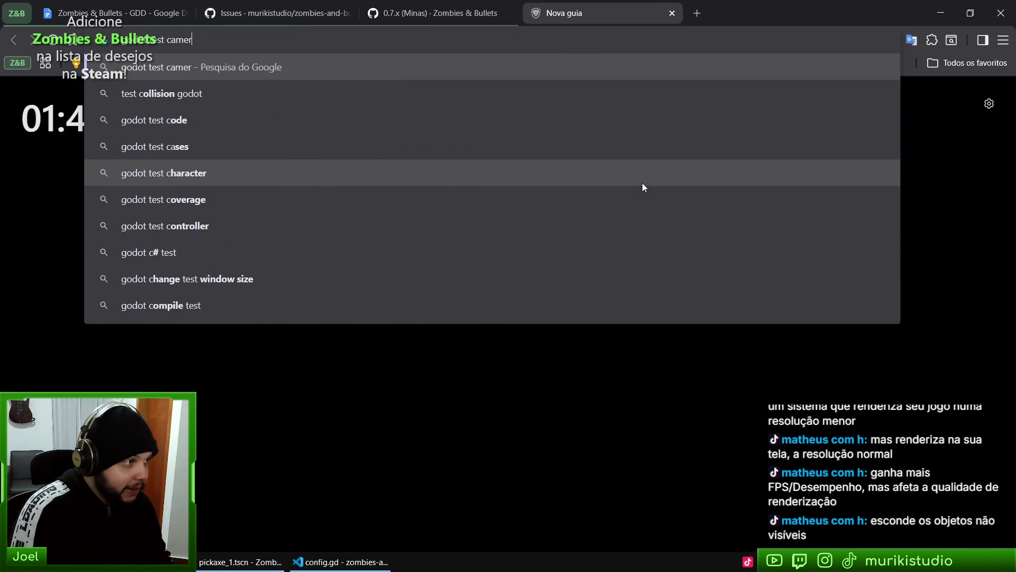
text(a culling)
key(Return)
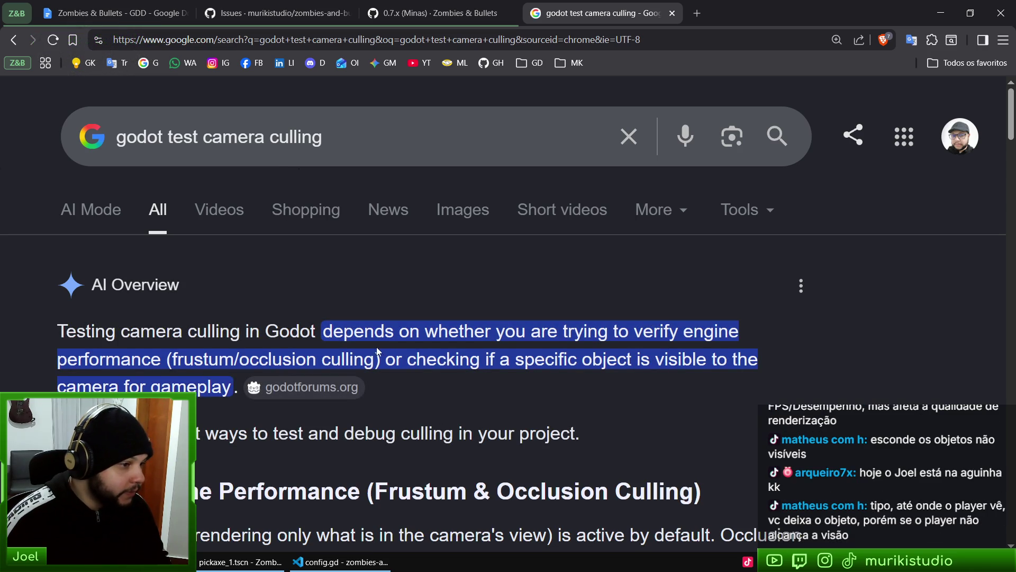
scroll(377, 347, down, 2)
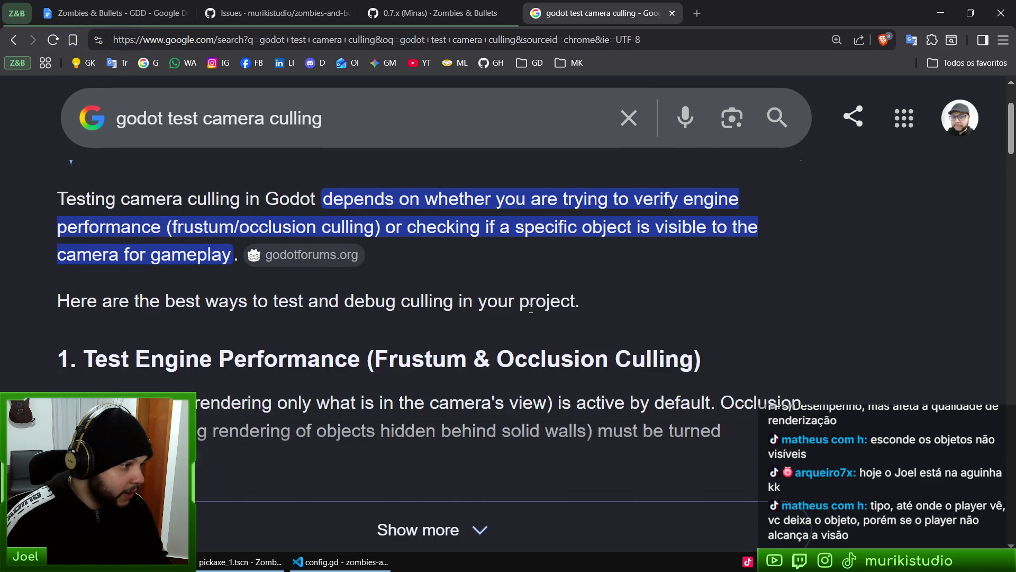
scroll(531, 309, down, 3)
Expand the full AI Overview and read through it at normal page zoom
click(464, 398)
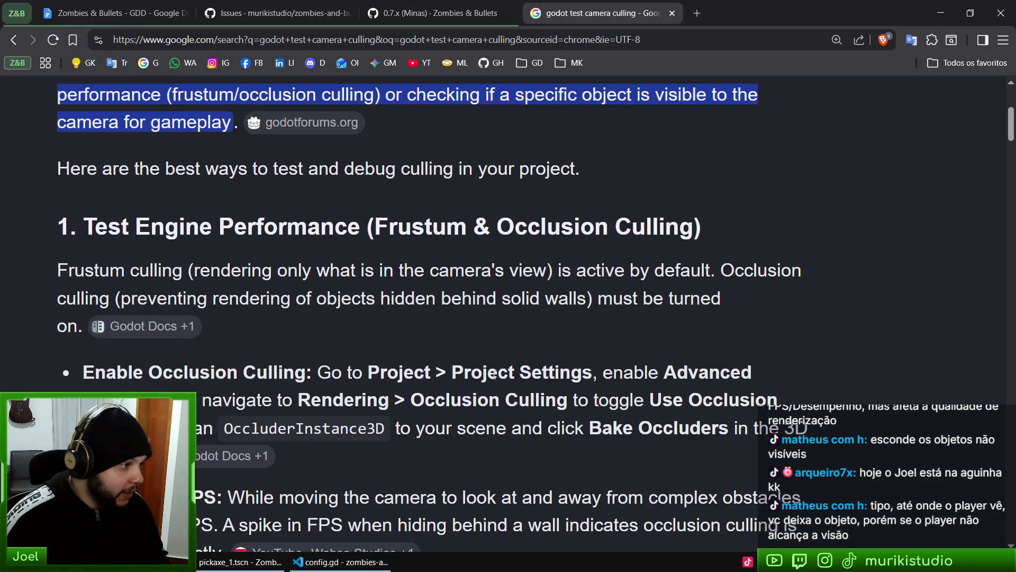
scroll(494, 375, down, 10)
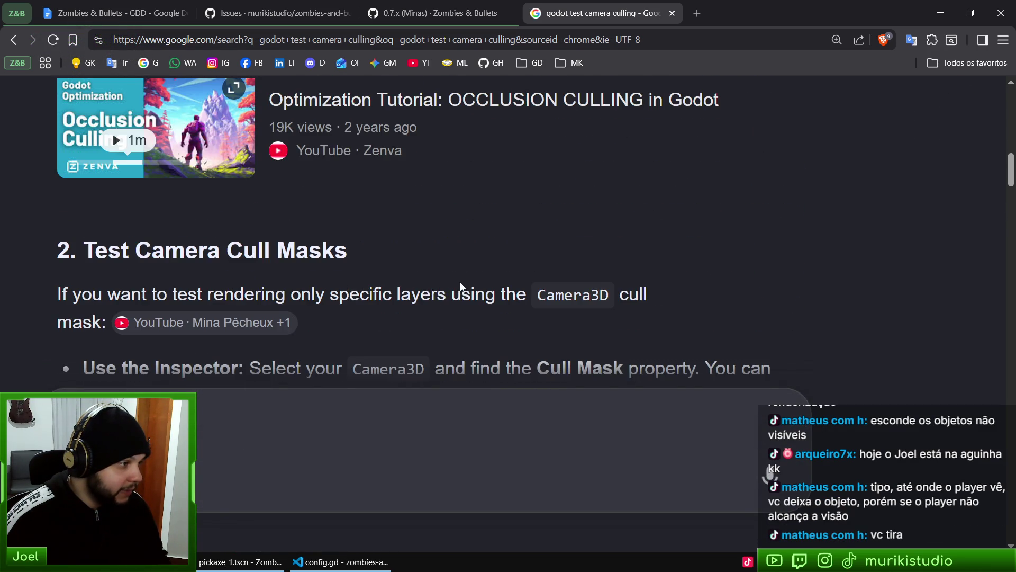
scroll(461, 288, down, 4)
scroll(466, 255, up, 6)
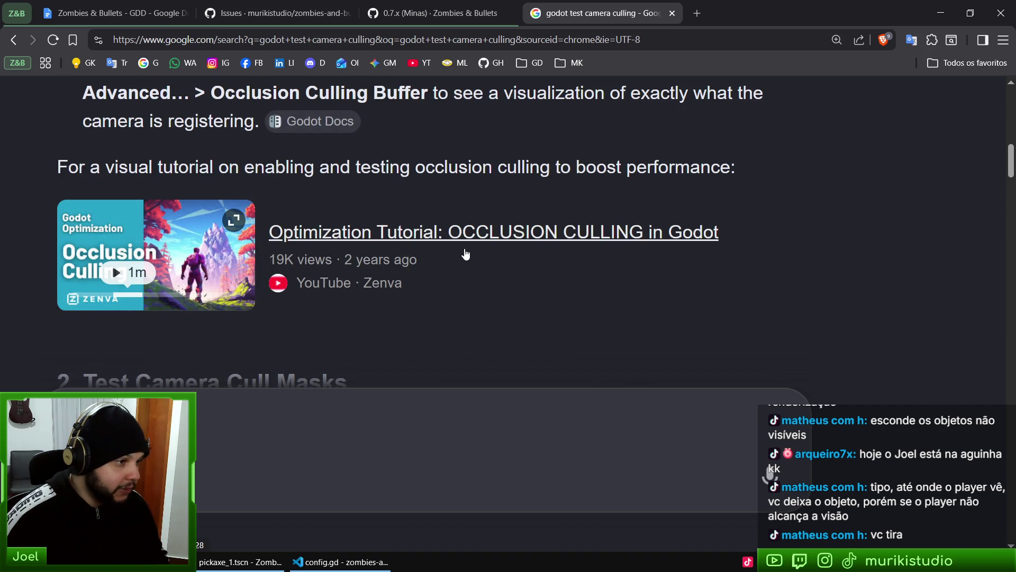
key(ctrl+0)
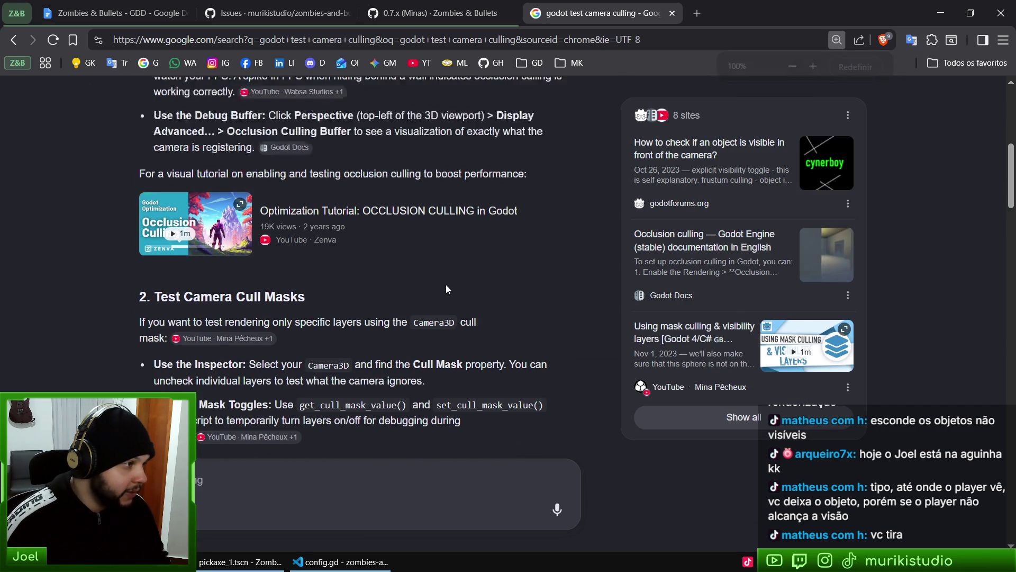
scroll(424, 291, down, 6)
scroll(395, 340, down, 10)
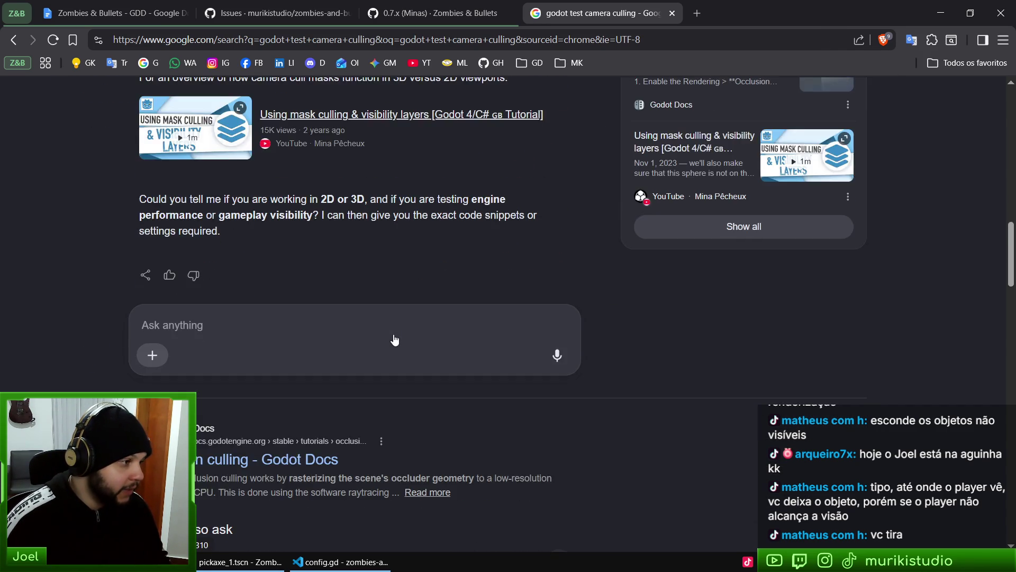
scroll(325, 394, down, 5)
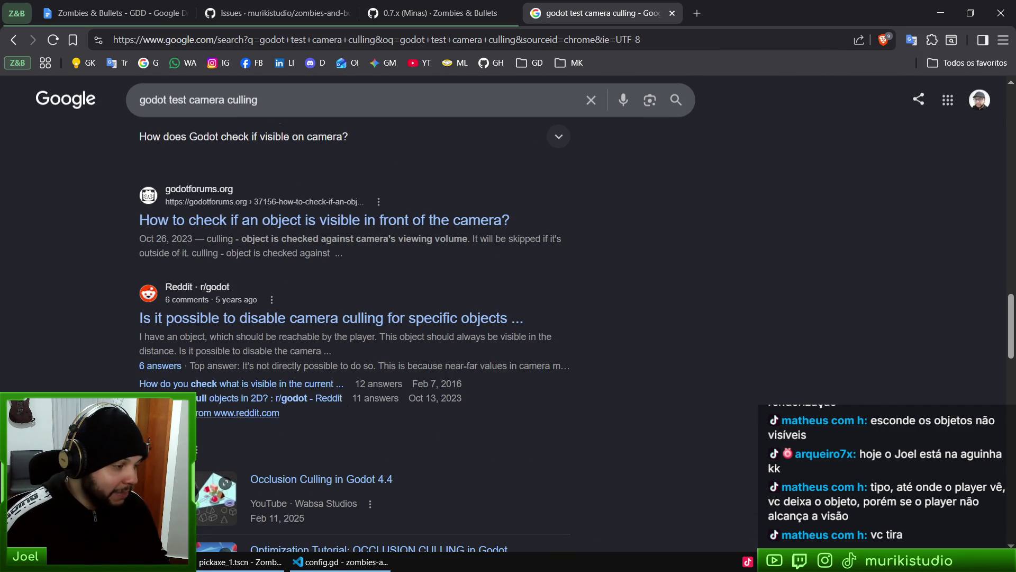
scroll(325, 394, up, 15)
Close the camera culling search tab and return to the Godot editor
middle_click(586, 6)
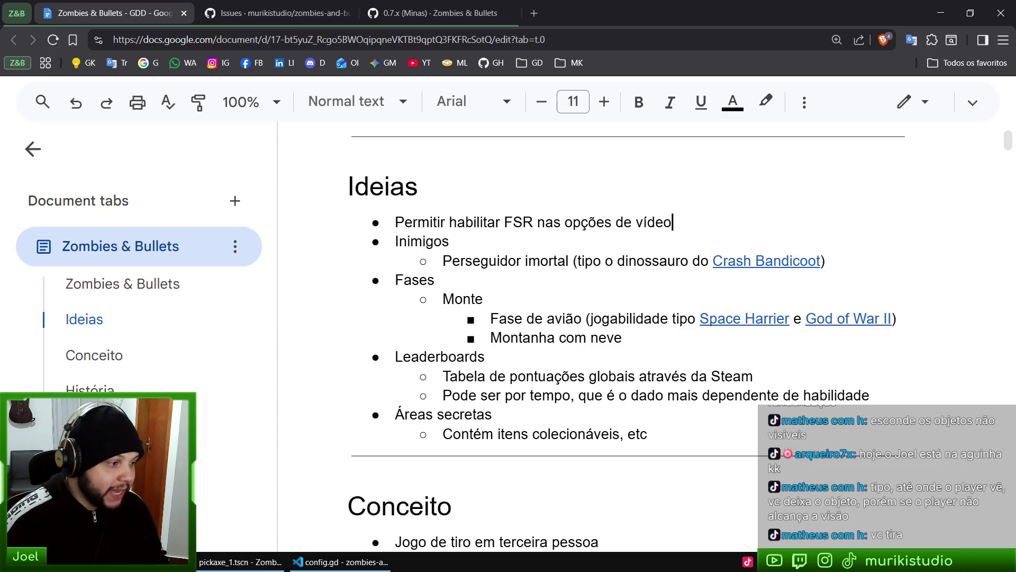
key(alt+Tab)
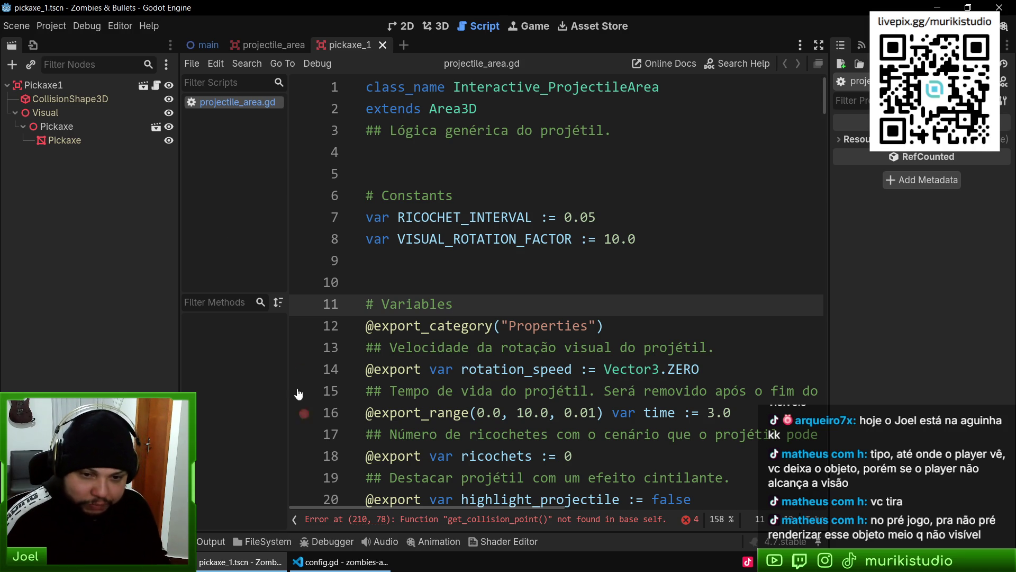
Hide the Godot editor and bring config.gd in VS Code forward
click(589, 369)
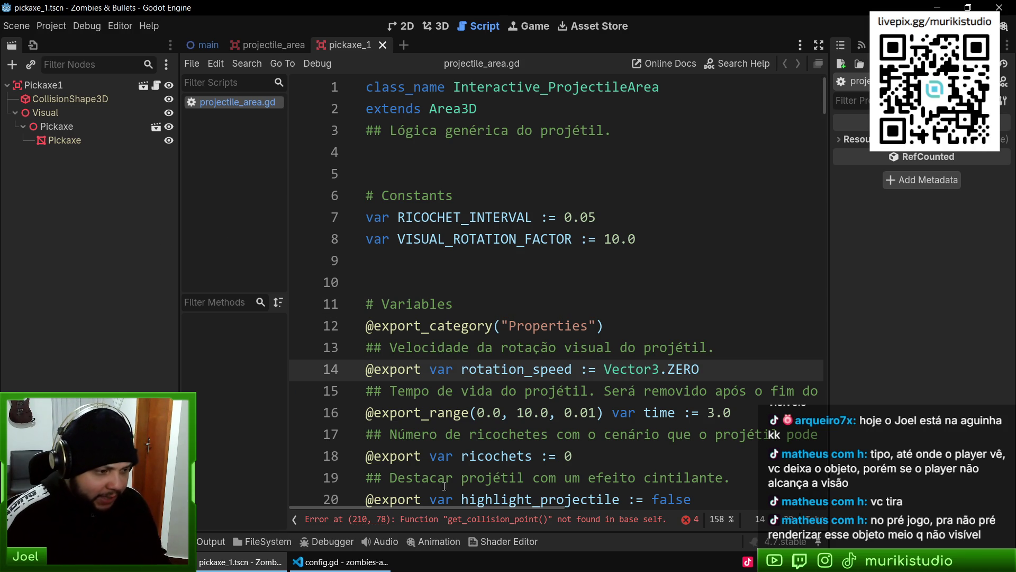
click(241, 565)
click(241, 566)
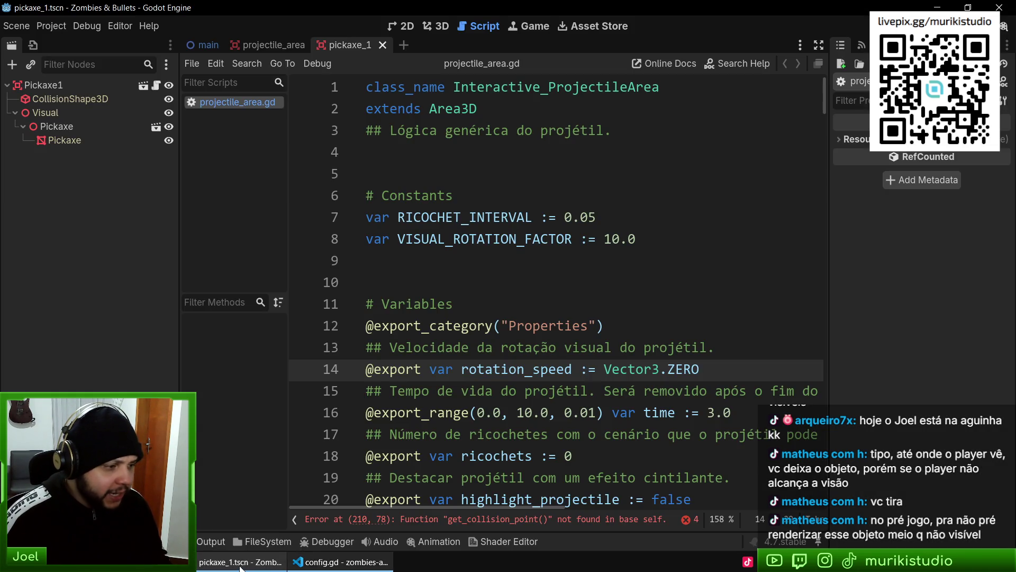
click(241, 565)
click(342, 561)
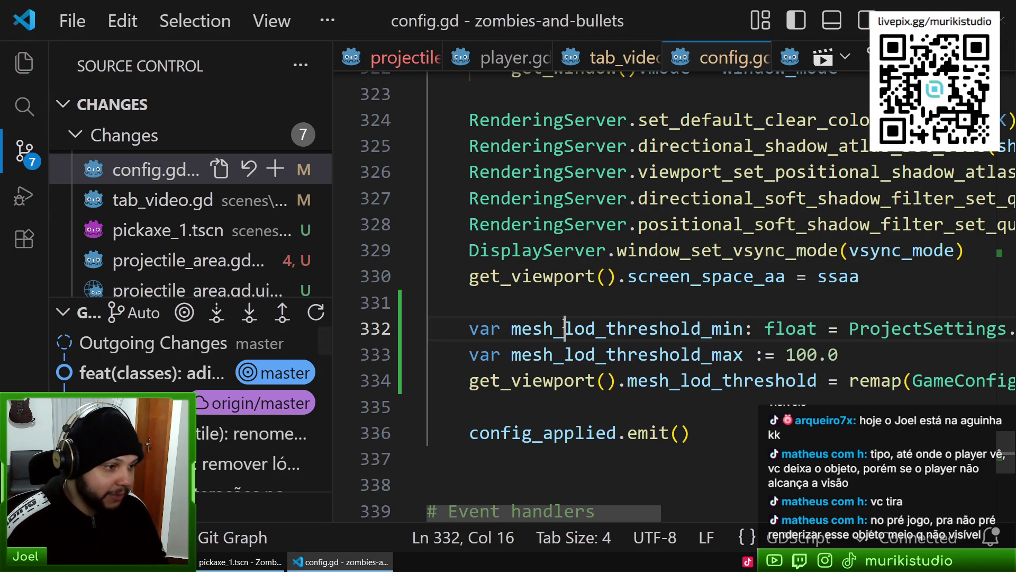
Collapse the Git Graph section and review the project.godot and config.gd diffs
click(455, 302)
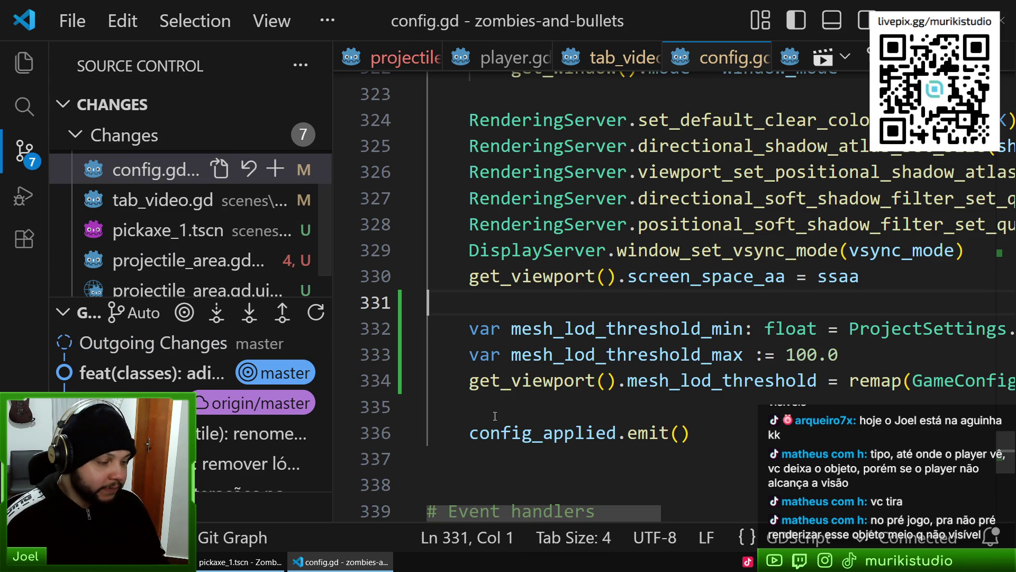
click(81, 319)
click(148, 261)
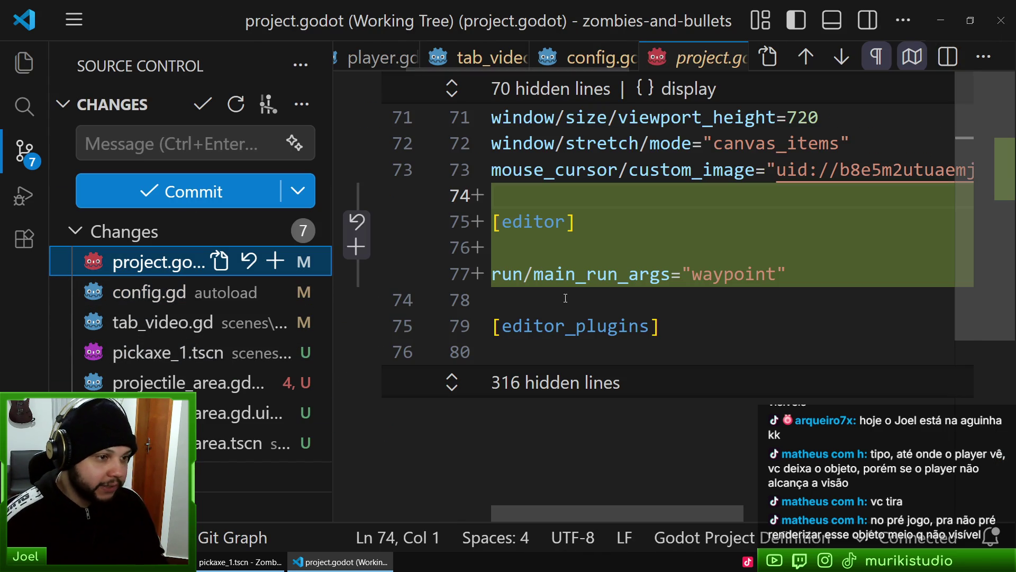
click(153, 293)
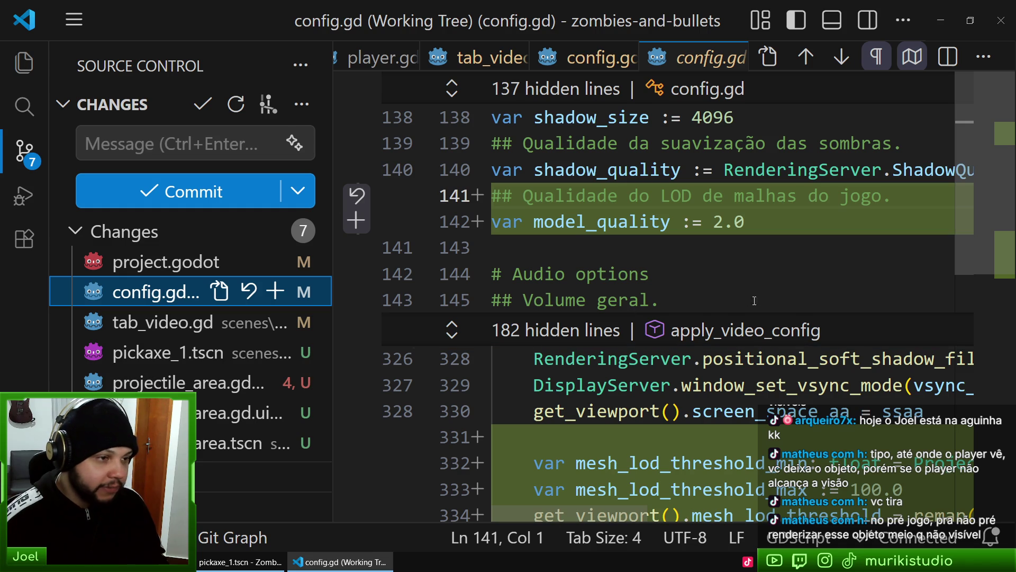
scroll(755, 301, down, 1)
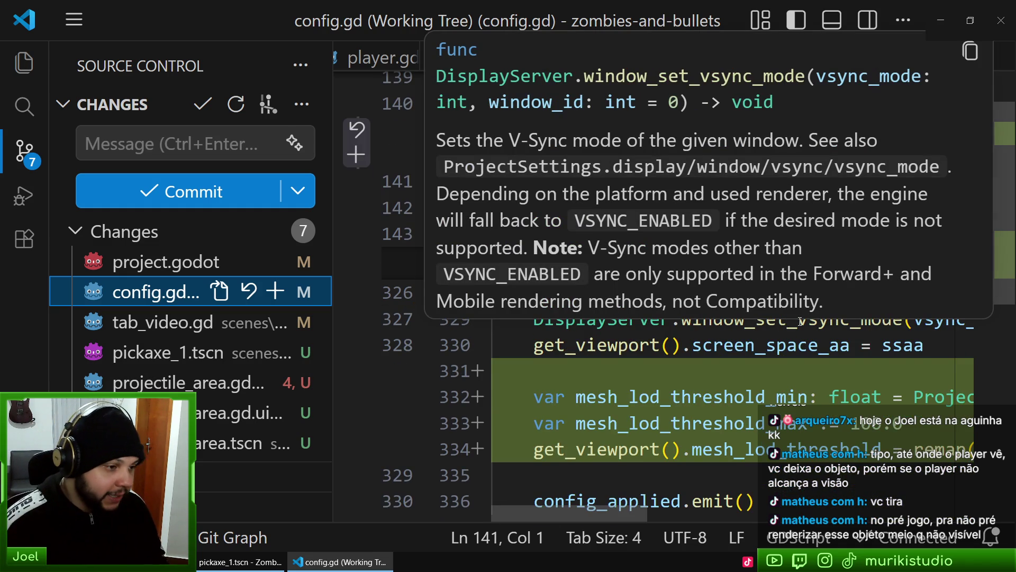
click(598, 345)
Inspect the new model_quality lines, then reopen config.gd as a plain file
drag(648, 140, 648, 156)
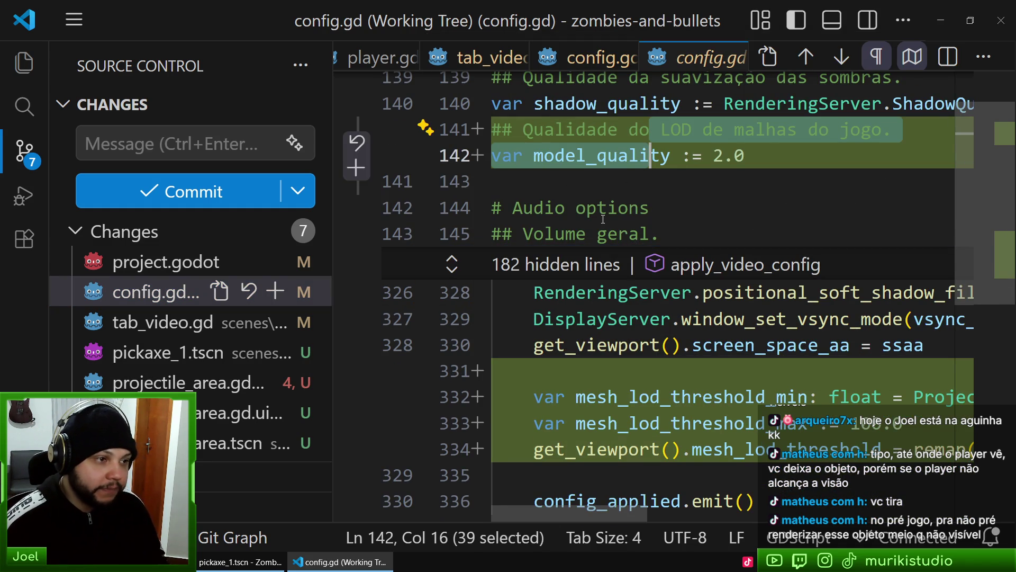
click(596, 208)
key(alt+Tab)
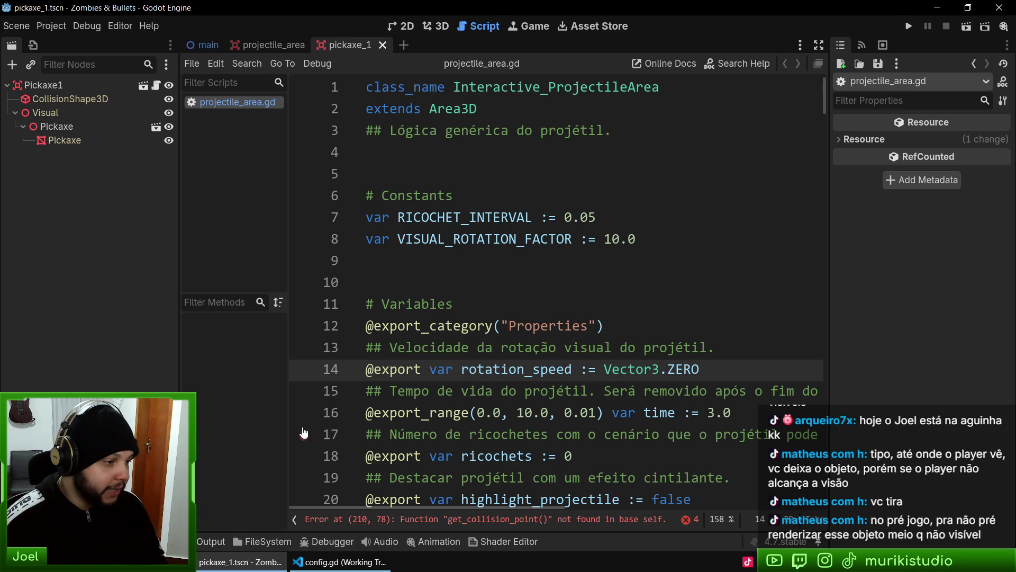
key(alt+Tab)
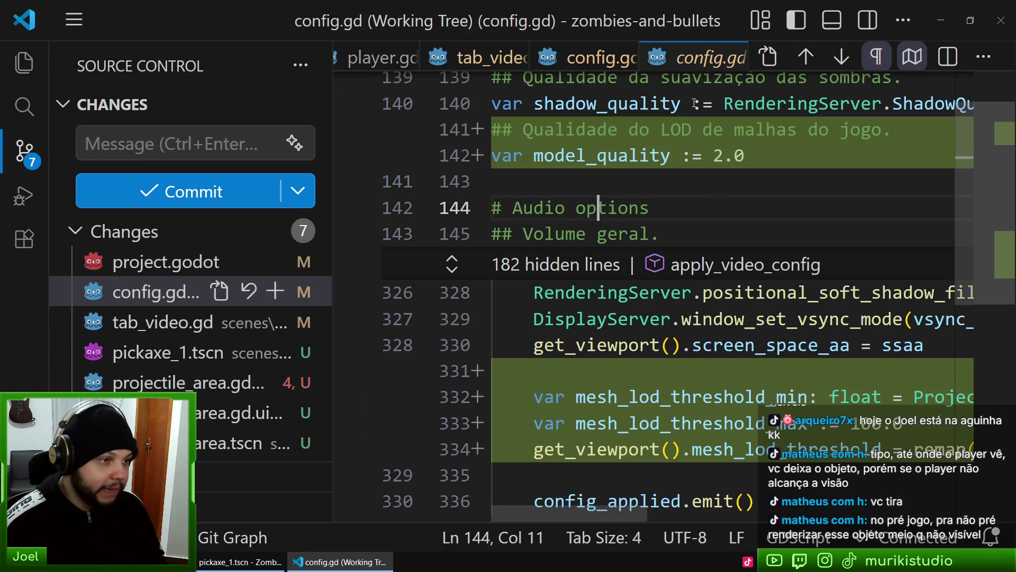
click(877, 57)
Select the mesh_lod_threshold_max value 100 on line 333 of config.gd
click(768, 354)
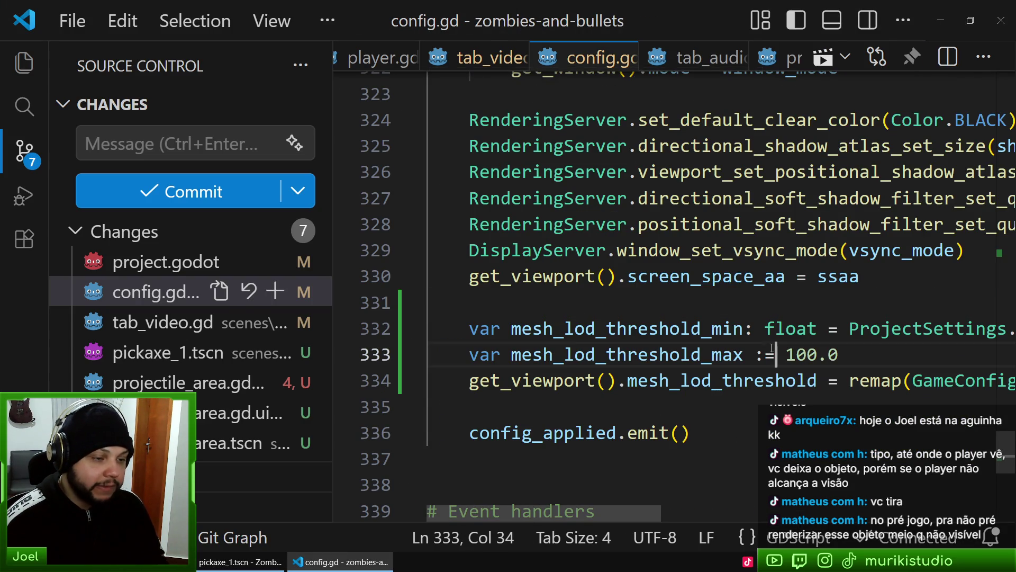
scroll(762, 354, down, 2)
click(704, 256)
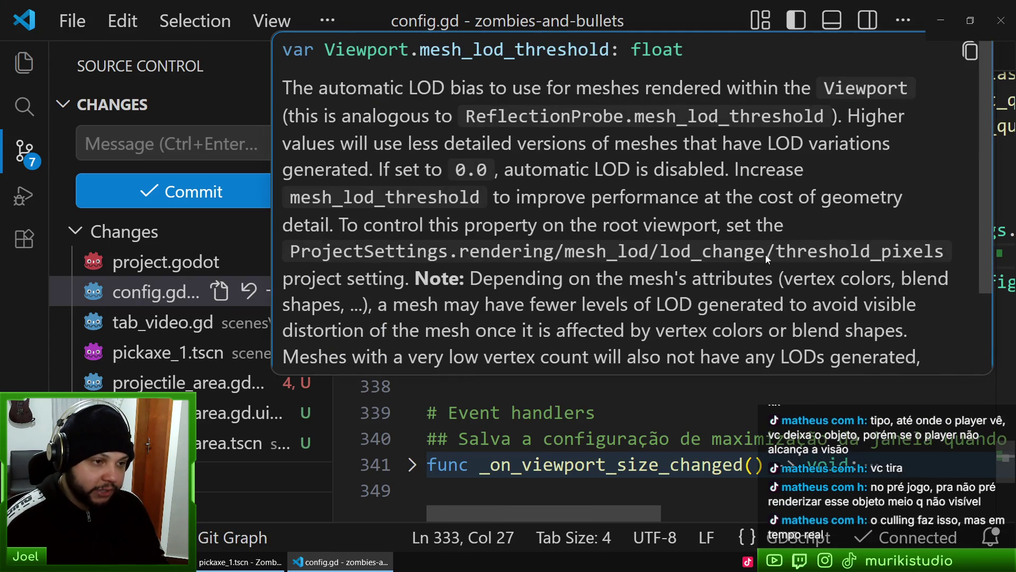
click(692, 439)
click(692, 365)
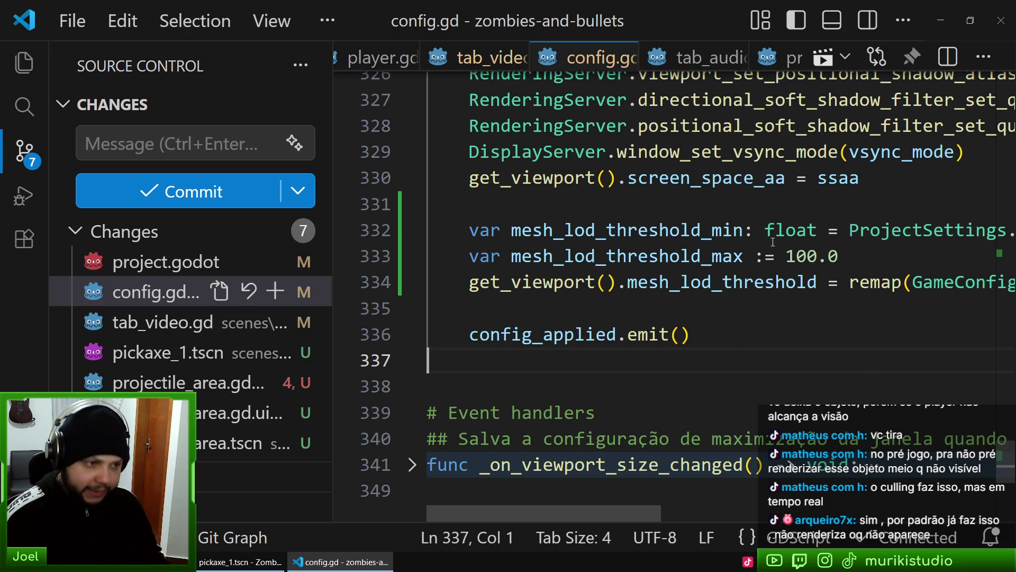
click(663, 242)
click(702, 257)
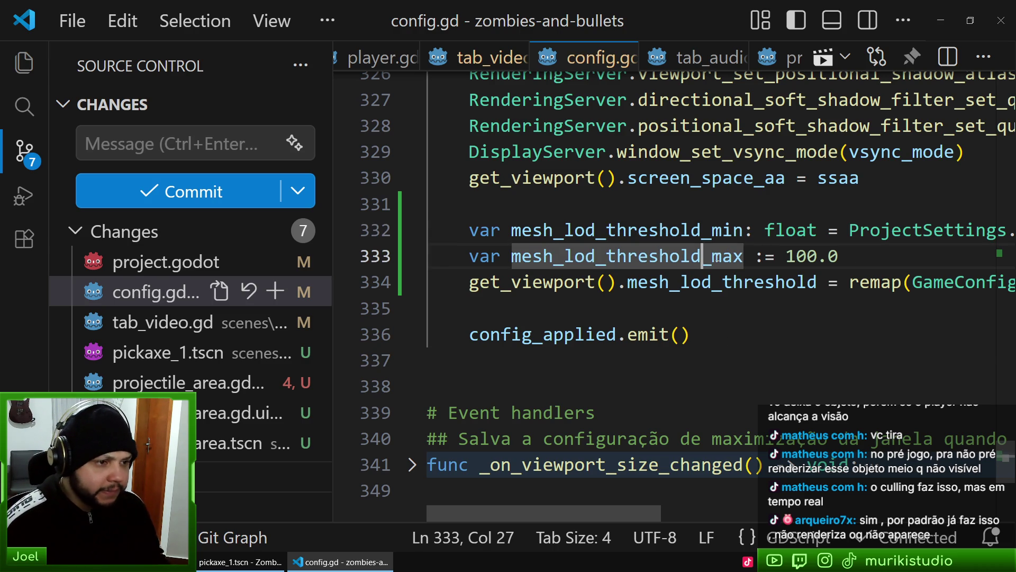
double_click(801, 258)
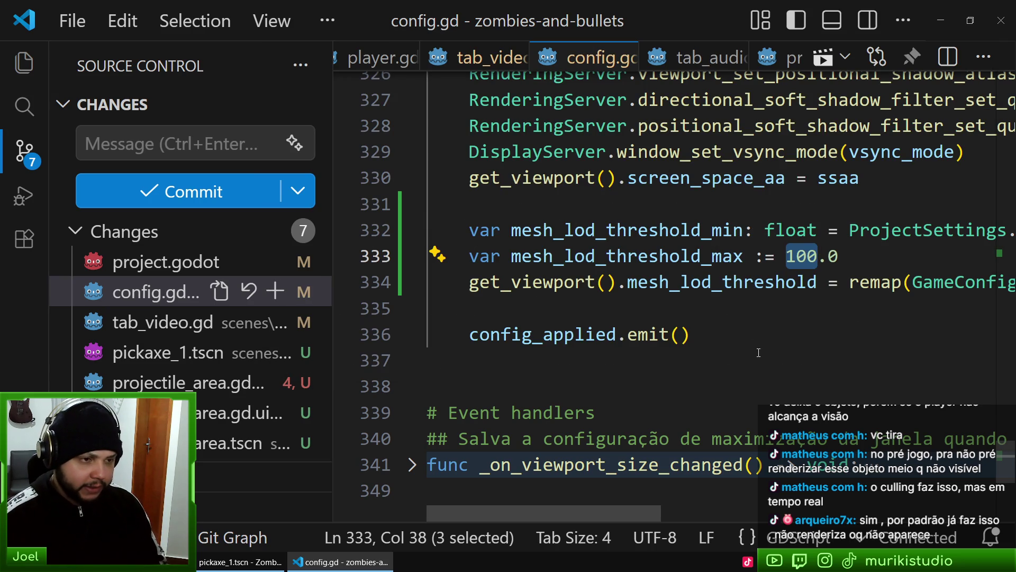
Change the maximum to 20.0, then return focus to the Godot script editor
key(alt+Tab)
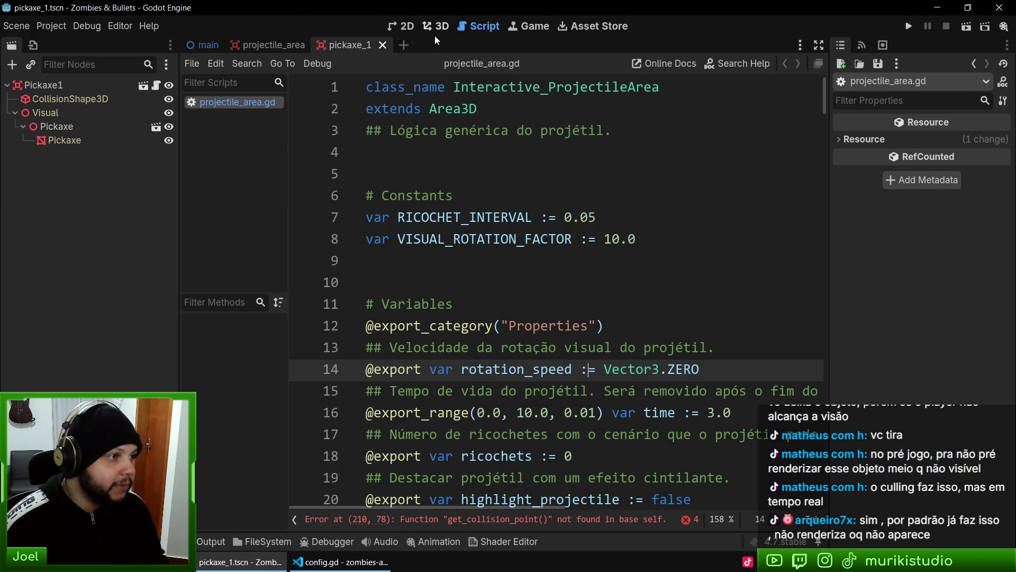
key(alt+Tab)
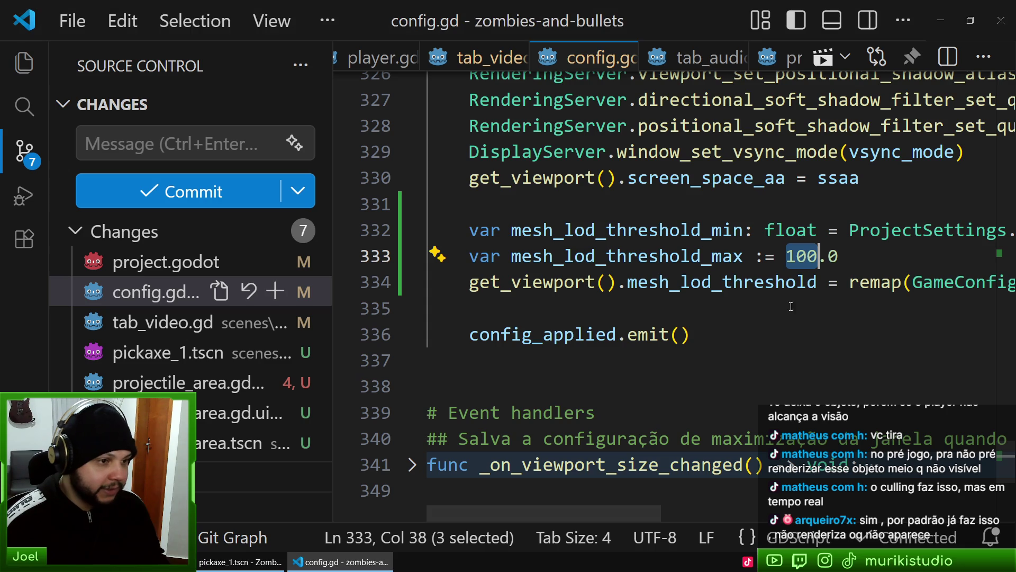
text(20)
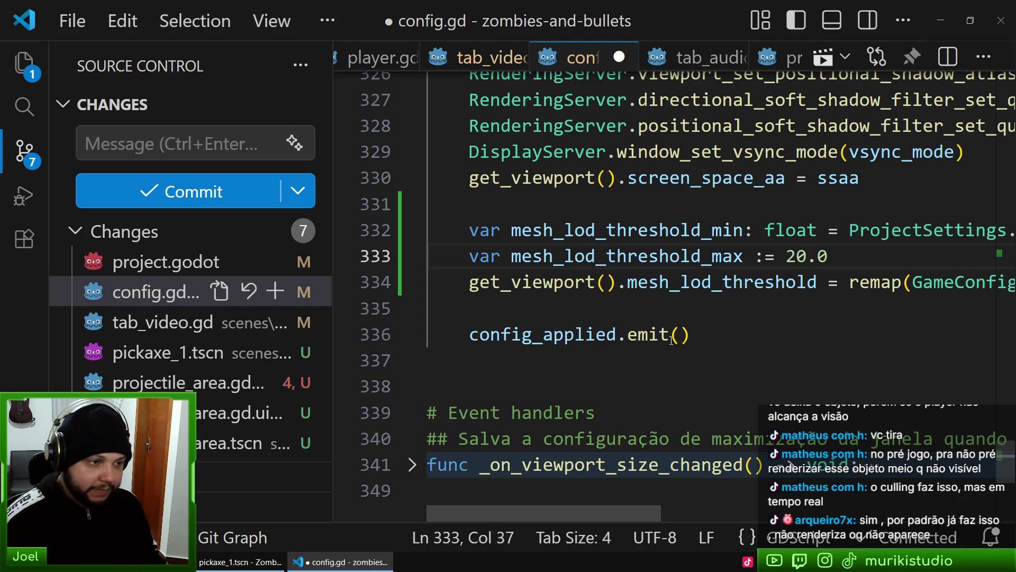
text(test)
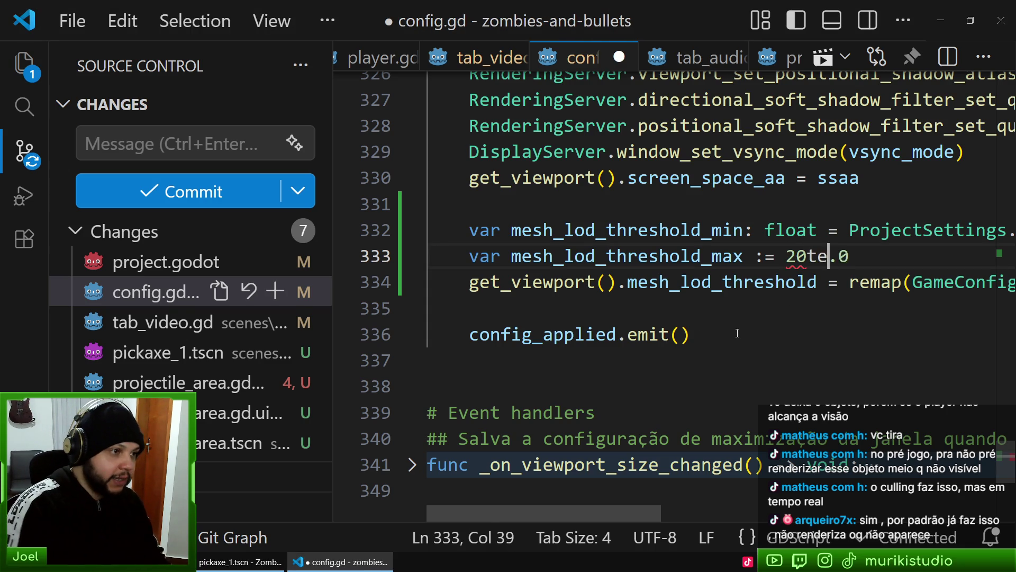
key(ctrl+z)
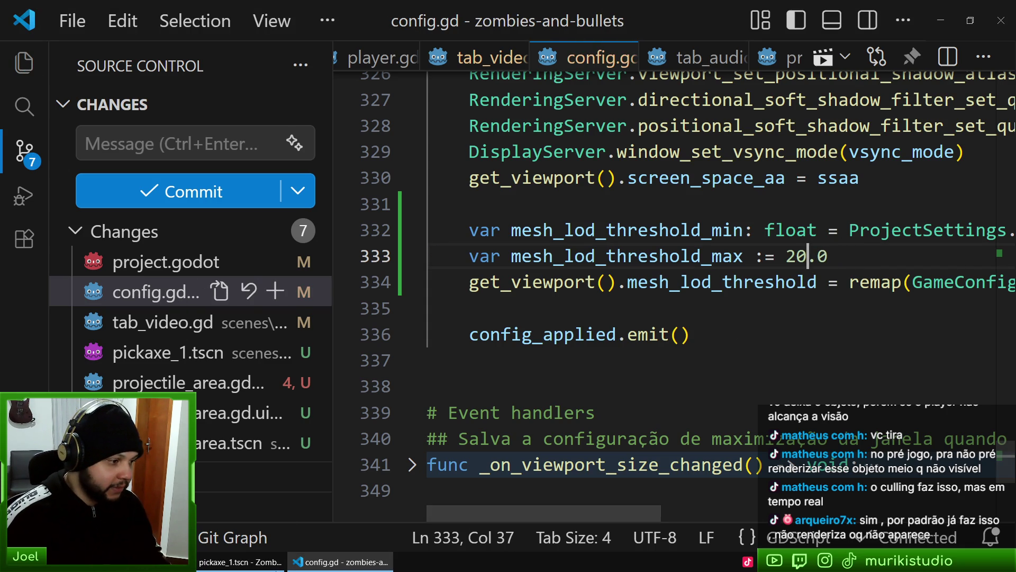
click(273, 562)
click(606, 218)
Open config.gd in Godot, fold all regions, and jump to apply_video_config
key(shift+alt+o)
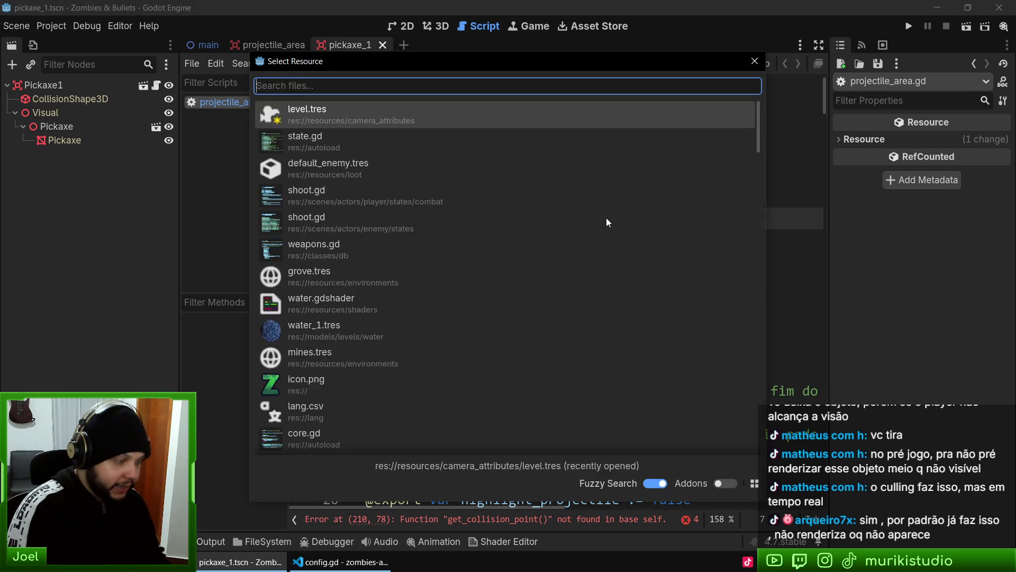
text(config)
key(Return)
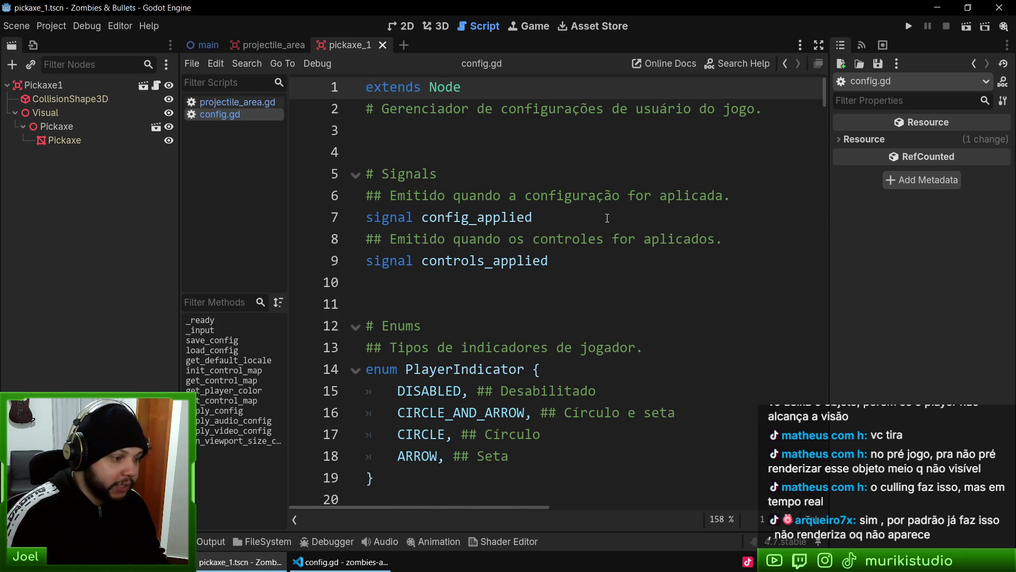
key(ctrl+alt+f)
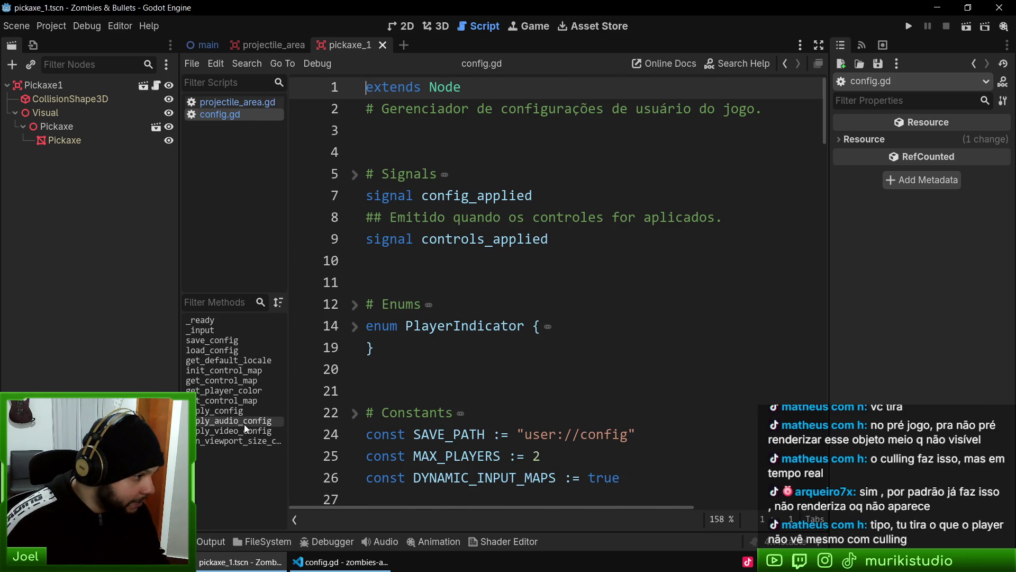
click(245, 431)
Review the soft shadow filter and mesh LOD threshold lines, then launch a test run
scroll(589, 308, down, 5)
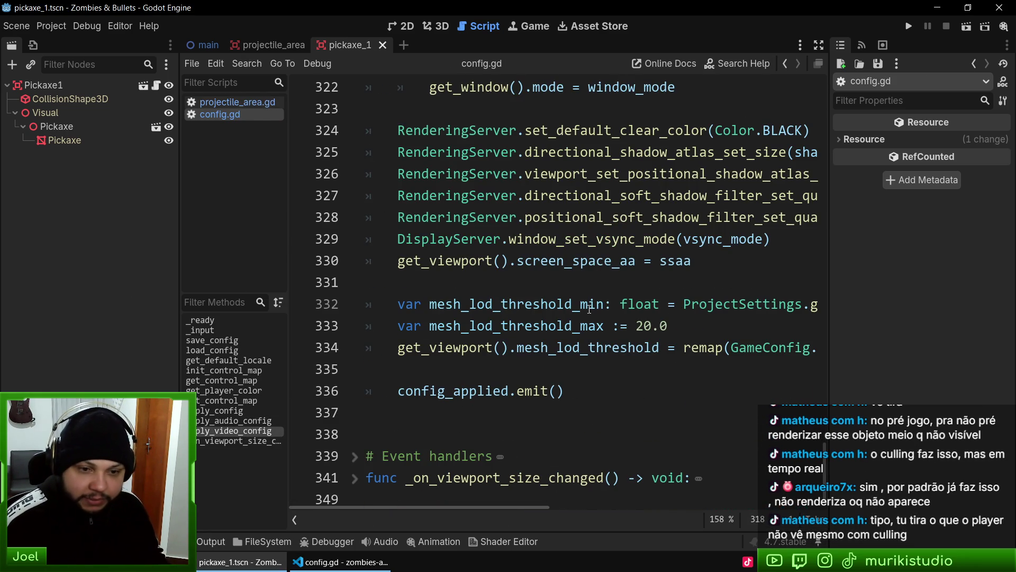
mouse_move(645, 202)
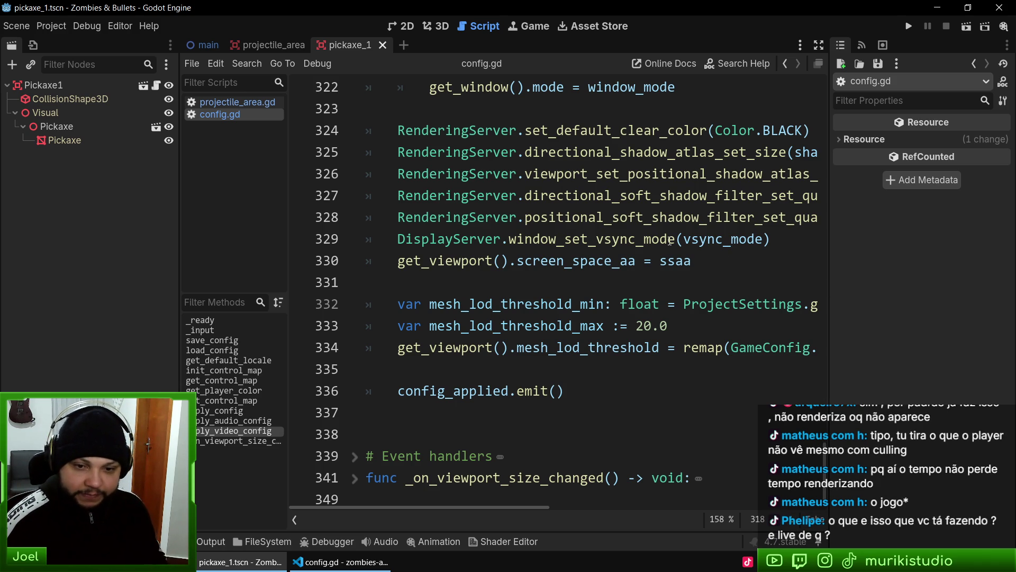
click(729, 200)
click(709, 218)
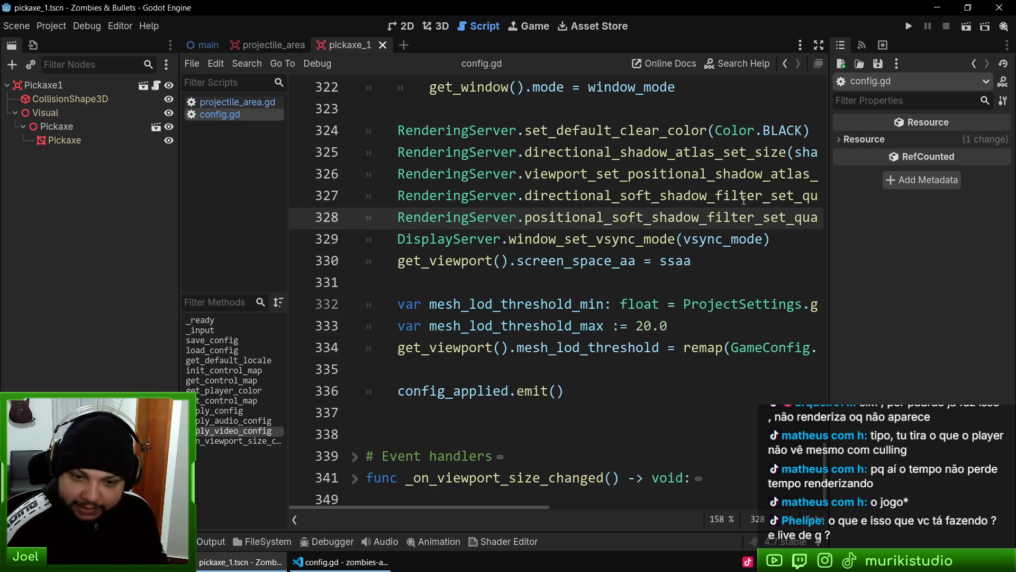
click(452, 390)
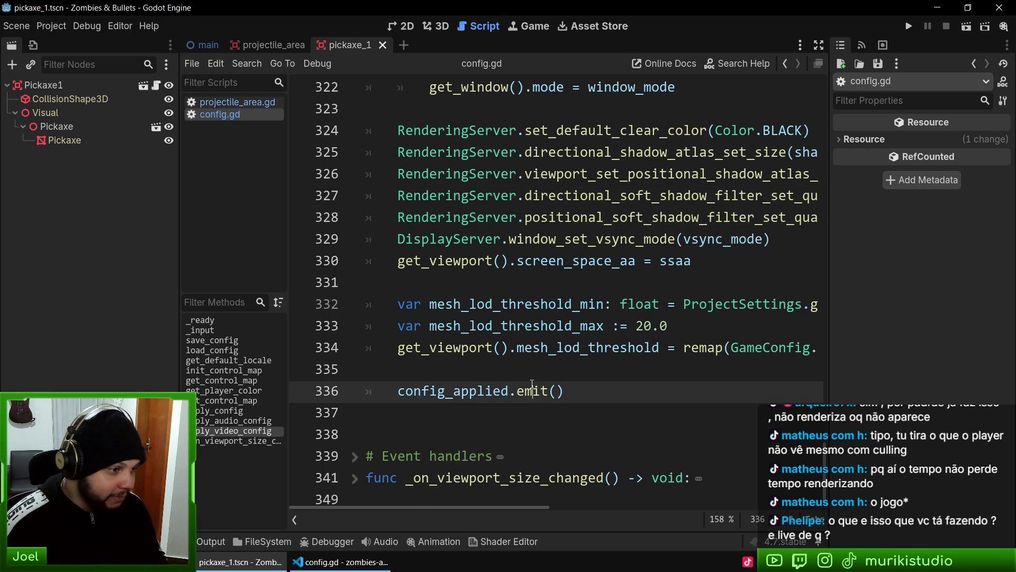
click(486, 348)
click(501, 378)
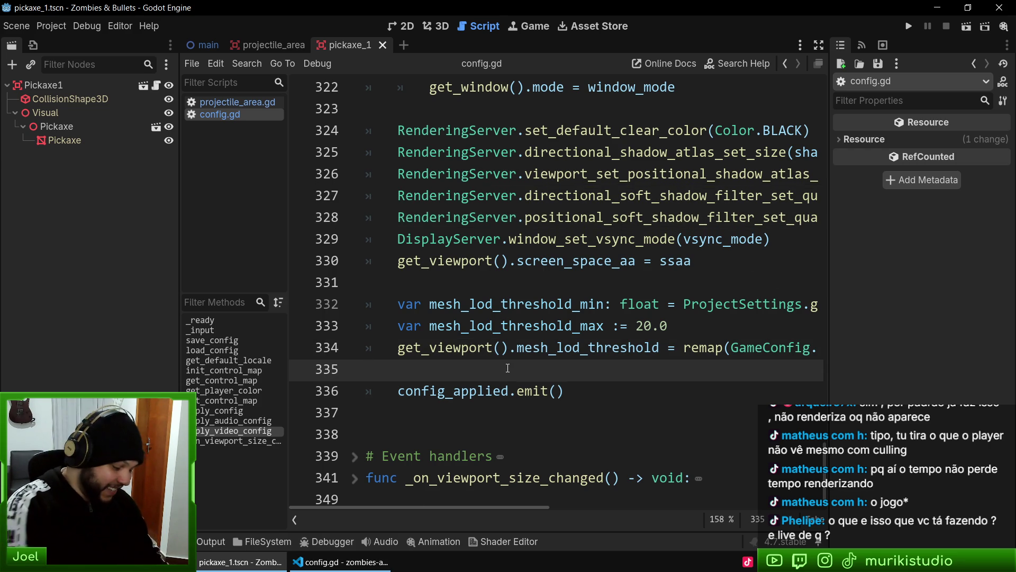
key(ctrl+shift+o)
Start the game, walk up the bridge path, and check the Options menu from pause
key(Return)
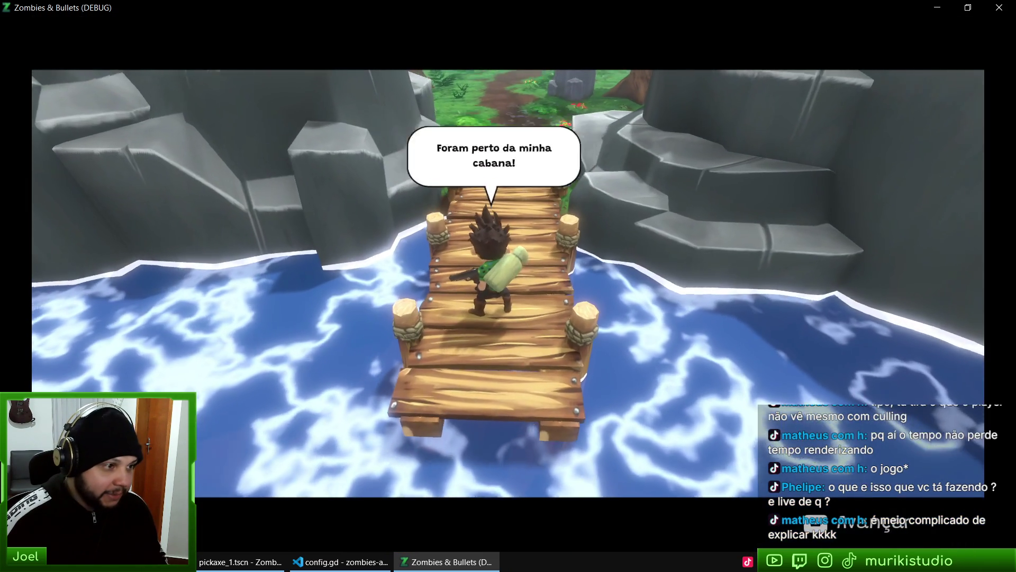
key(w)
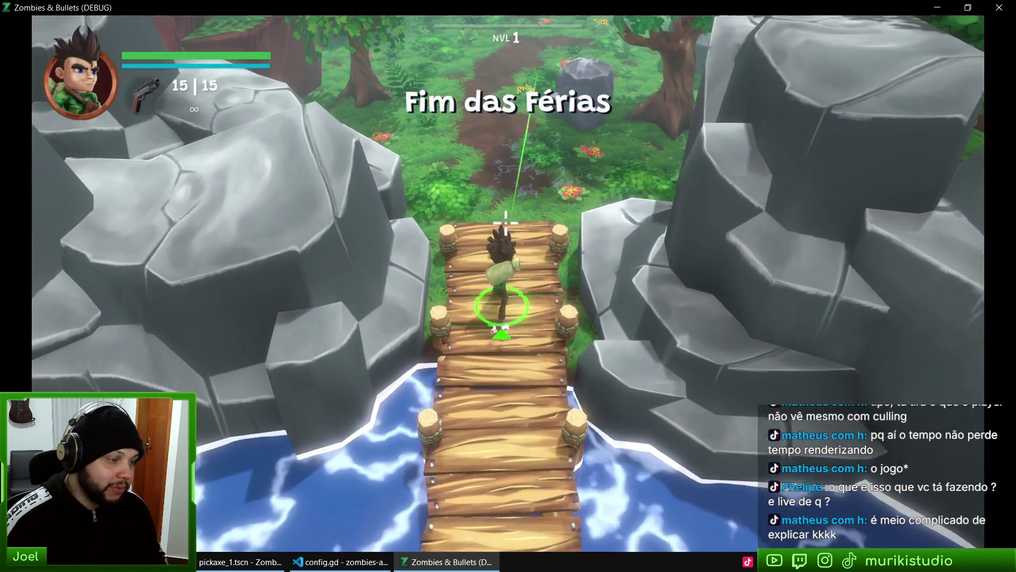
key(w)
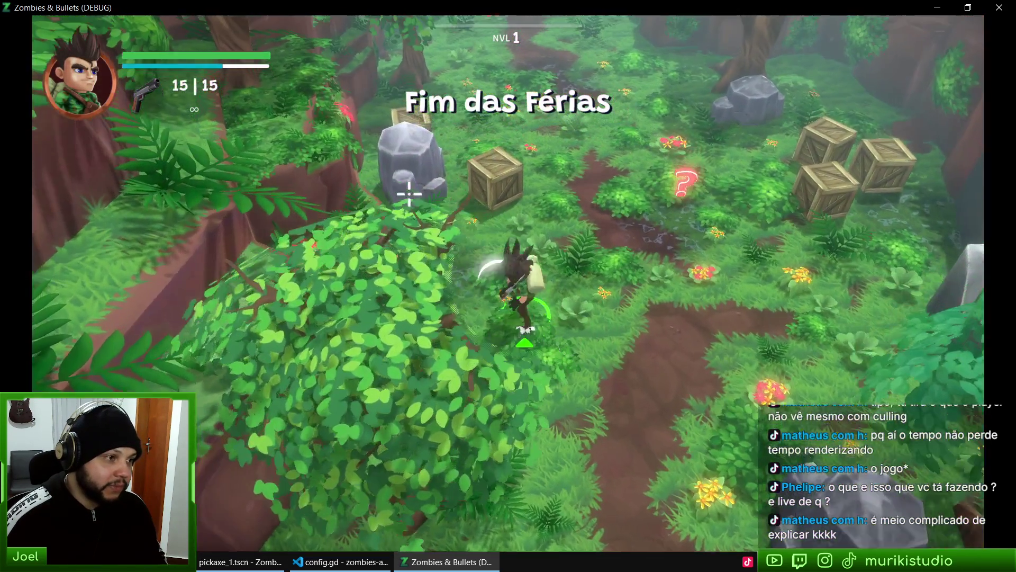
key(w)
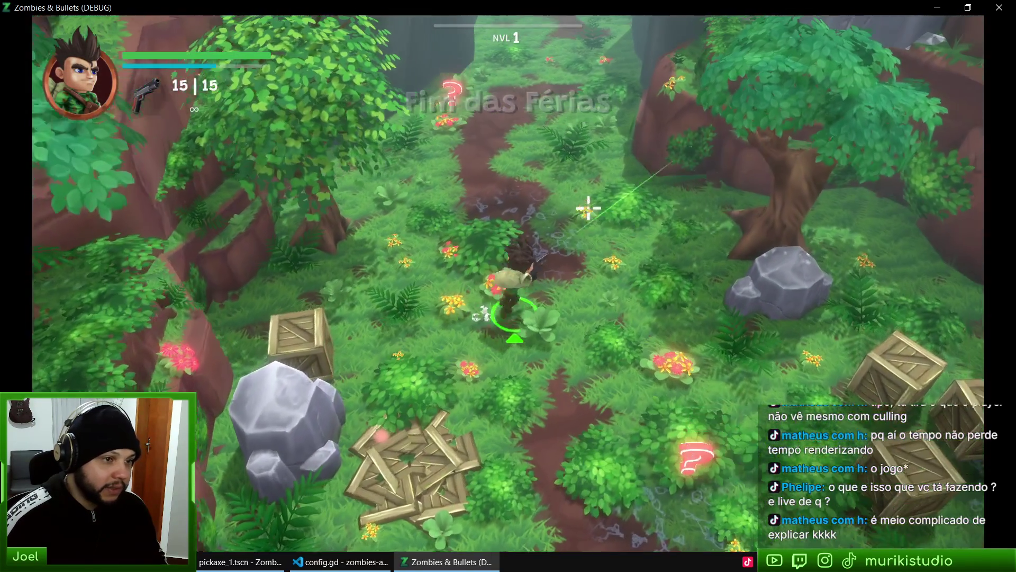
key(Escape)
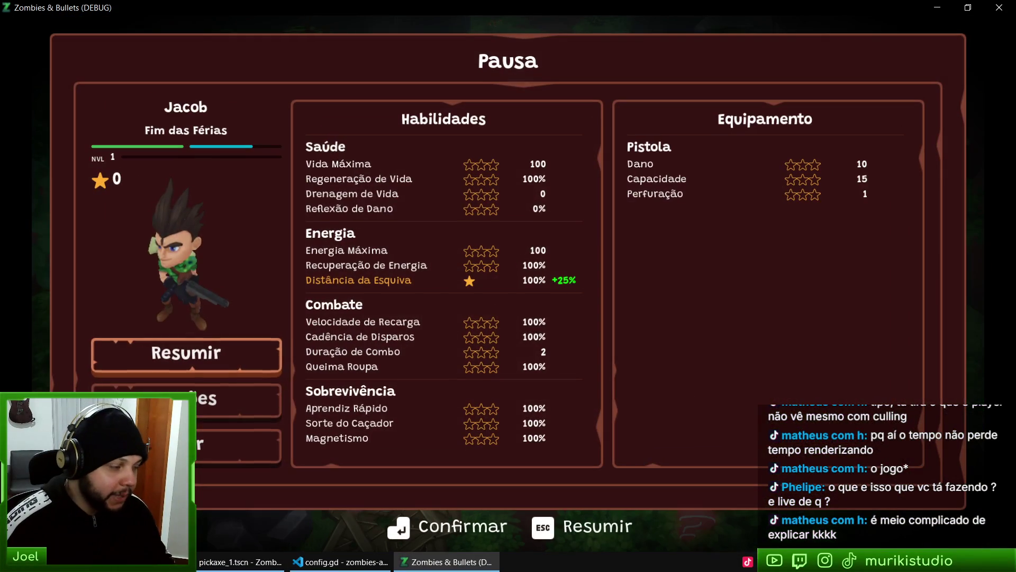
click(249, 414)
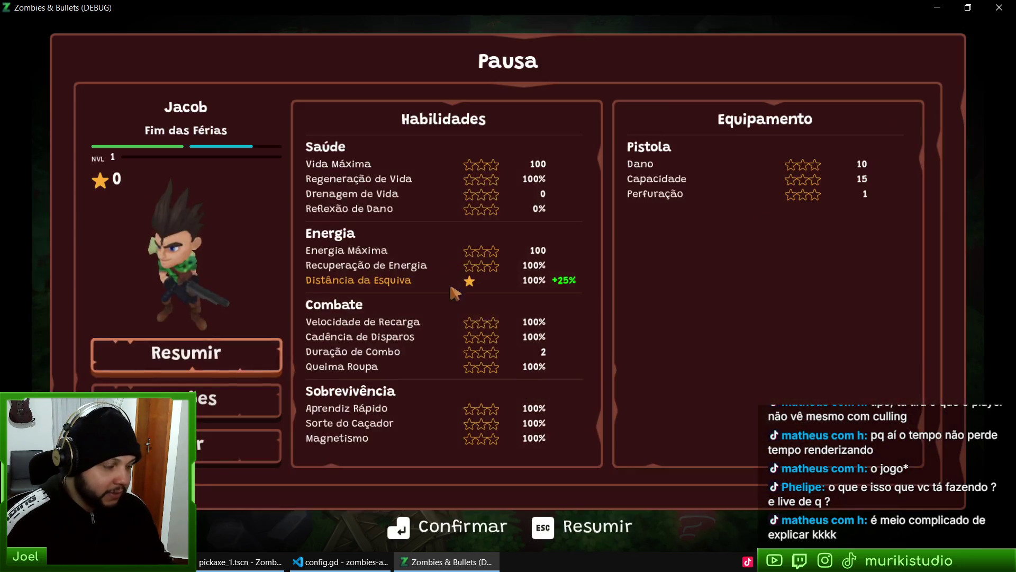
key(Escape)
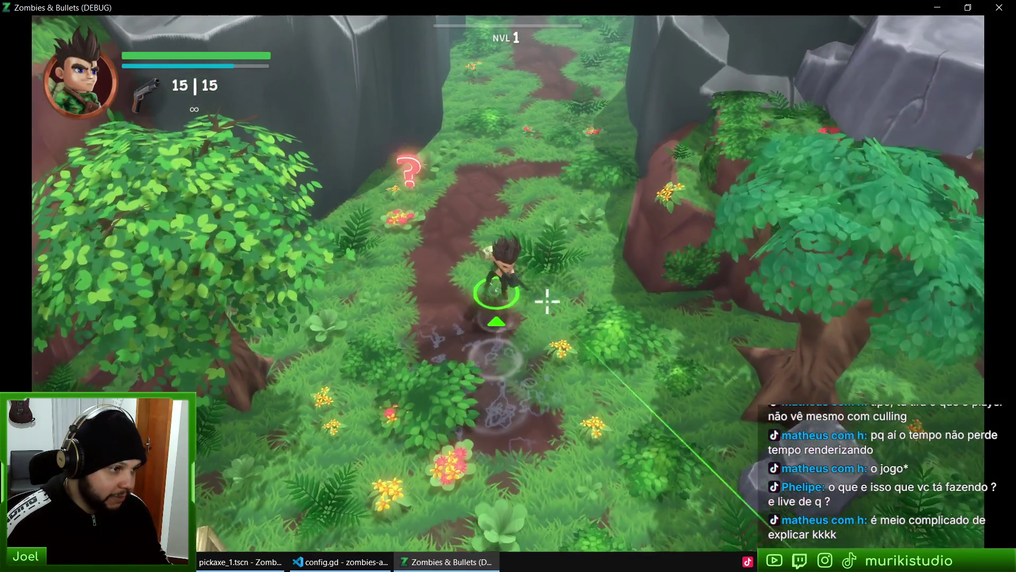
Switch to the close-up camera, walk through the jungle, then close the game
key(c)
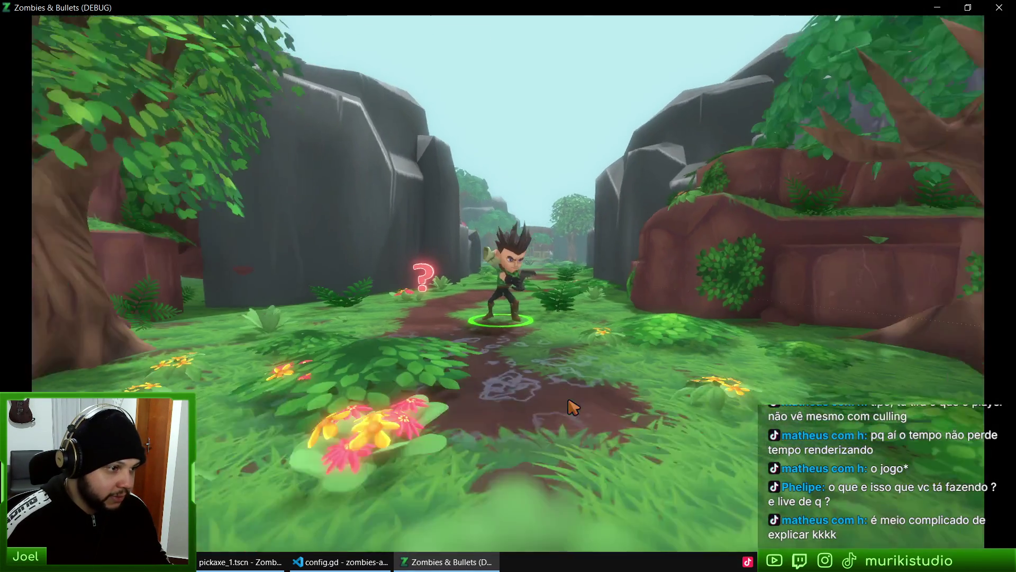
key(s)
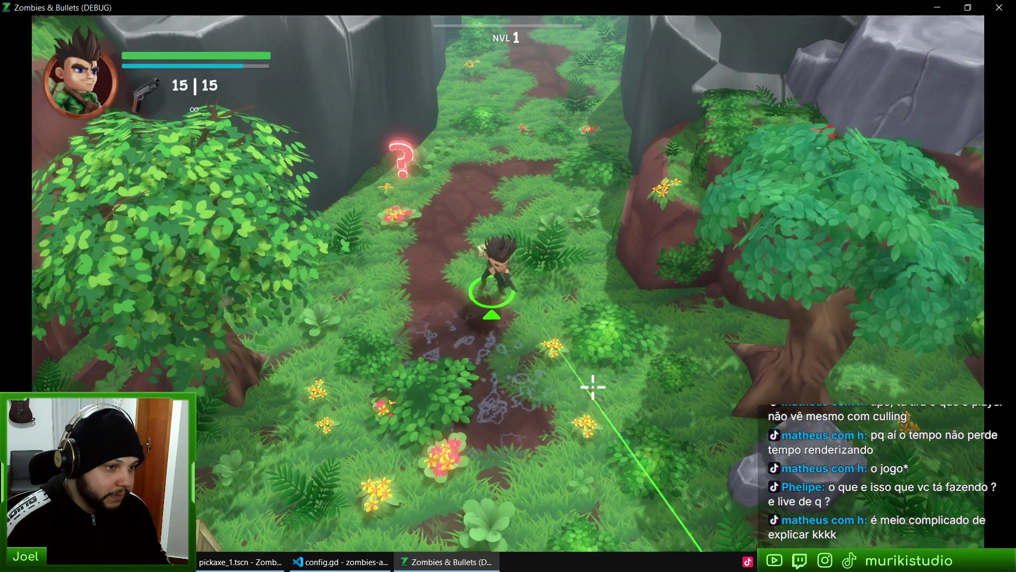
key(a)
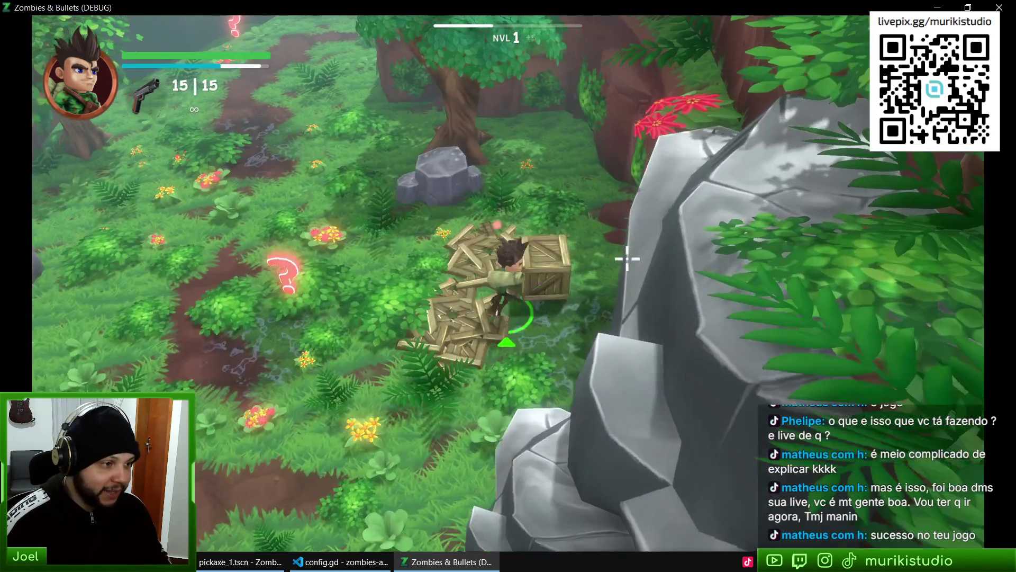
key(a)
key(w)
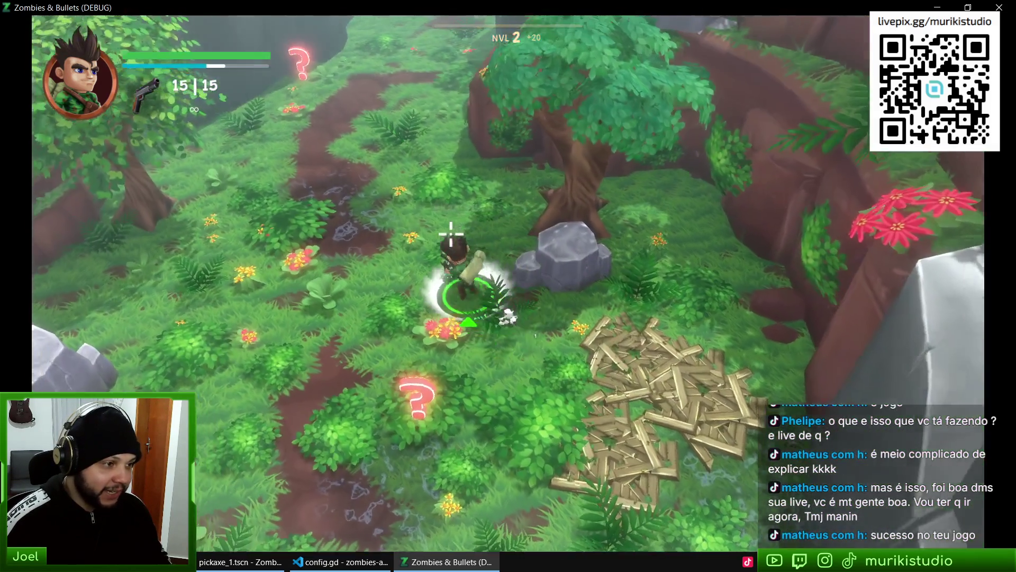
key(s)
key(a)
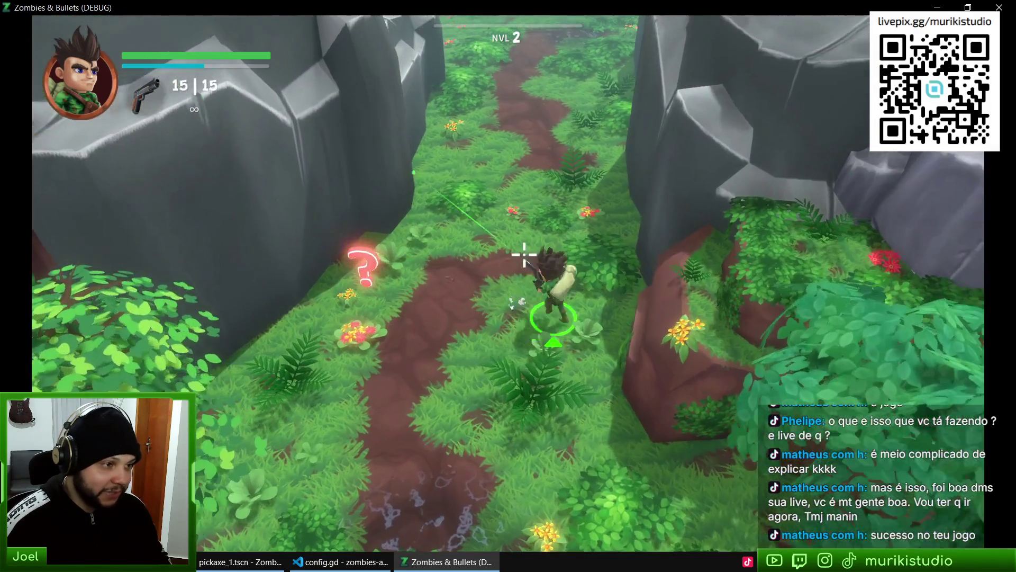
key(s)
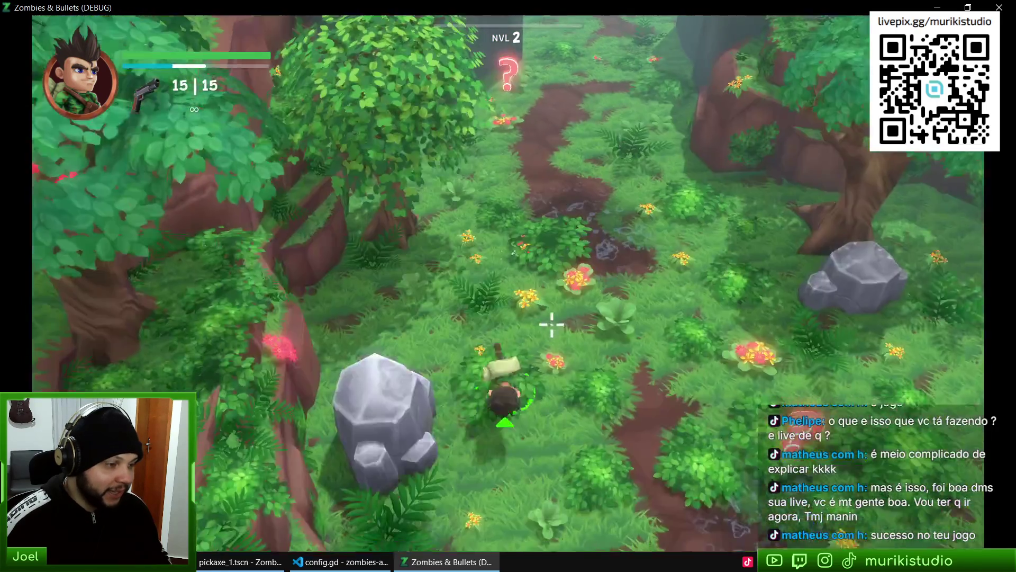
key(d)
key(d)
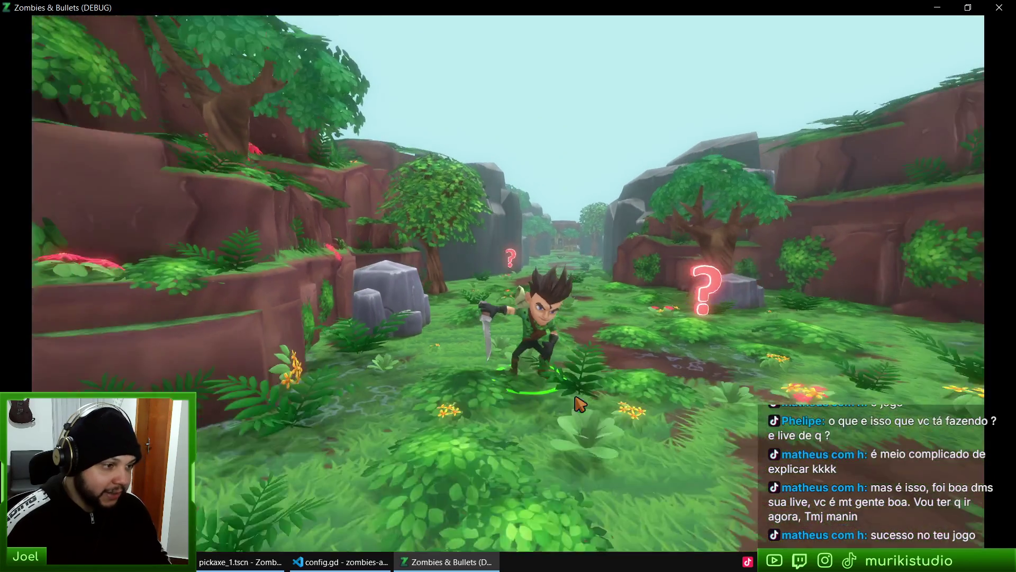
key(alt+F4)
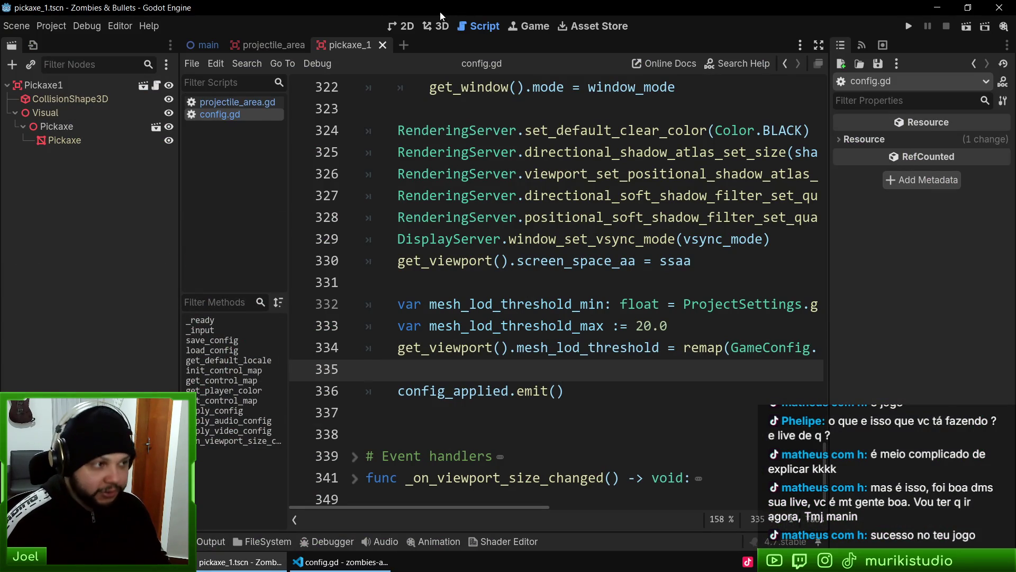
View the pickaxe scene in 3D from a lower angle, then return to config.gd
click(439, 28)
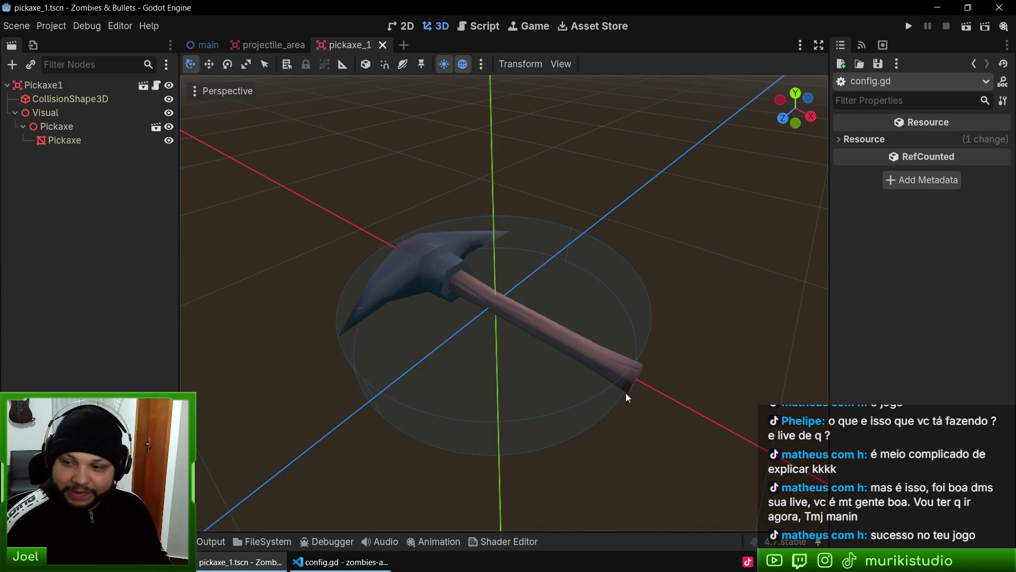
mouse_move(580, 317)
mouse_down()
mouse_move(675, 269)
mouse_move(677, 254)
mouse_up()
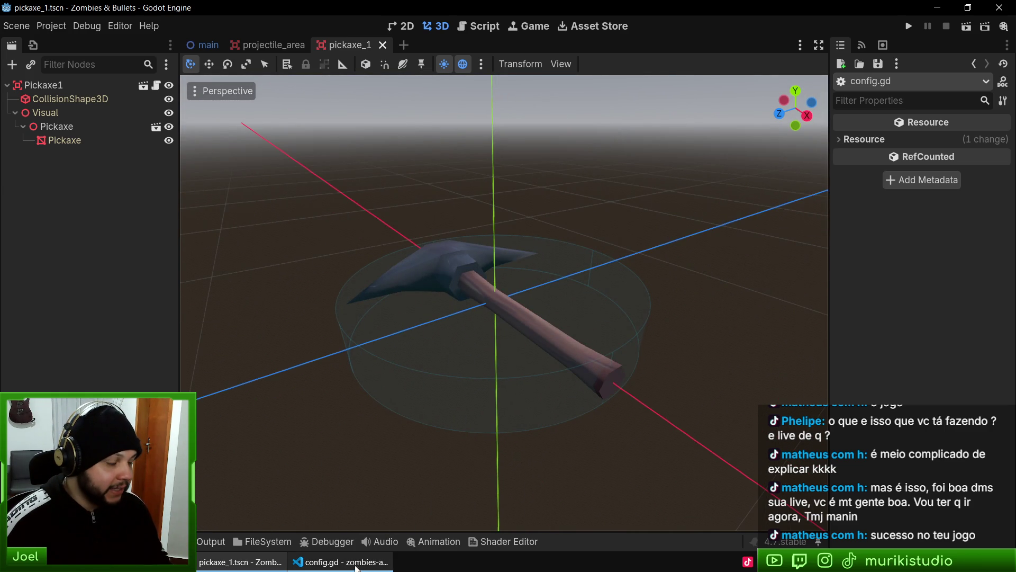
click(381, 561)
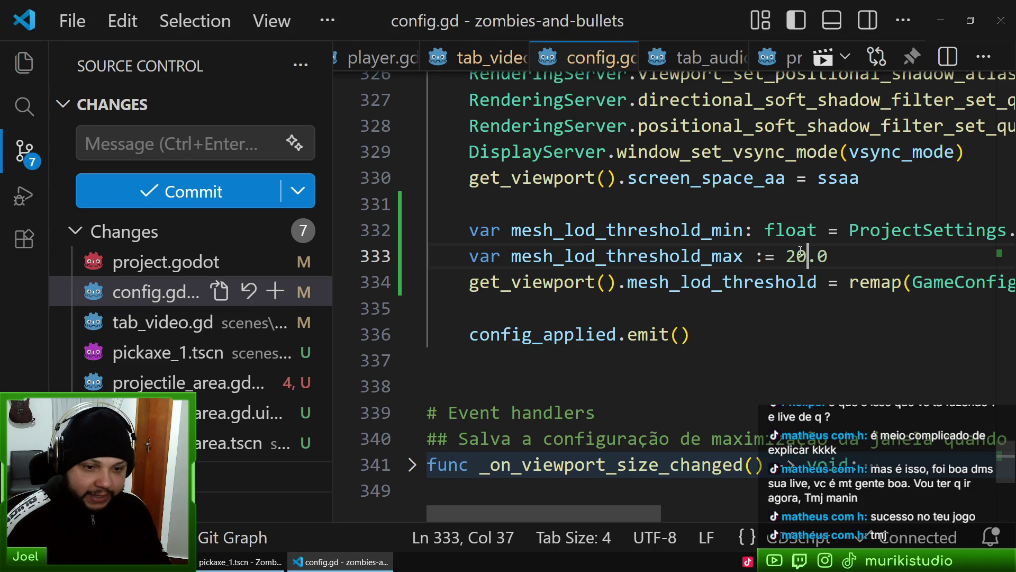
Try 15, 14 and 12 for mesh_lod_threshold_max before settling on 16
double_click(796, 255)
text(15)
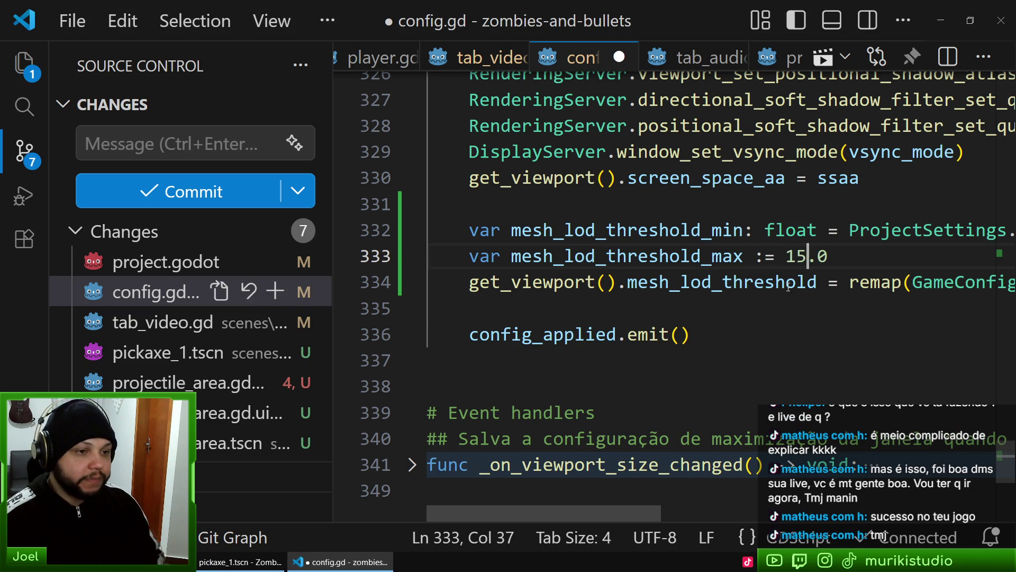
click(797, 308)
click(798, 257)
double_click(797, 257)
text(14)
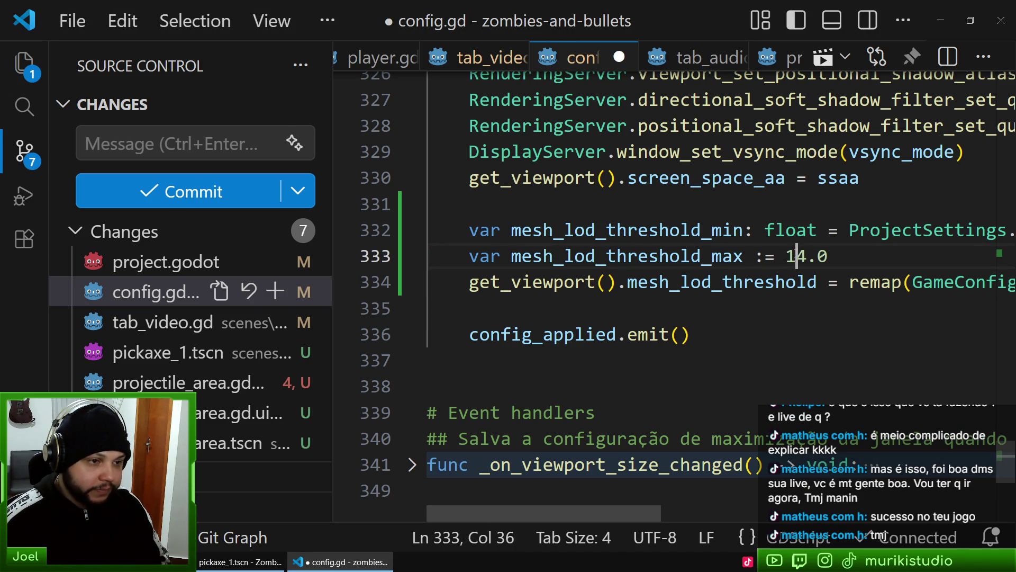
double_click(797, 257)
text(12)
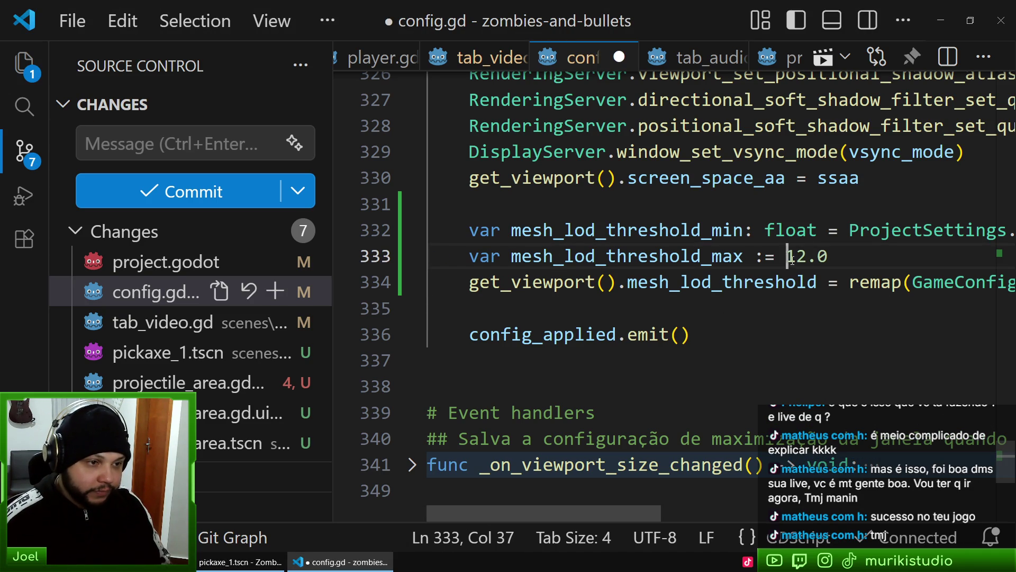
double_click(789, 257)
text(16)
Save config.gd and bring the Godot editor back to the front
click(798, 287)
key(ctrl+s)
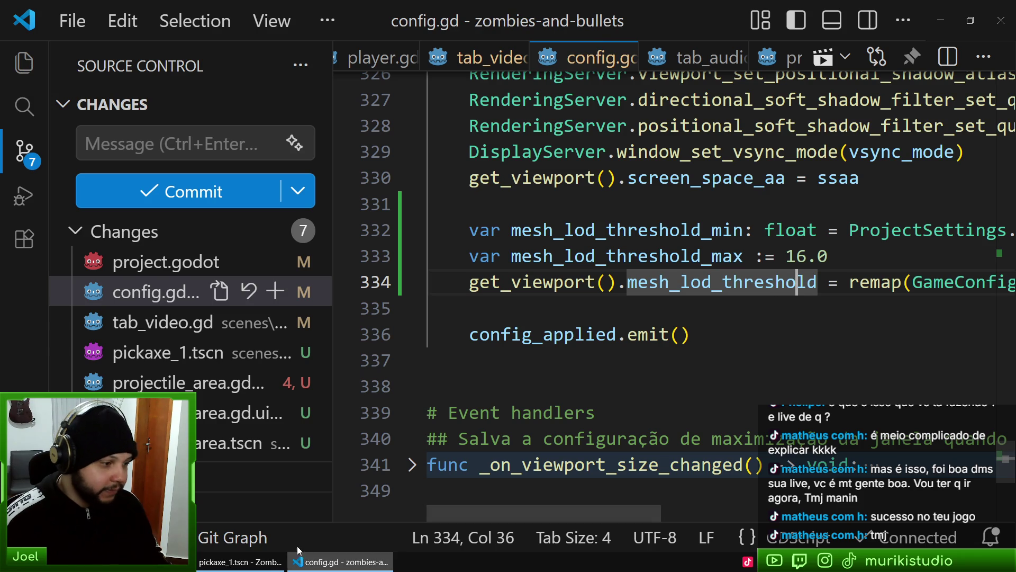
click(258, 569)
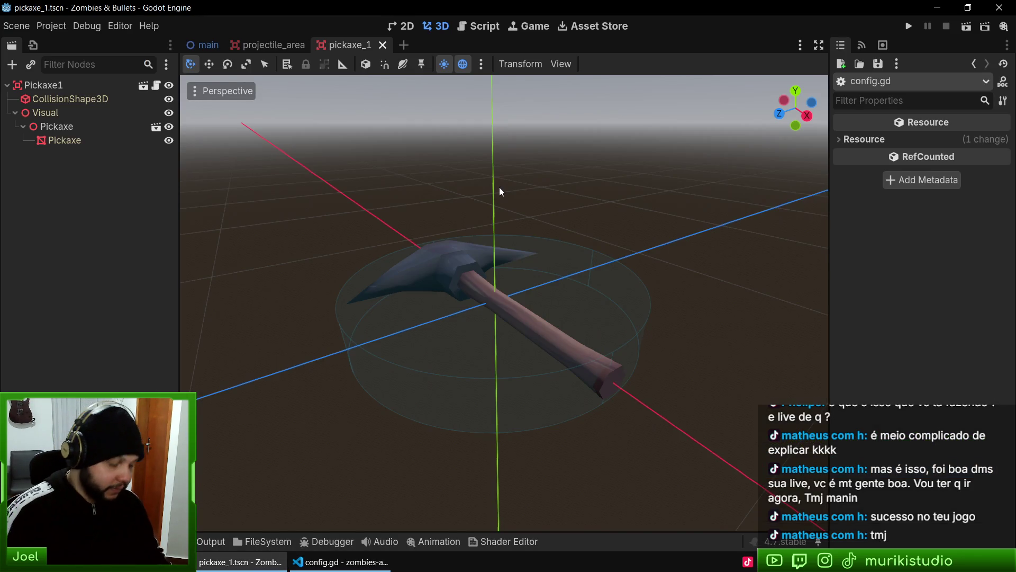
Relaunch the game to test the change, then close the debug window at the intro cutscene
key(ctrl+shift+F5)
key(Return)
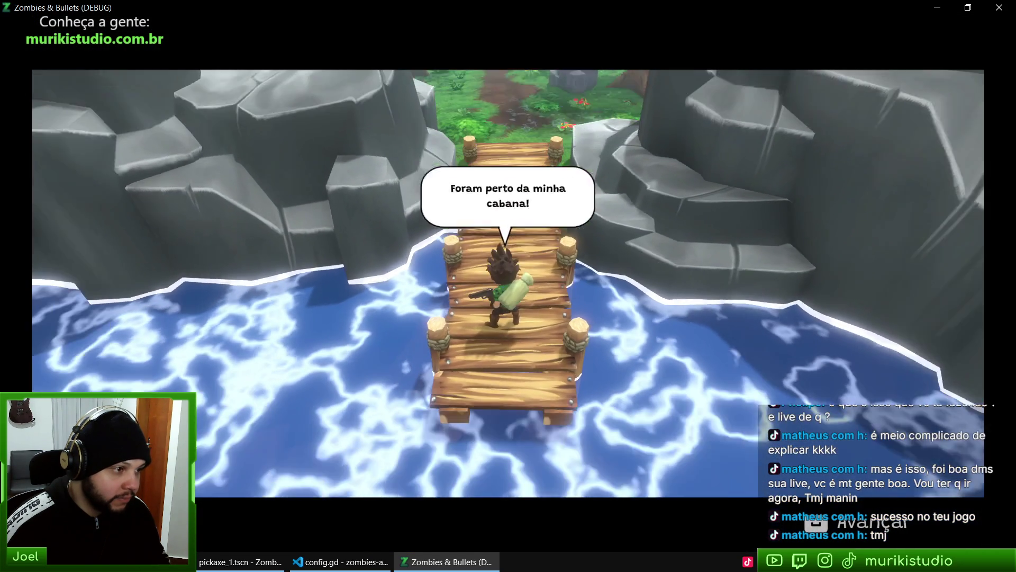
key(alt+F4)
Back in config.gd, select the model_quality variable name and expand the CONFIG_KEYS dictionary
key(alt+Tab)
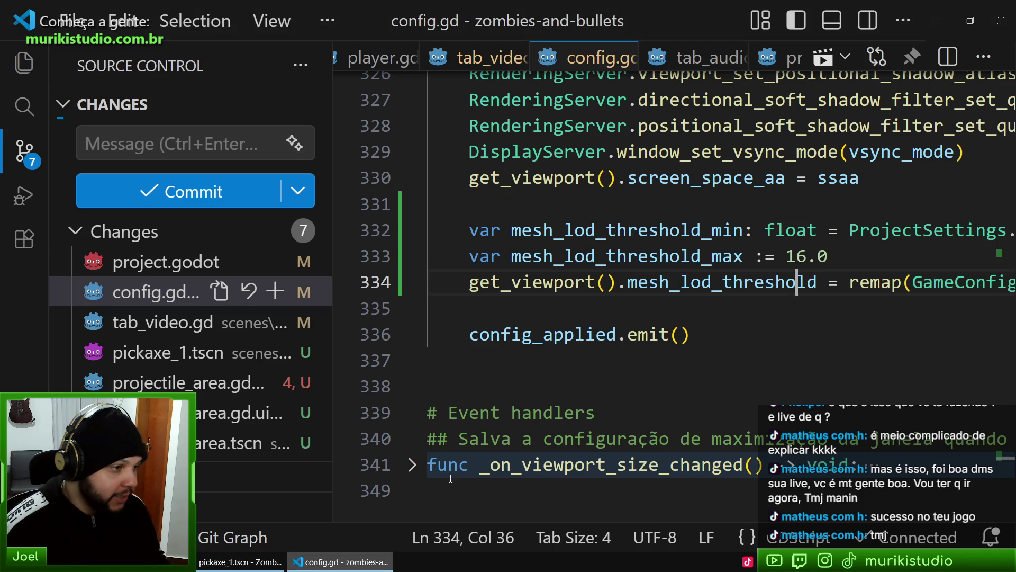
double_click(576, 335)
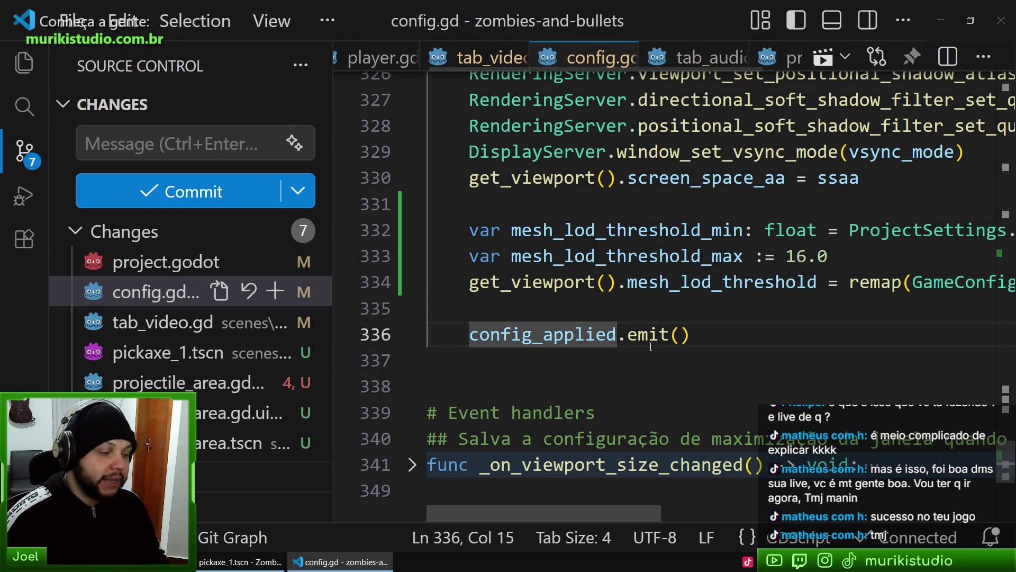
key(ctrl+Home)
scroll(651, 347, down, 4)
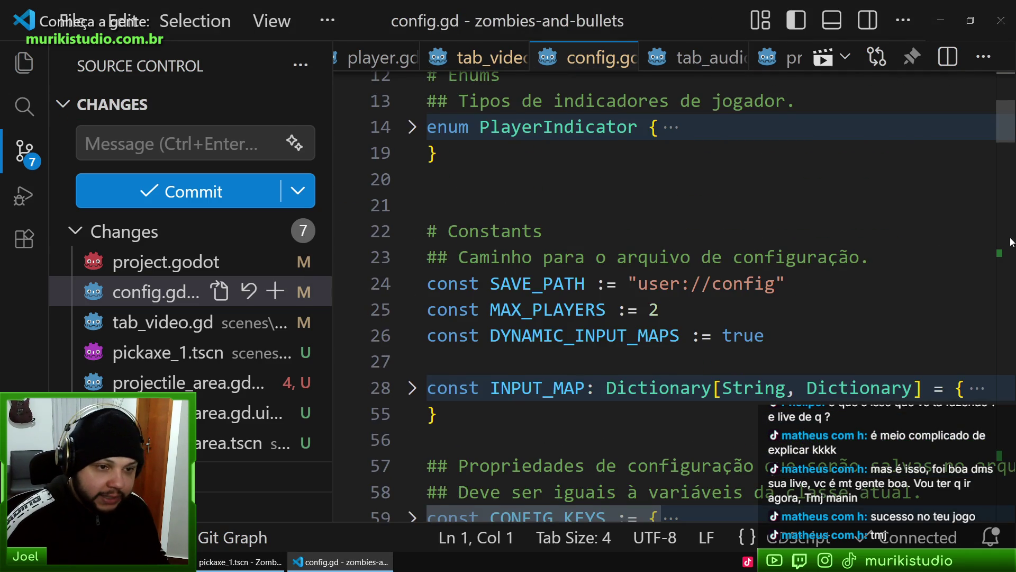
click(1011, 242)
double_click(493, 277)
key(ctrl+c)
click(998, 131)
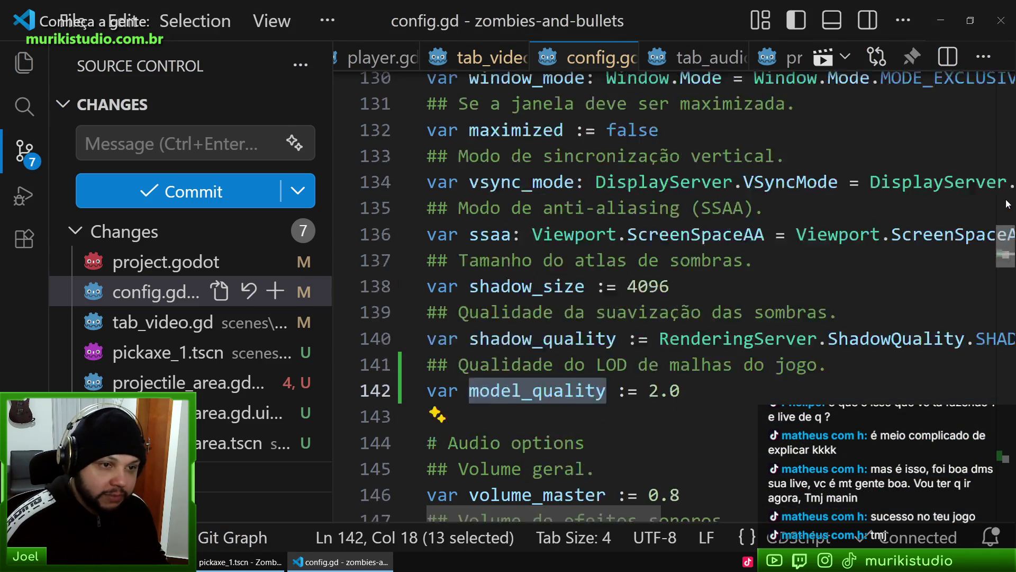
scroll(689, 265, down, 5)
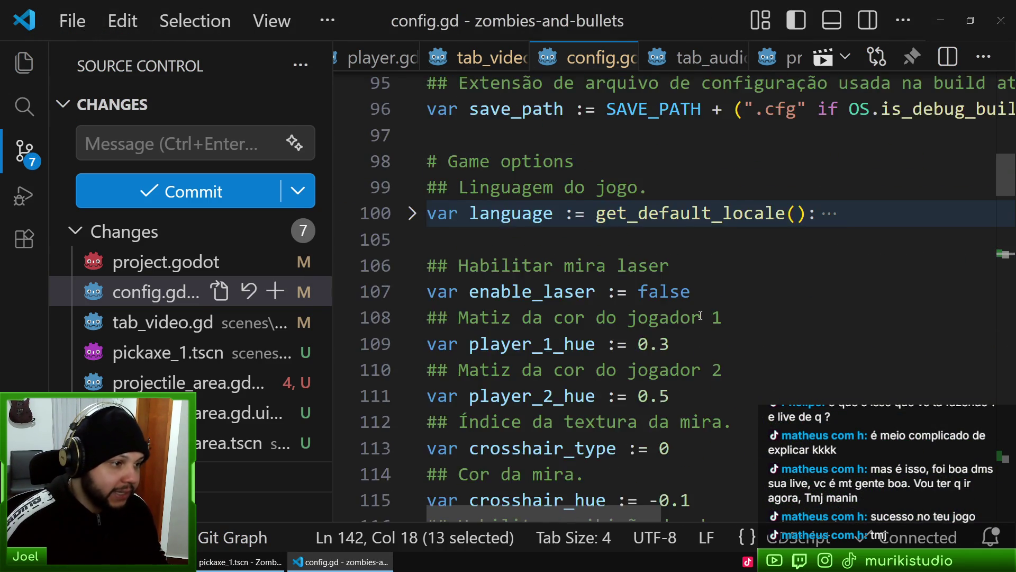
scroll(424, 348, up, 5)
click(424, 347)
scroll(624, 343, down, 6)
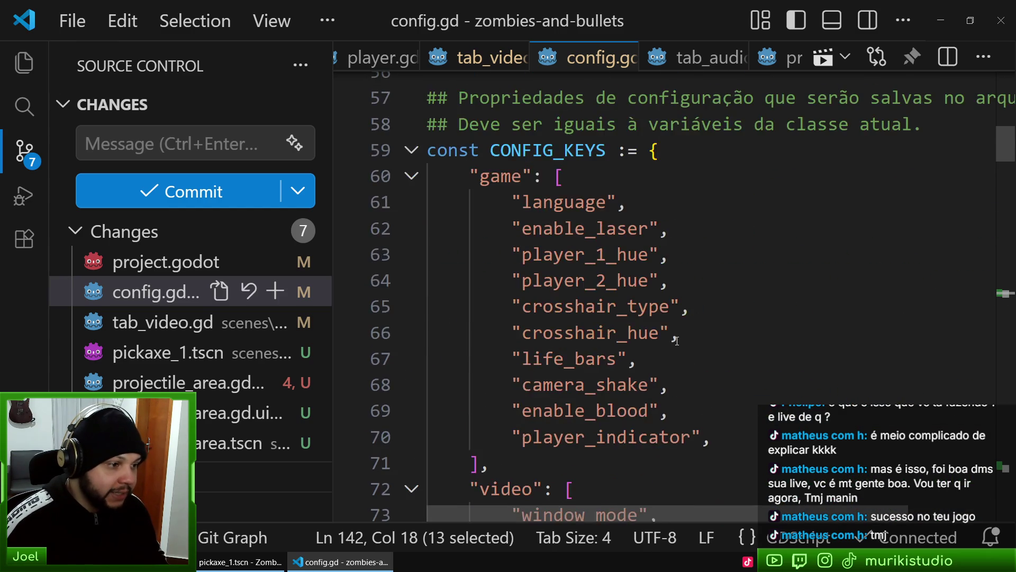
Duplicate the shadow_quality line, rename the copy to model_quality, and save config.gd
click(605, 349)
key(shift+alt+Down)
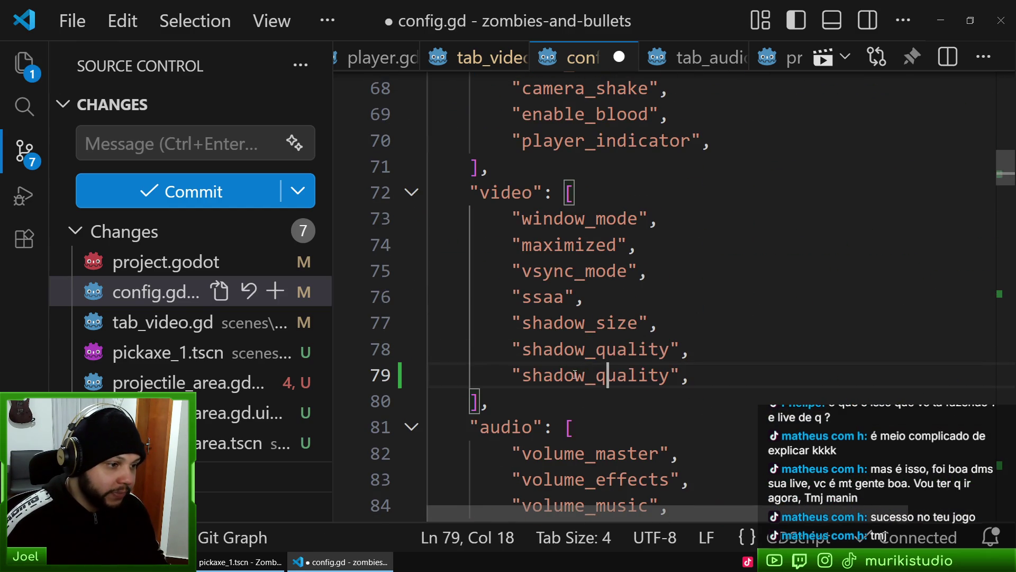
double_click(605, 375)
key(ctrl+v)
key(ctrl+s)
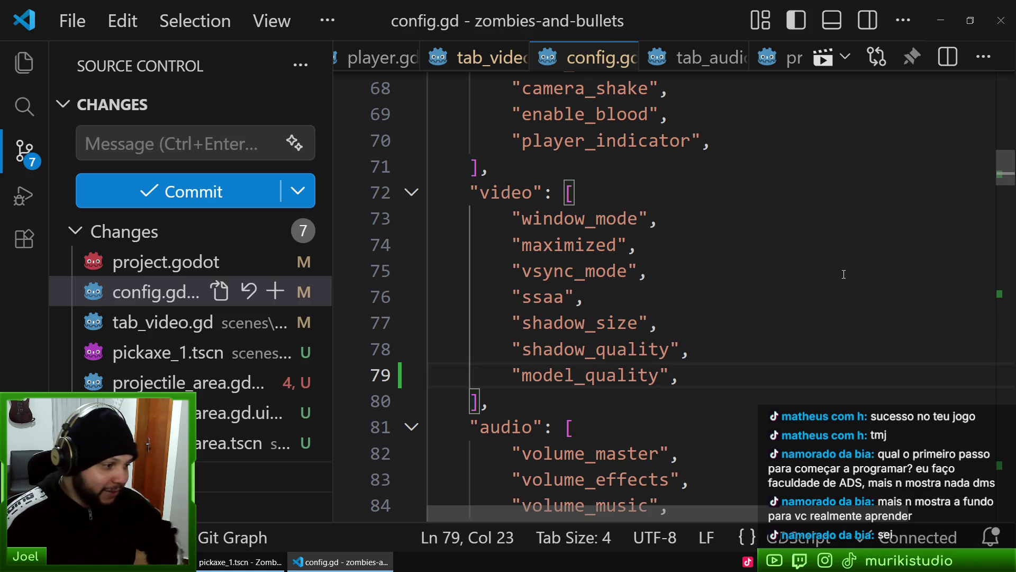
Search YouTube for 'python para iniciantes' via the suggestion and scroll through the results
click(175, 562)
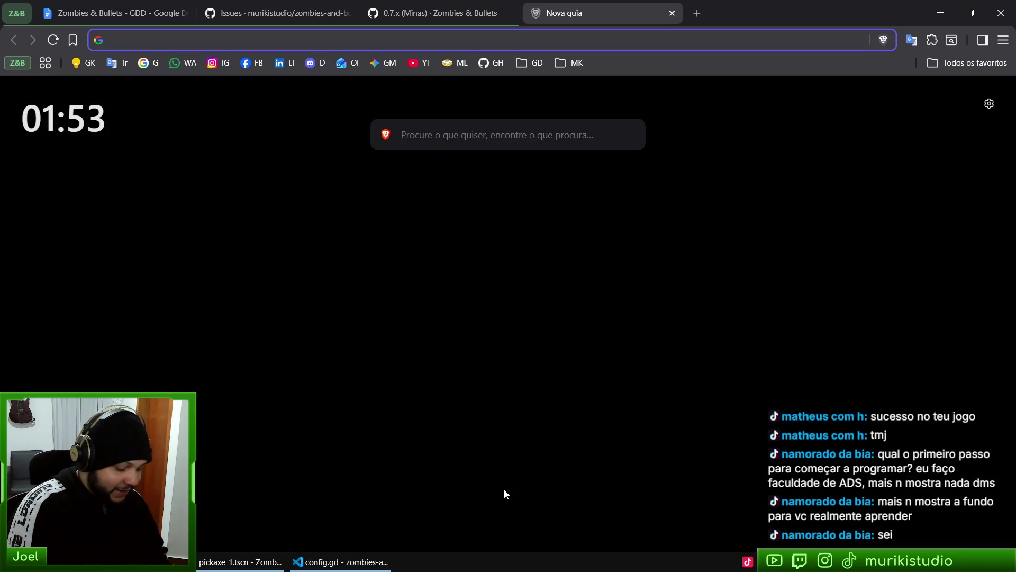
text(pytho)
key(Down)
key(Return)
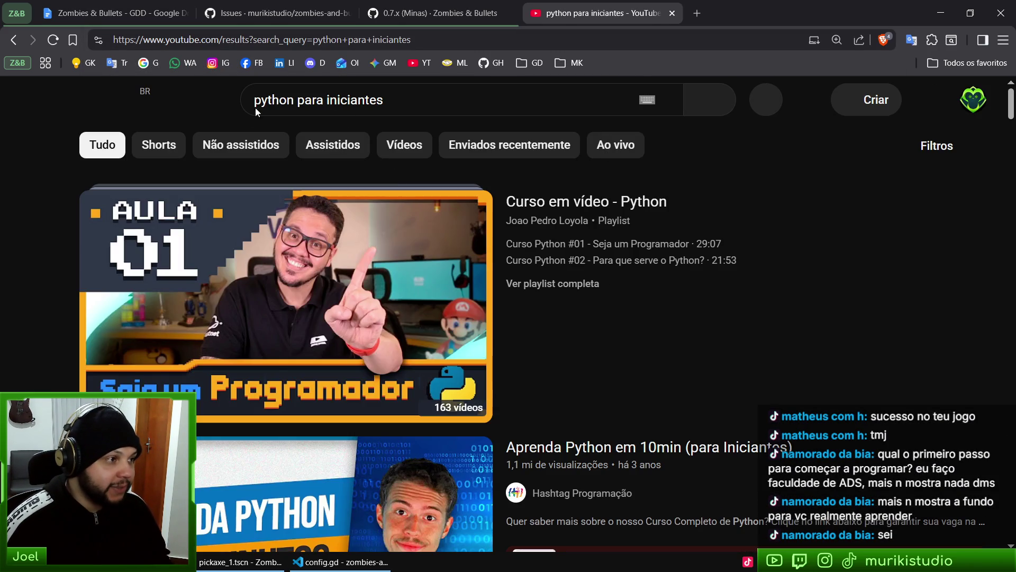
scroll(683, 334, down, 10)
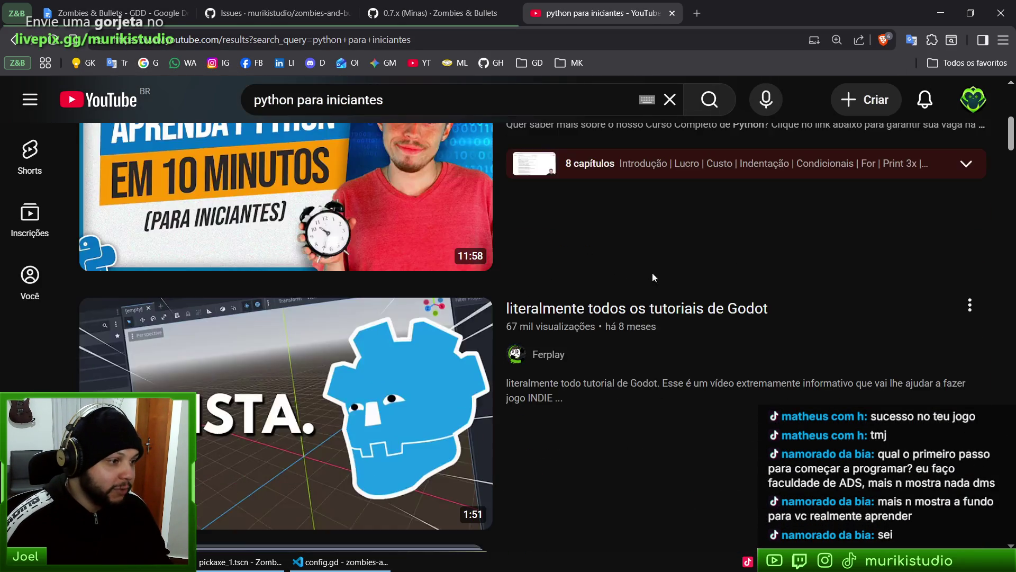
scroll(771, 402, down, 5)
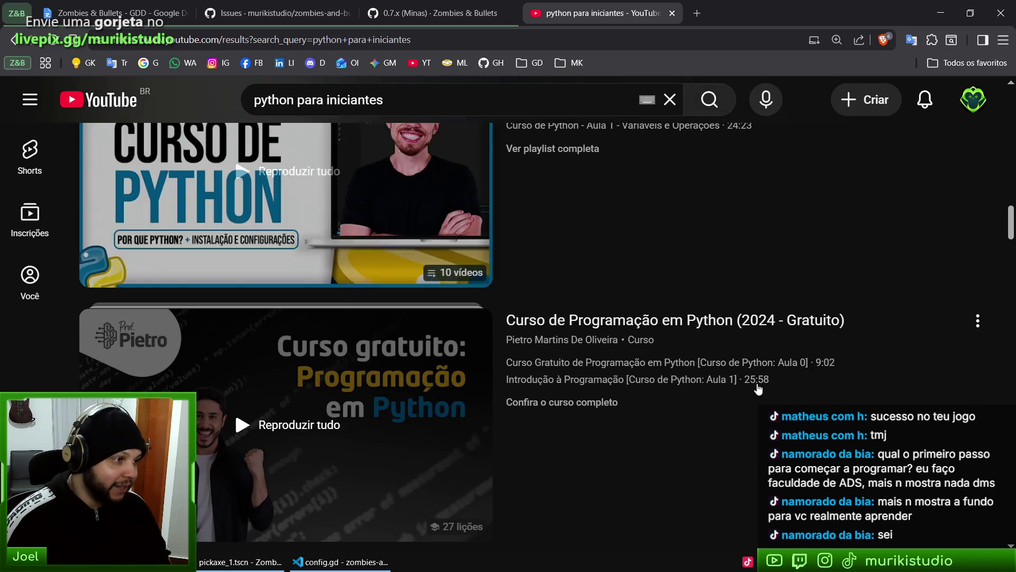
key(ctrl+t)
Open the Curso em Vídeo courses page, scroll through it, and close its tab
text(curso)
key(Return)
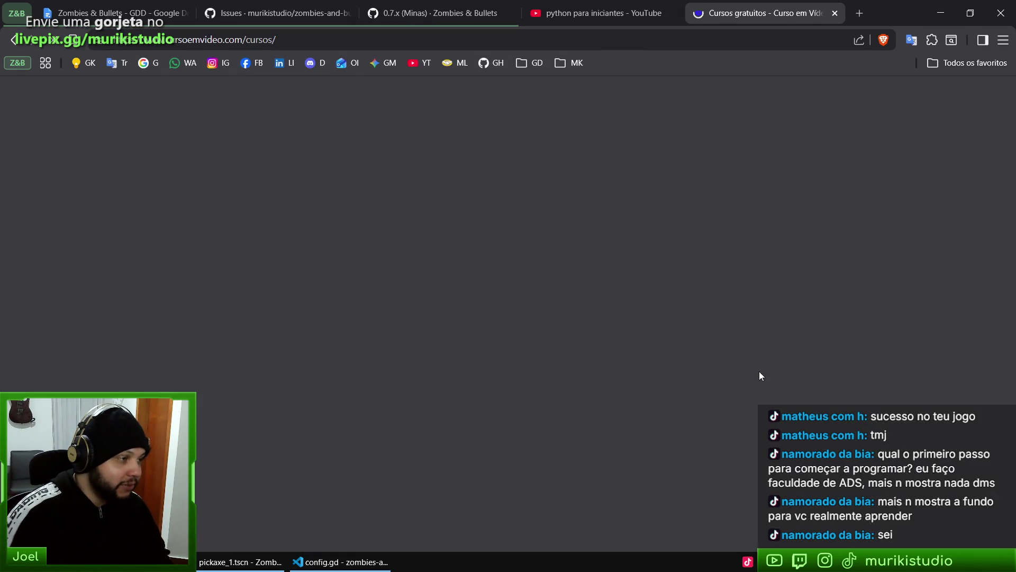
scroll(640, 288, down, 15)
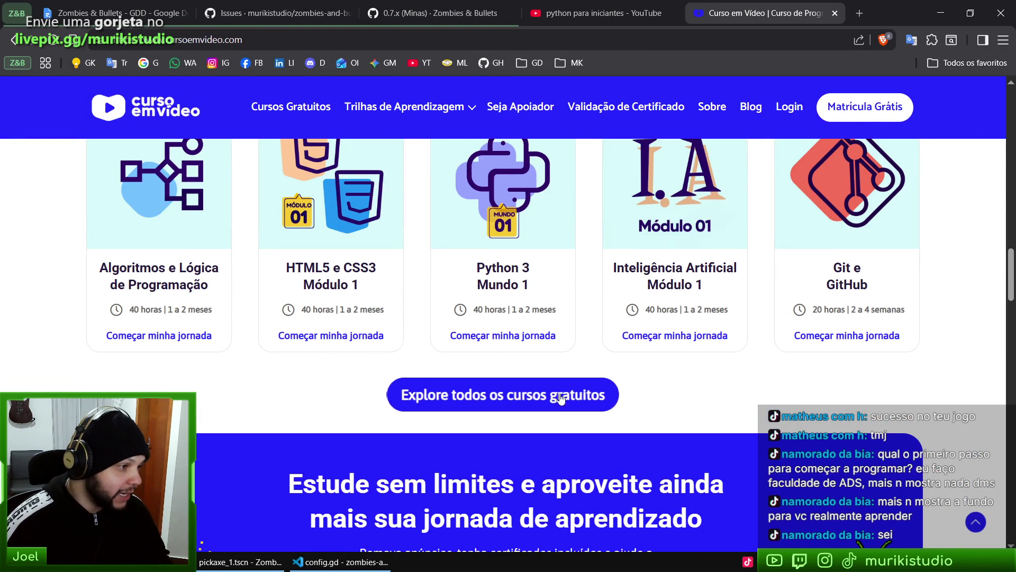
scroll(560, 397, up, 5)
scroll(595, 398, down, 10)
scroll(595, 398, down, 5)
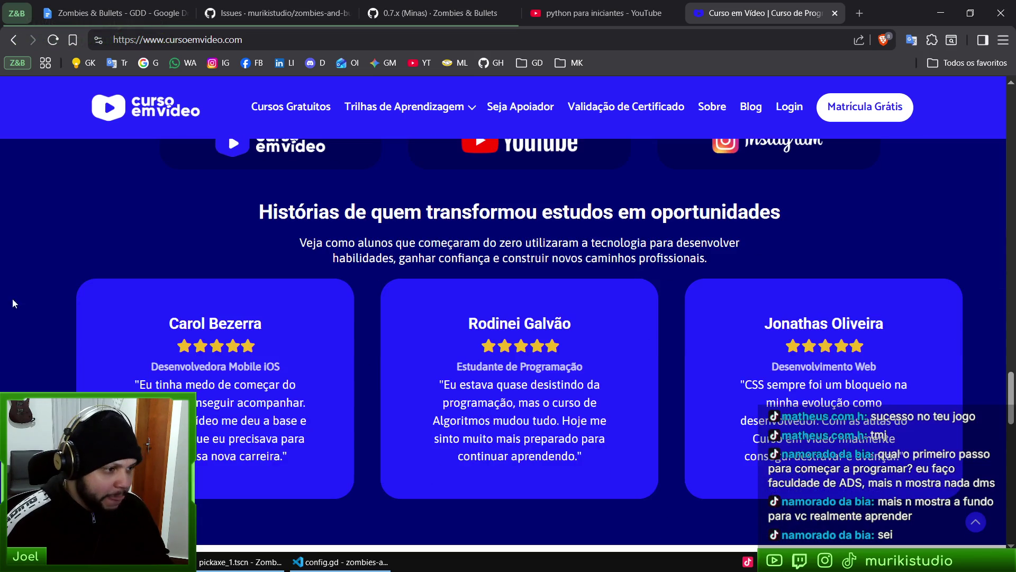
scroll(396, 142, up, 20)
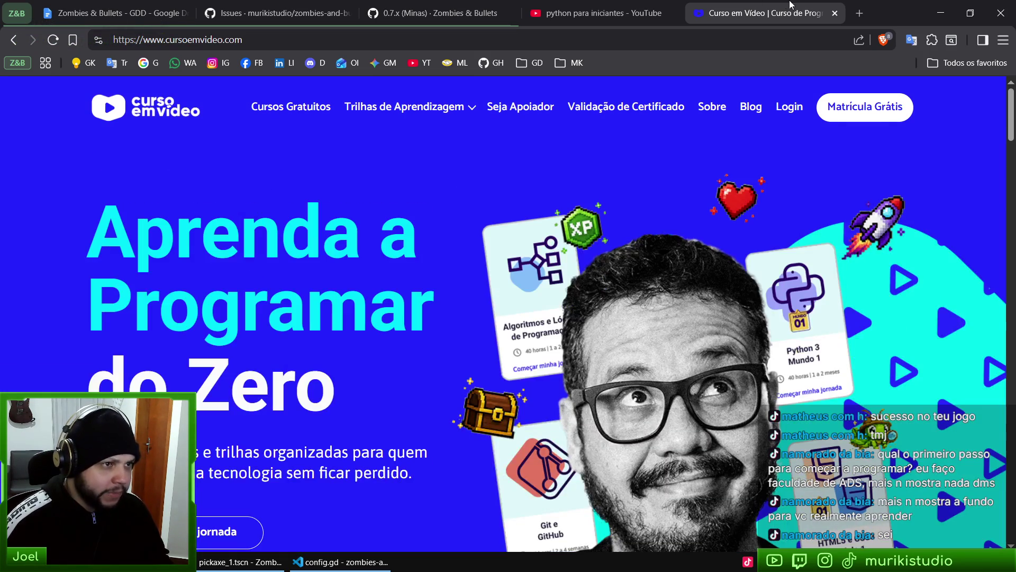
click(835, 13)
drag(1009, 229, 1006, 93)
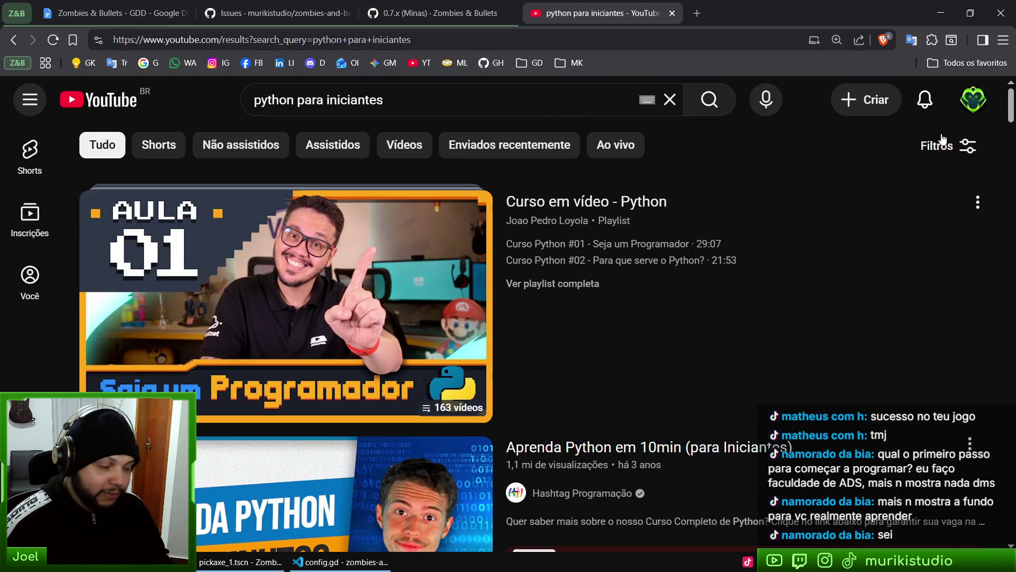
scroll(986, 205, down, 10)
scroll(987, 205, up, 9)
scroll(987, 205, up, 1)
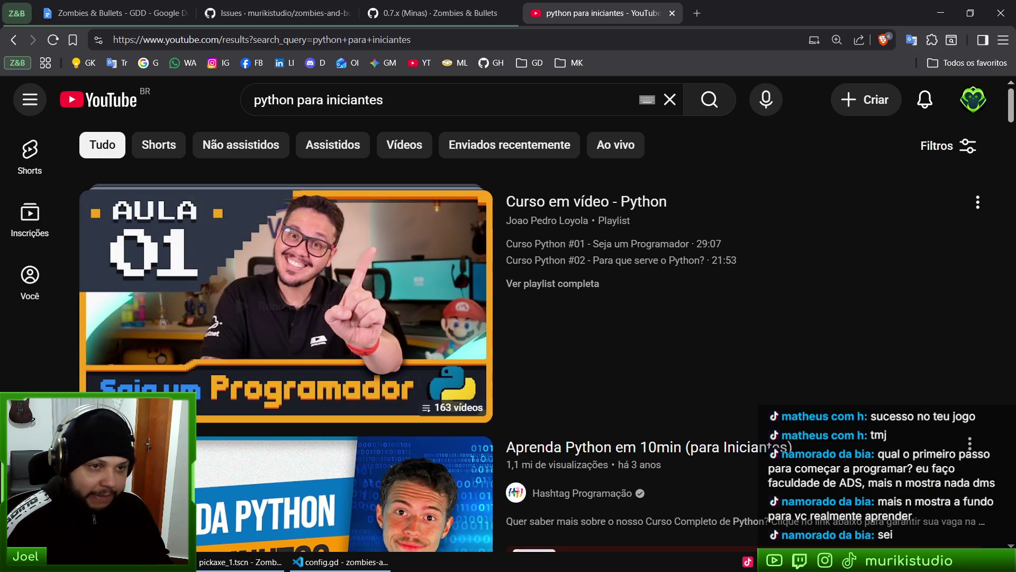
scroll(1004, 111, down, 10)
scroll(1004, 111, up, 10)
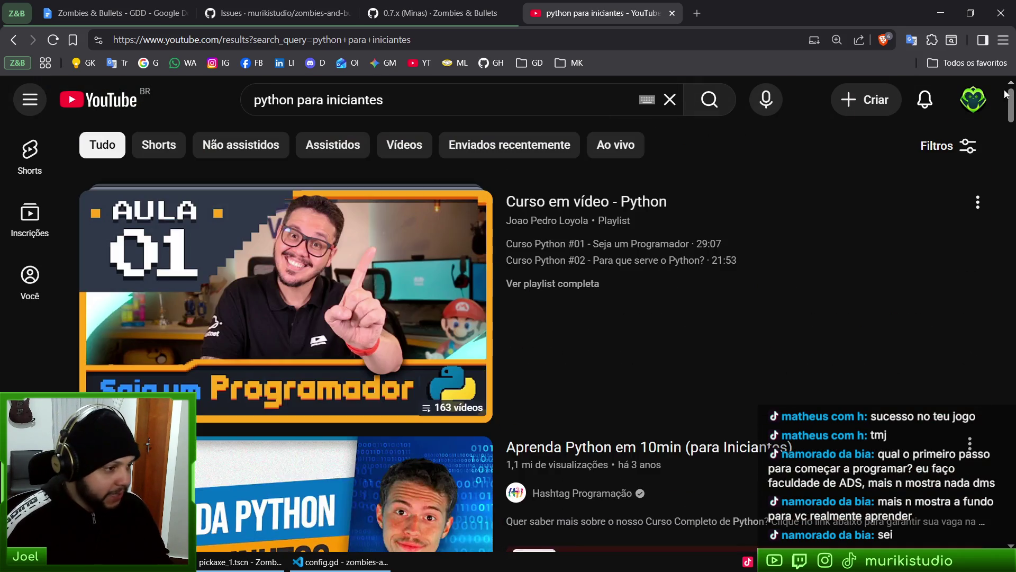
scroll(1004, 111, down, 5)
scroll(1003, 106, up, 5)
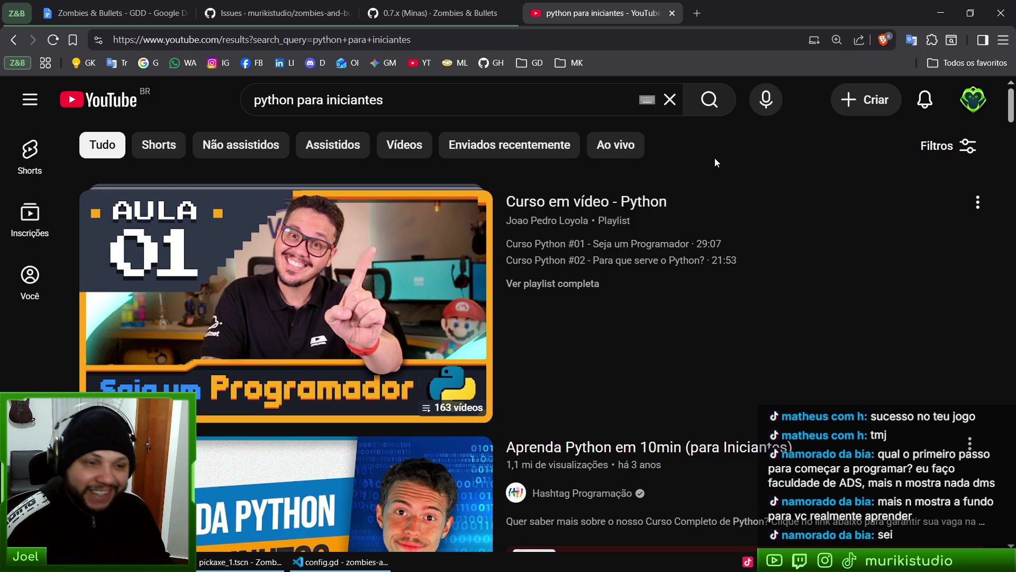
scroll(1011, 106, down, 5)
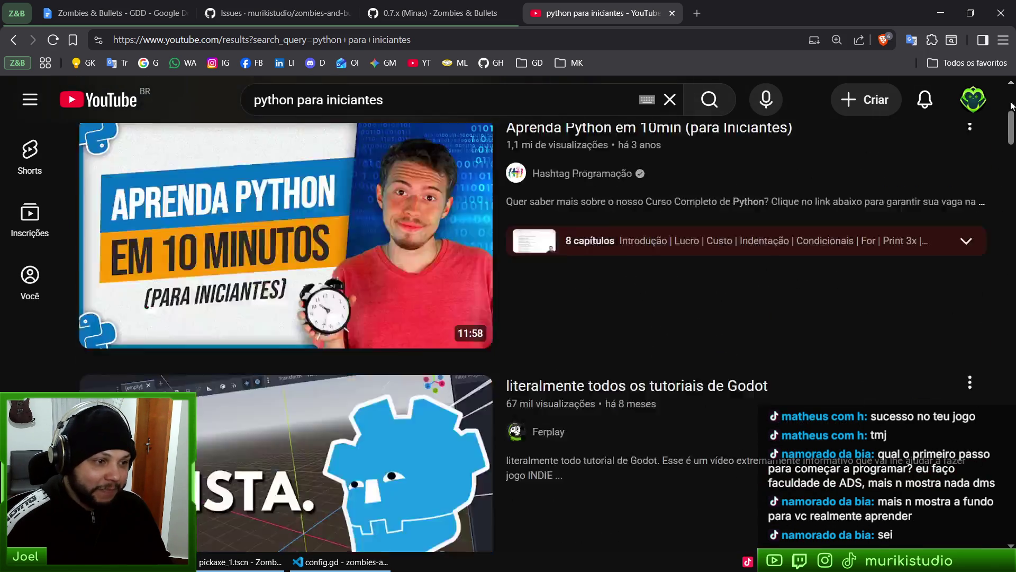
scroll(1011, 106, up, 5)
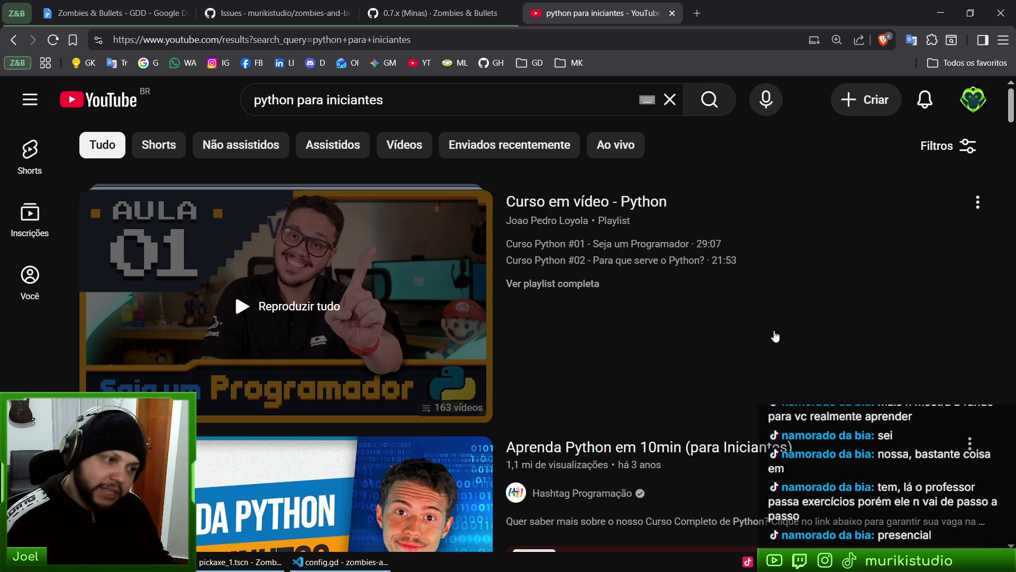
Scroll the YouTube results, close that tab, and return to config.gd in VS Code
scroll(927, 318, down, 5)
scroll(934, 271, up, 5)
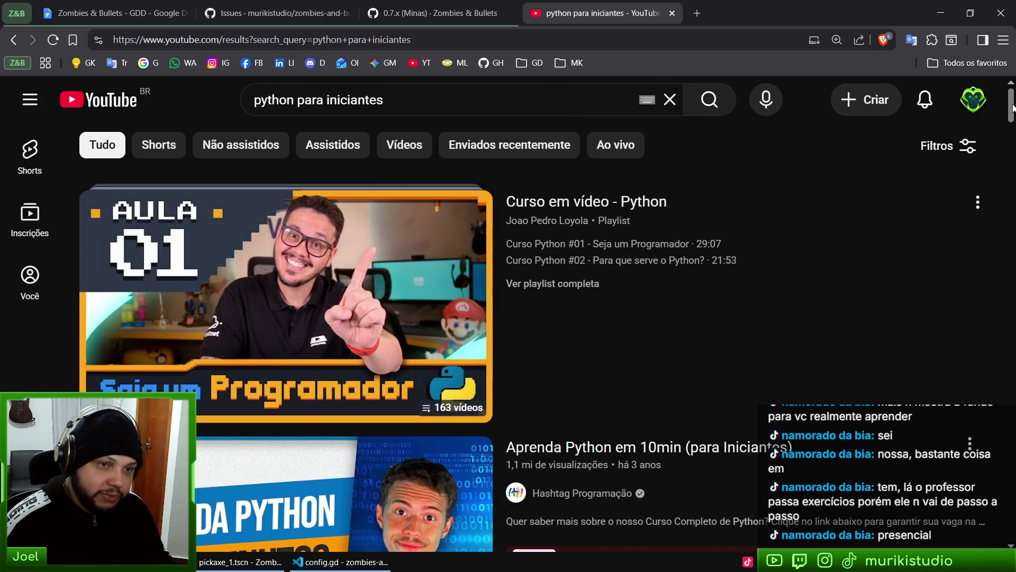
scroll(934, 271, down, 10)
scroll(689, 328, up, 10)
scroll(688, 328, down, 8)
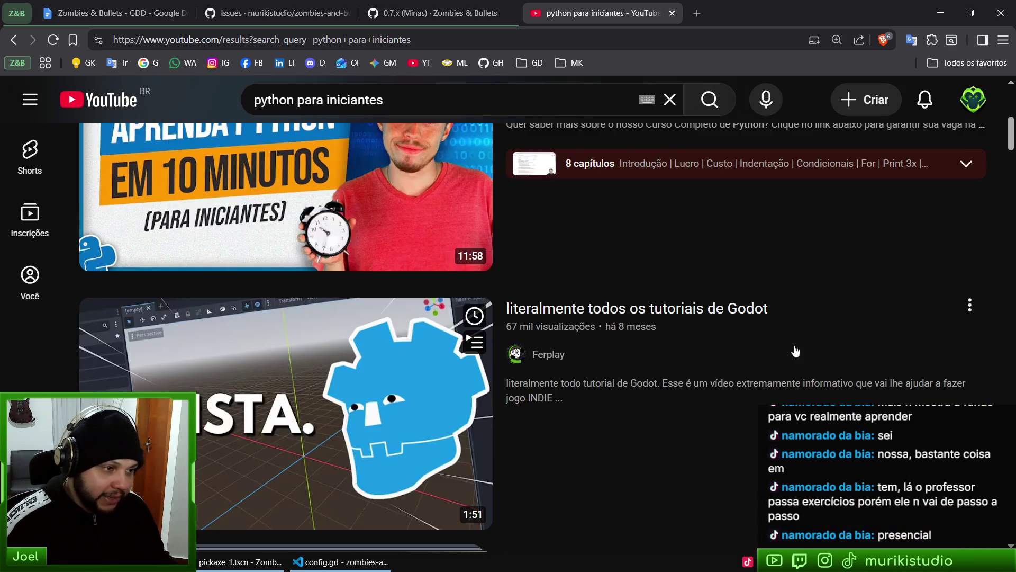
scroll(794, 352, up, 8)
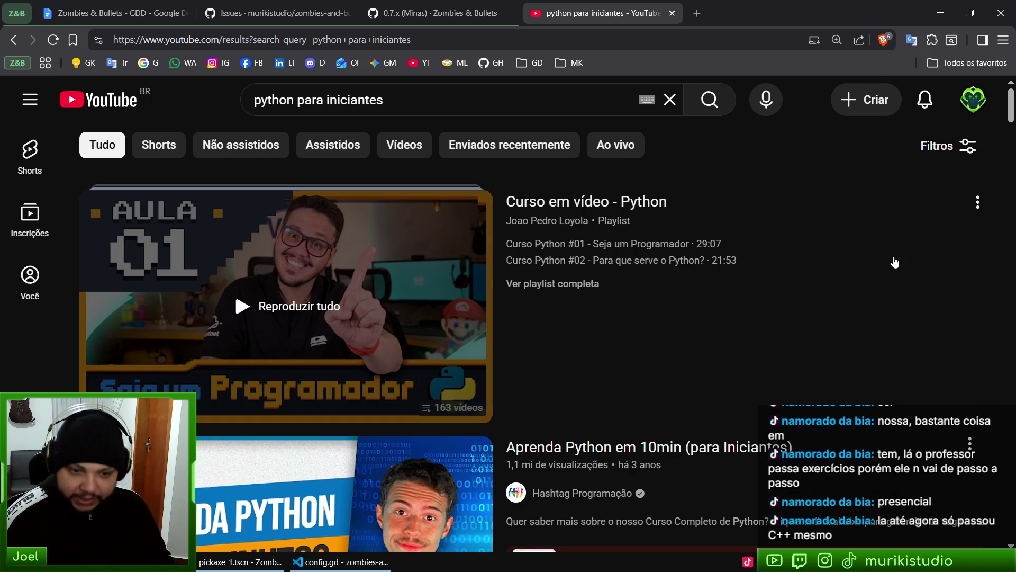
click(673, 13)
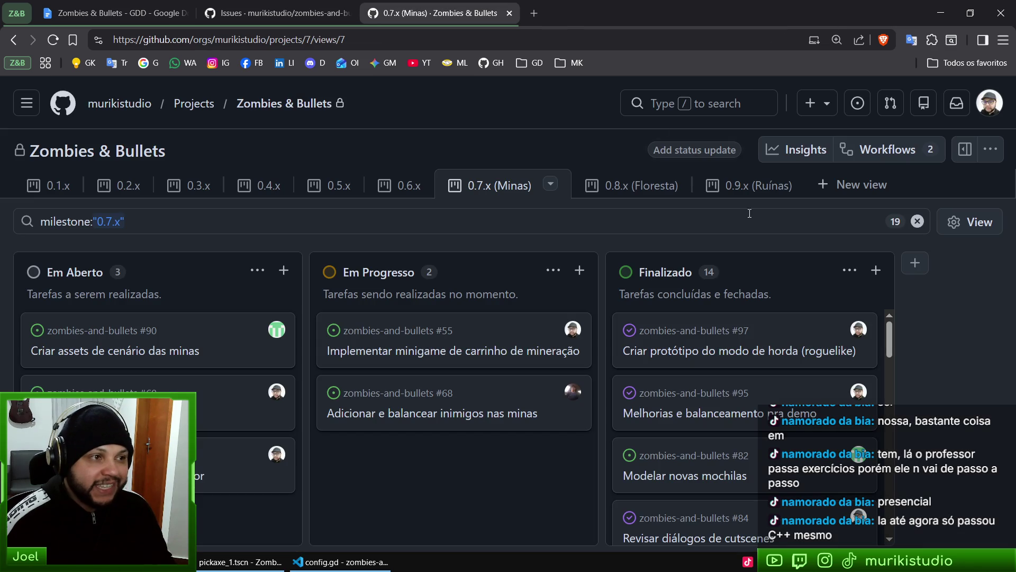
click(338, 561)
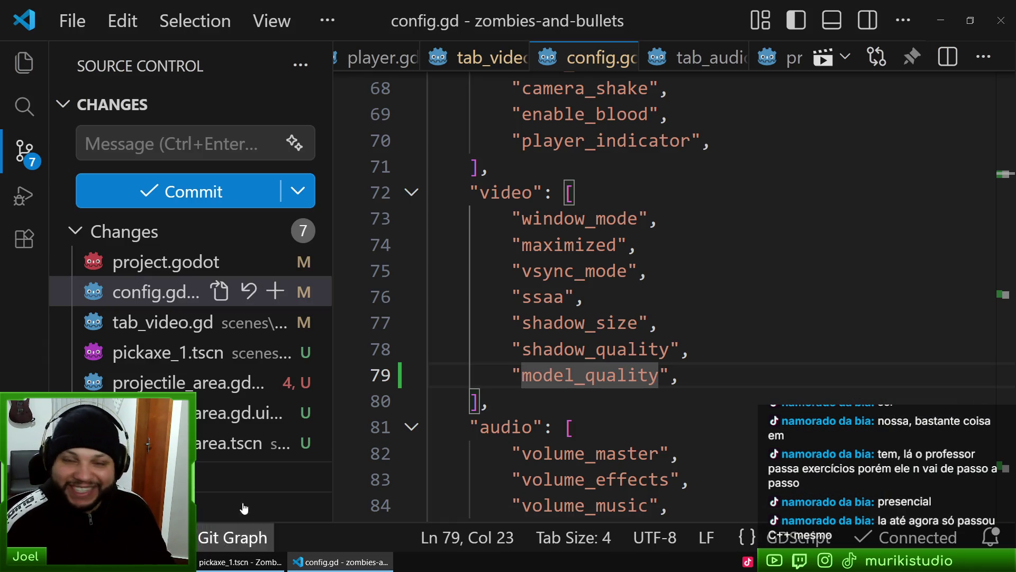
Check the new model_quality entry on line 79 against line 80 below it
click(586, 375)
click(559, 400)
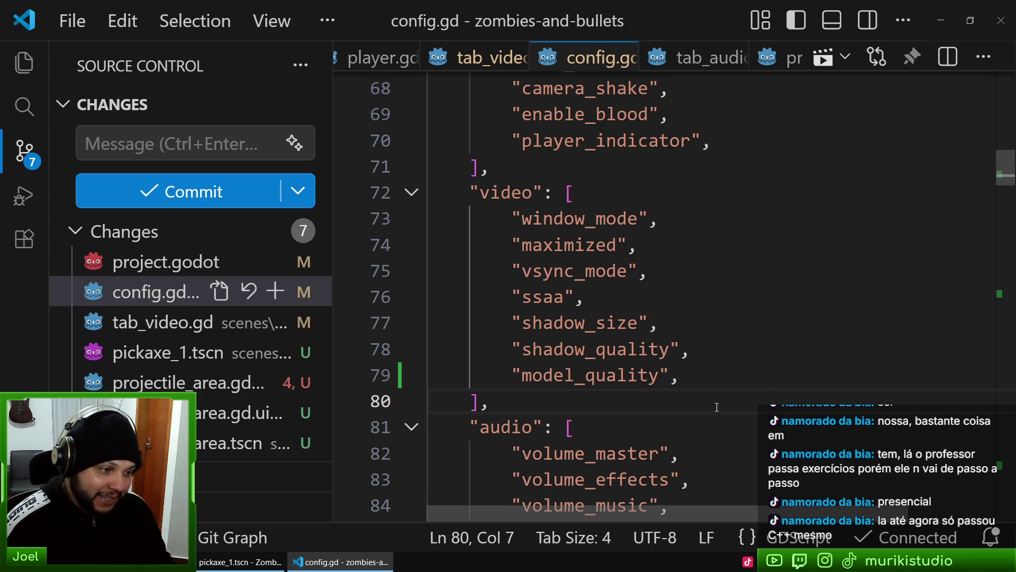
click(531, 375)
click(548, 406)
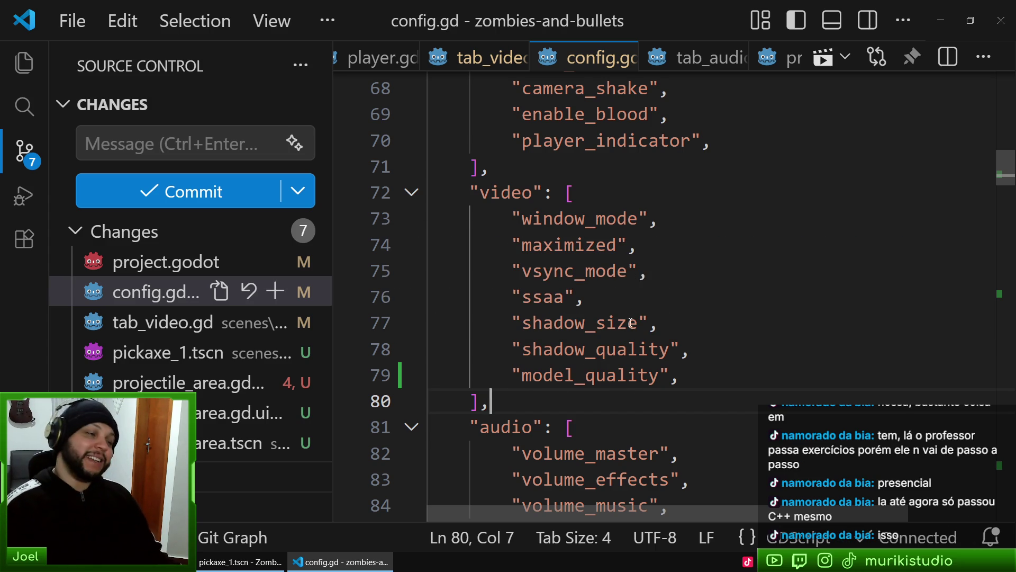
mouse_move(631, 323)
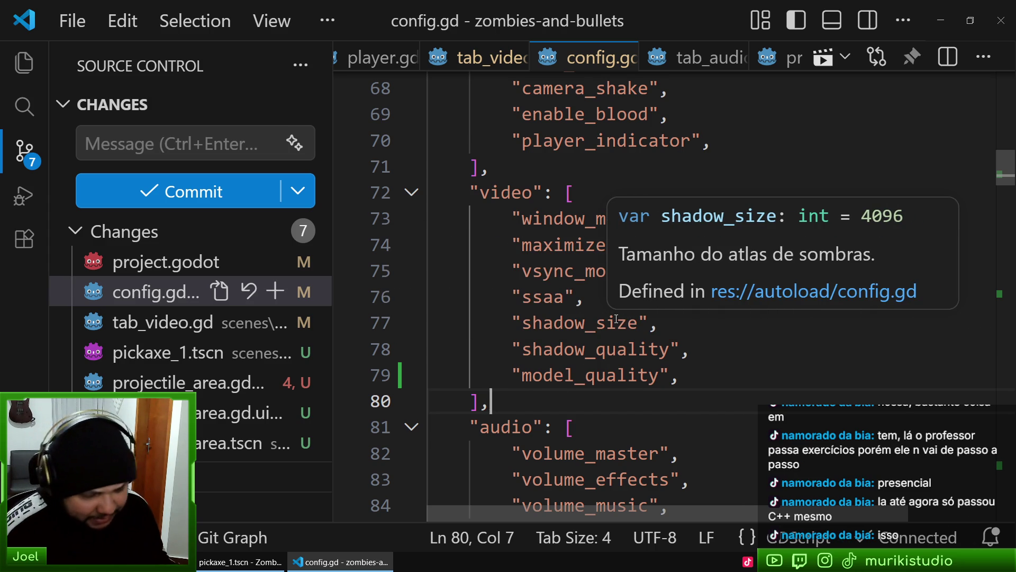
Step through the shadow_quality and ssaa entries, selecting the whole ssaa line
click(532, 376)
click(563, 350)
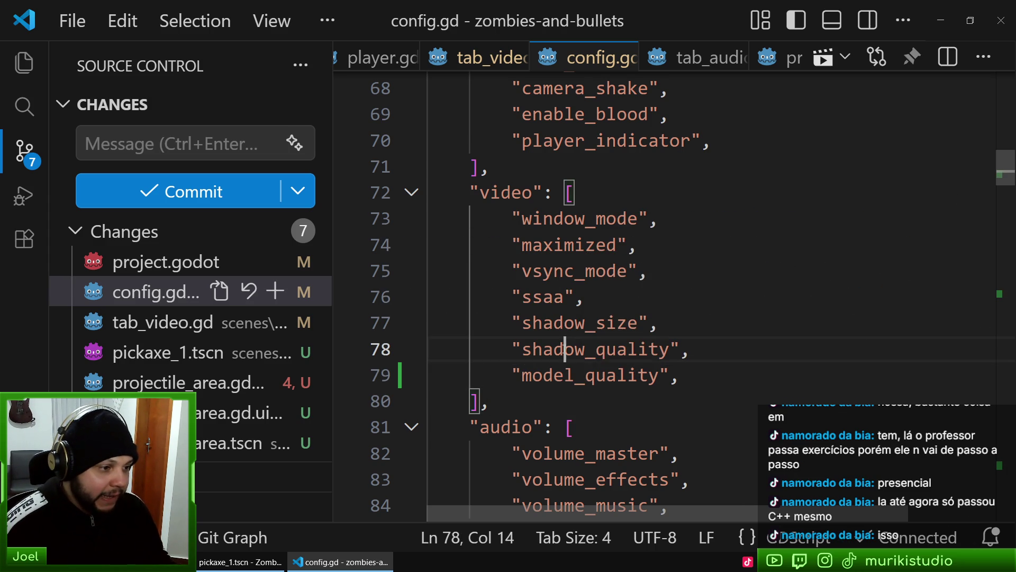
click(577, 344)
click(582, 297)
click(564, 323)
click(554, 298)
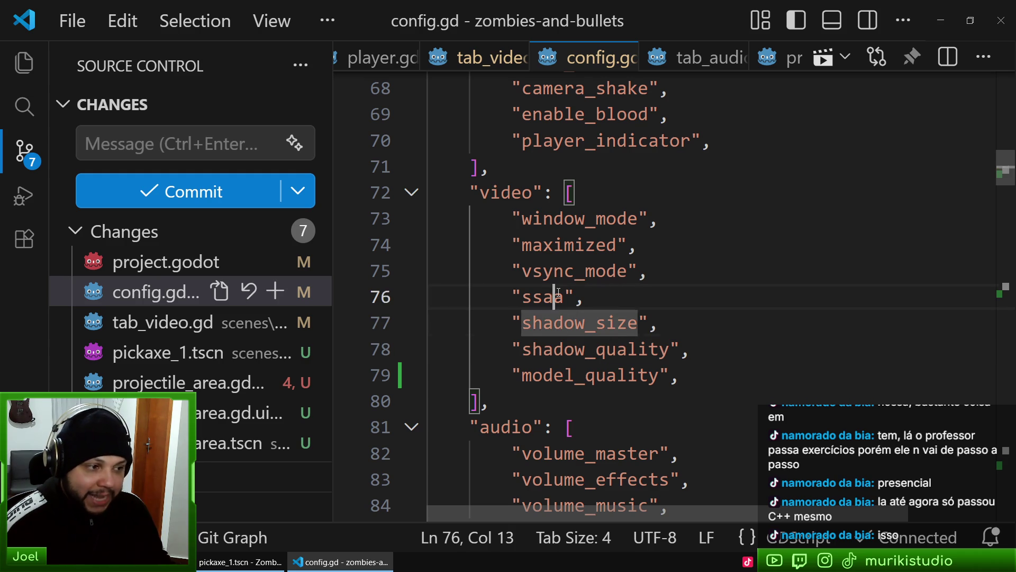
click(546, 297)
triple_click(547, 298)
click(549, 323)
click(543, 297)
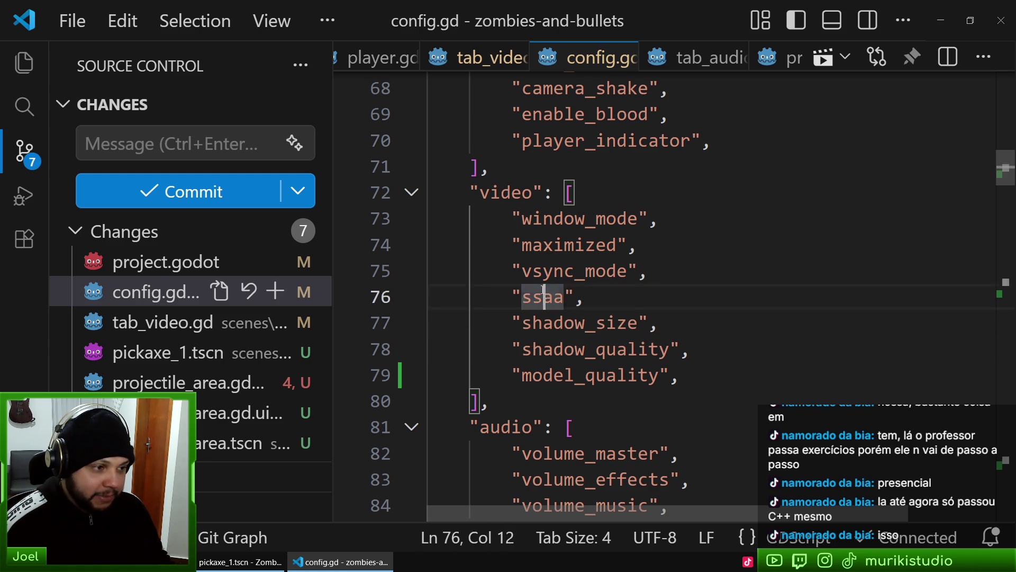
triple_click(543, 298)
Select the vsync_mode and maximized lines, then move up to the window_mode entry
triple_click(564, 271)
click(576, 246)
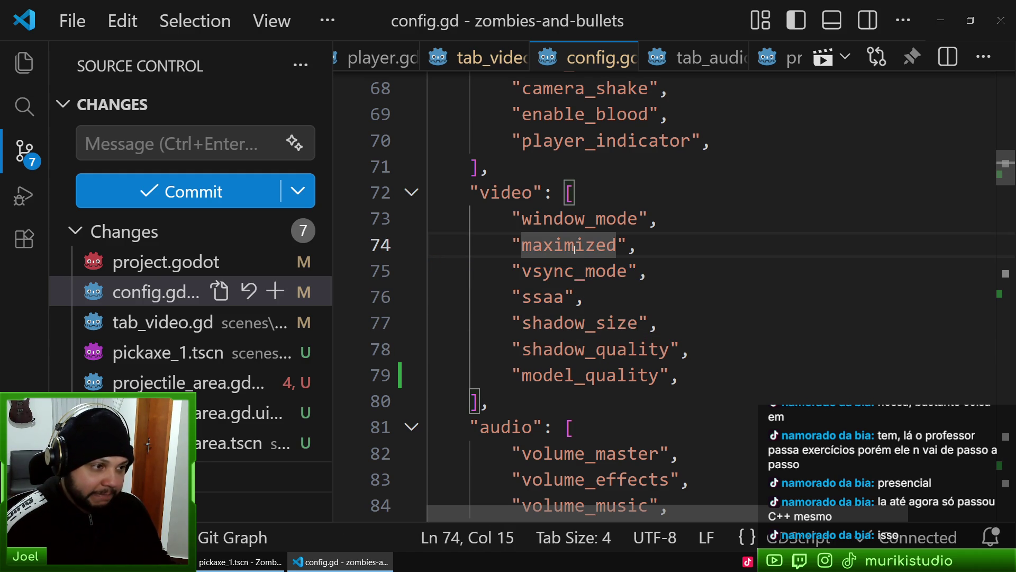
triple_click(576, 247)
click(572, 298)
click(579, 219)
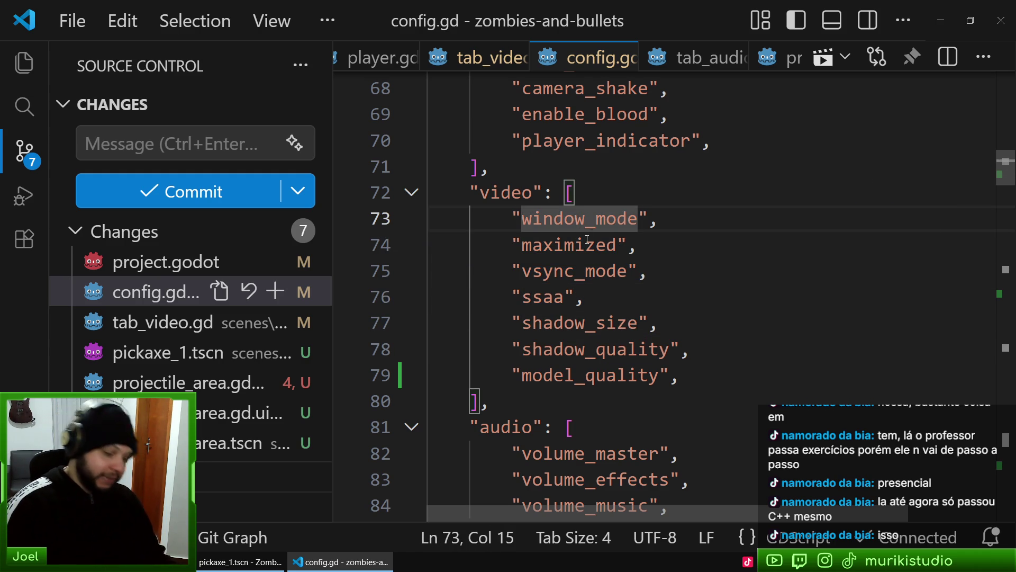
Read the docs for the vsync_mode and maximized entries, ending at the video list's opening line
mouse_move(586, 218)
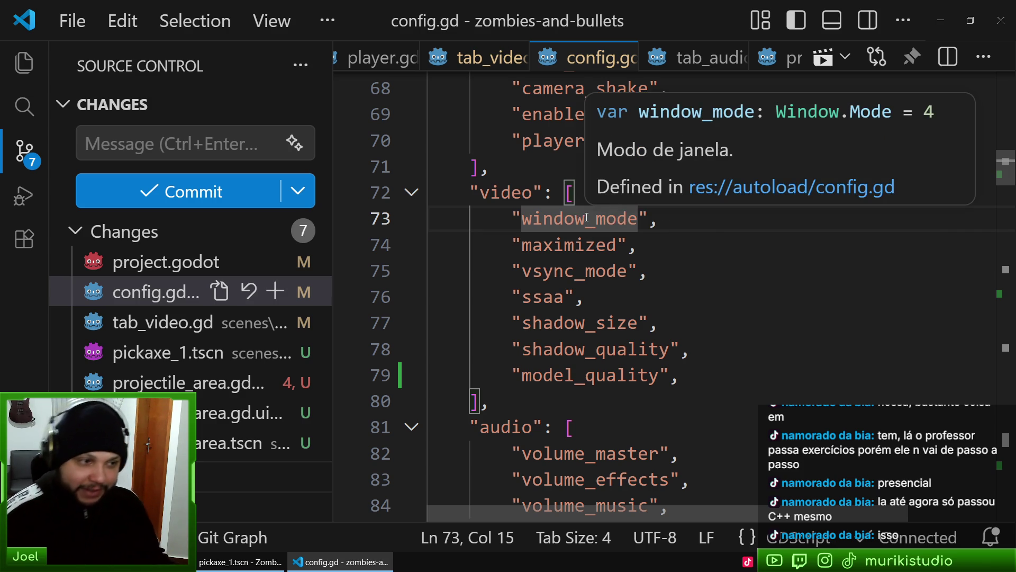
click(618, 274)
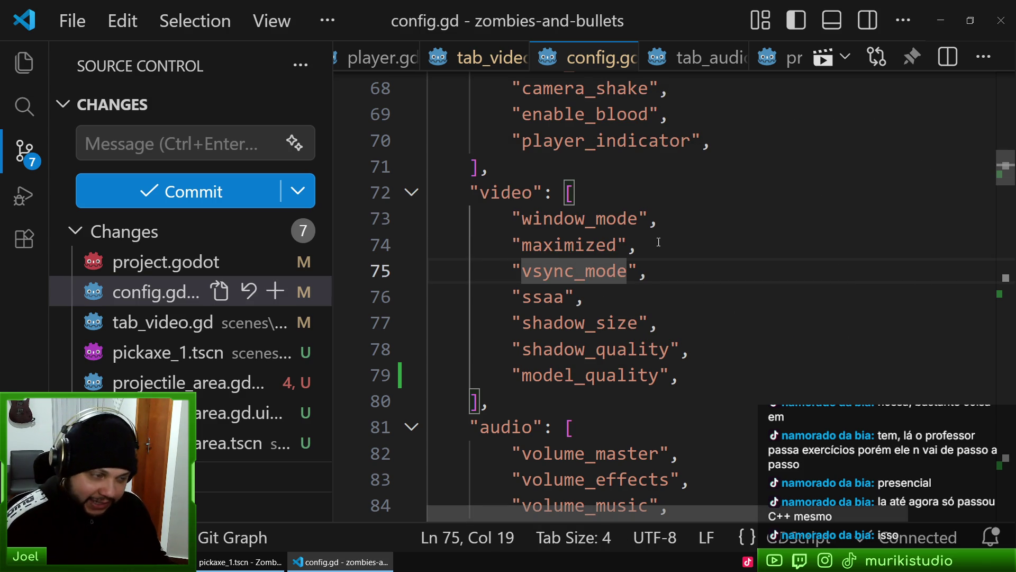
click(658, 242)
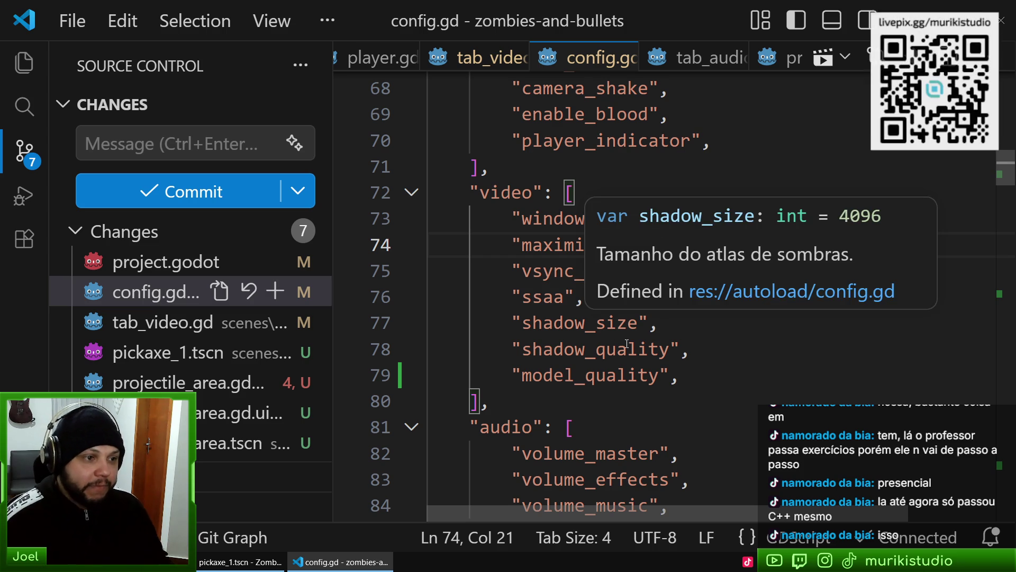
key(Down)
scroll(605, 232, down, 1)
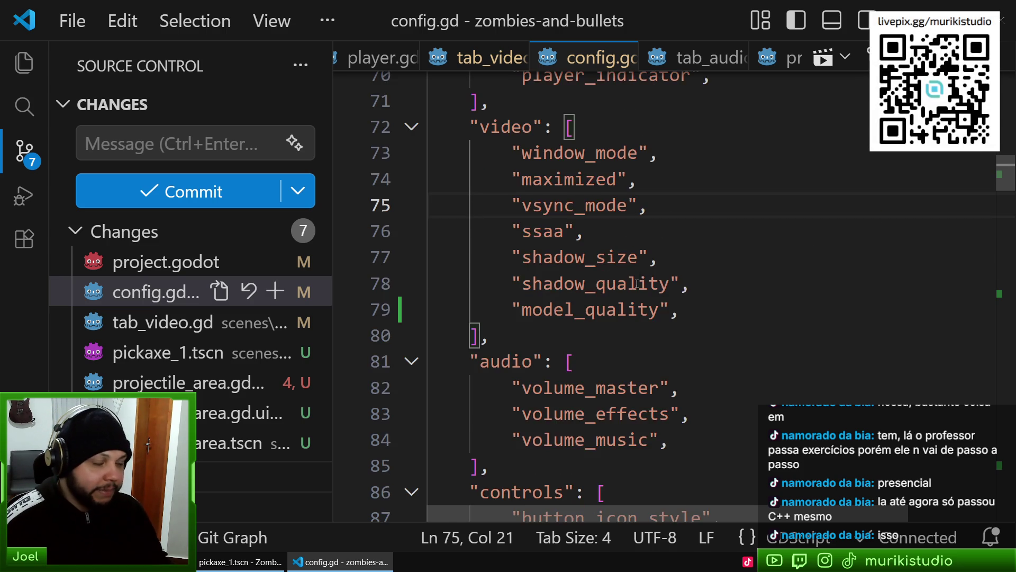
scroll(604, 232, up, 1)
scroll(605, 232, down, 2)
scroll(605, 232, up, 1)
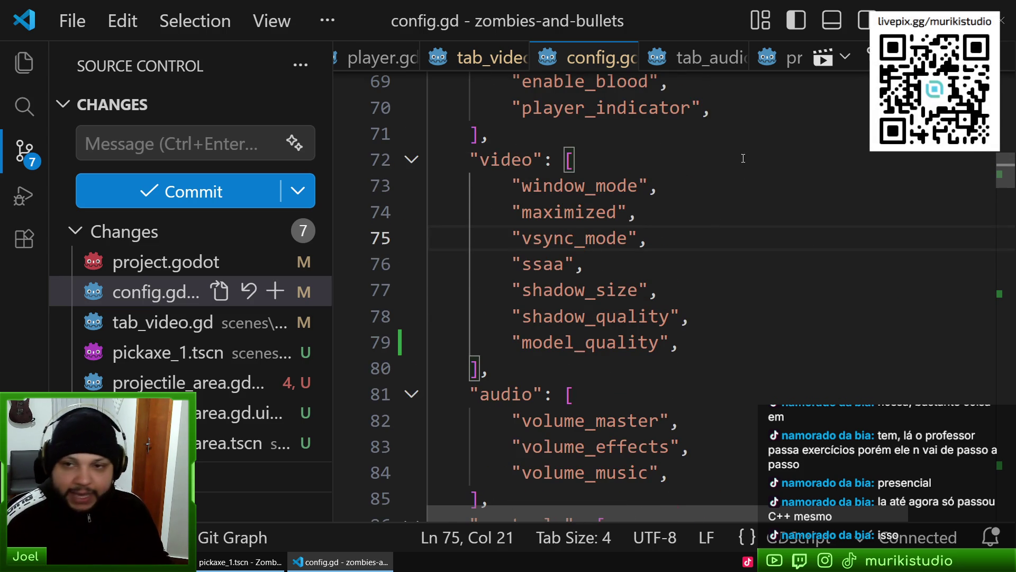
click(667, 167)
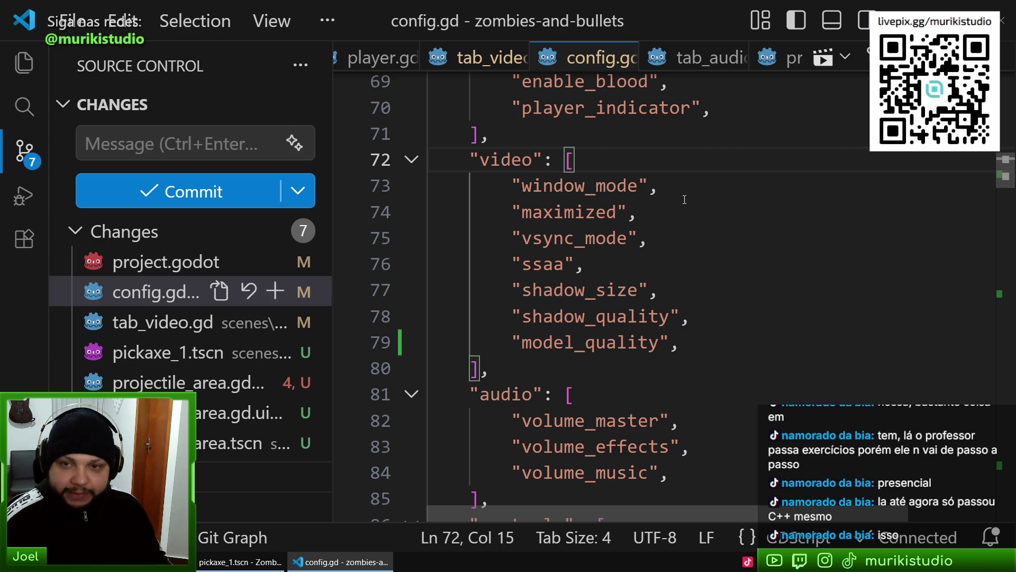
Hide the sidebar to widen the editor and review the ssaa and model_quality lines
key(ctrl+b)
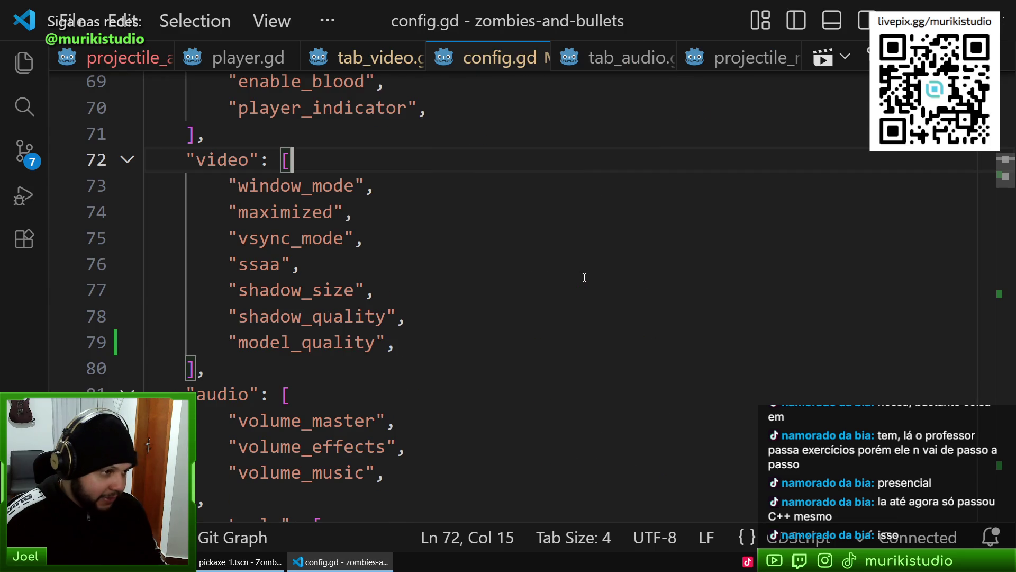
click(603, 258)
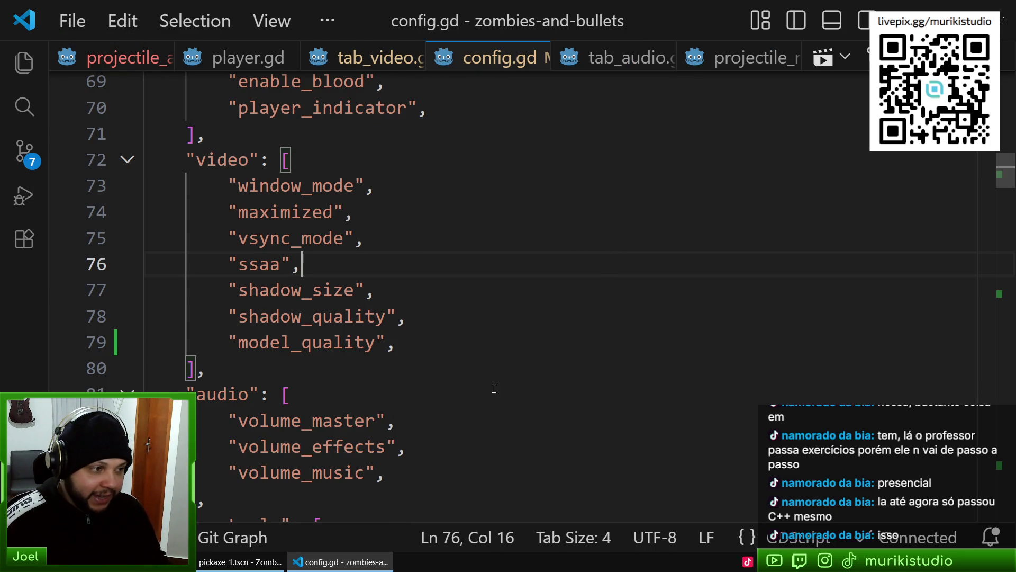
click(470, 345)
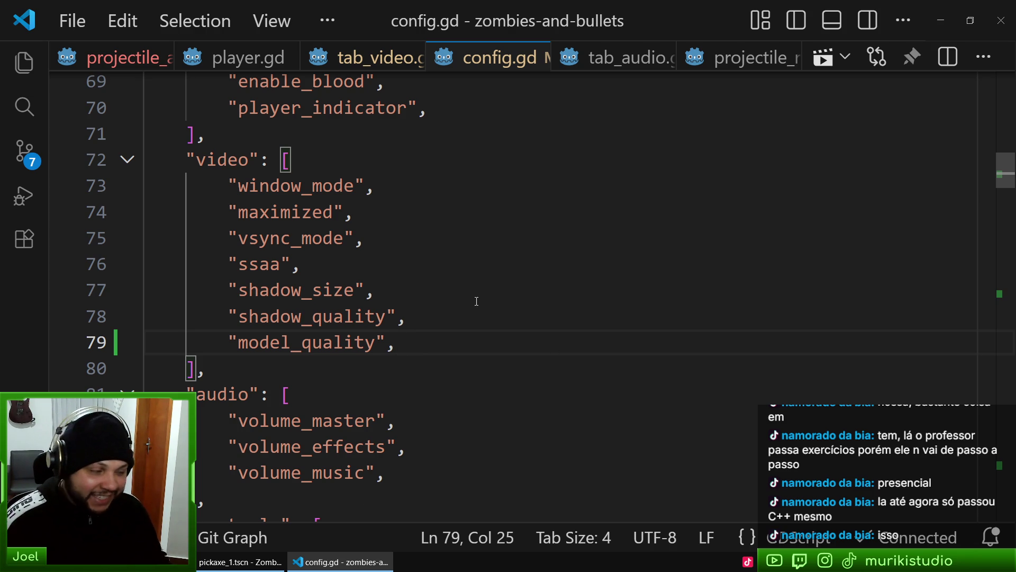
click(236, 338)
key(Right)
key(Right)
key(Down)
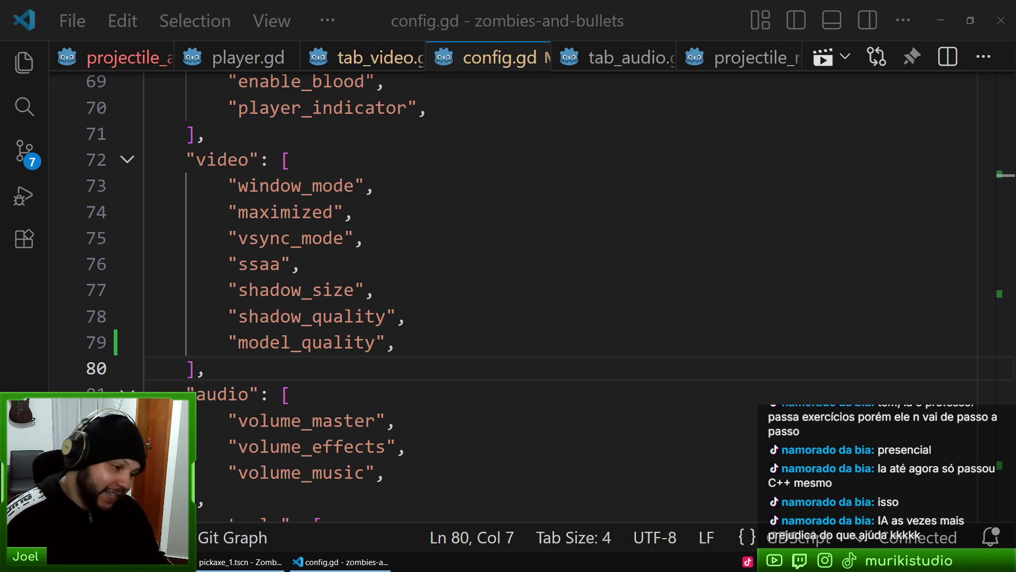
Search Google for 'codigo fonte tv' in a new tab and open the Código Fonte TV YouTube channel
key(alt+Tab)
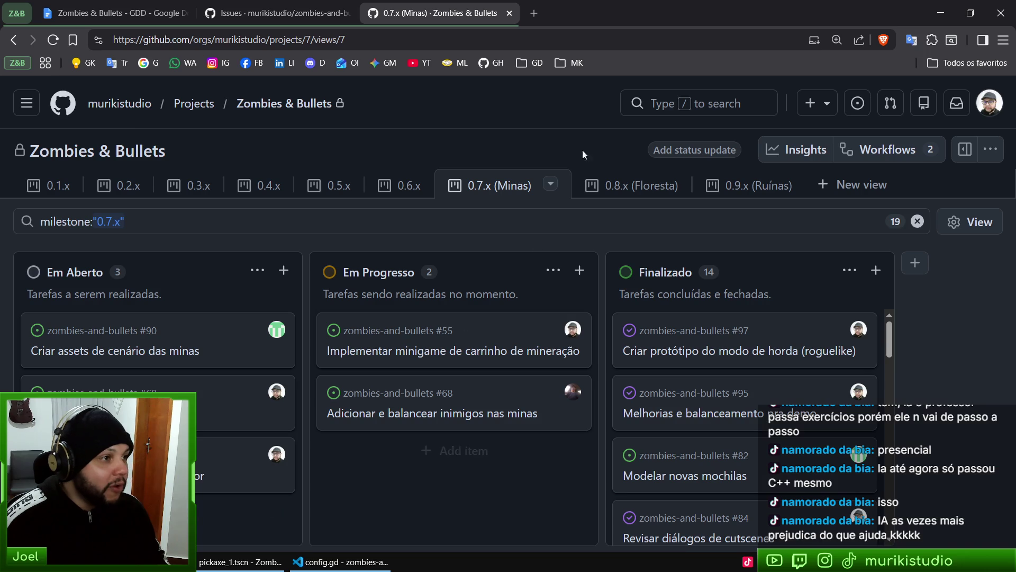
key(ctrl+t)
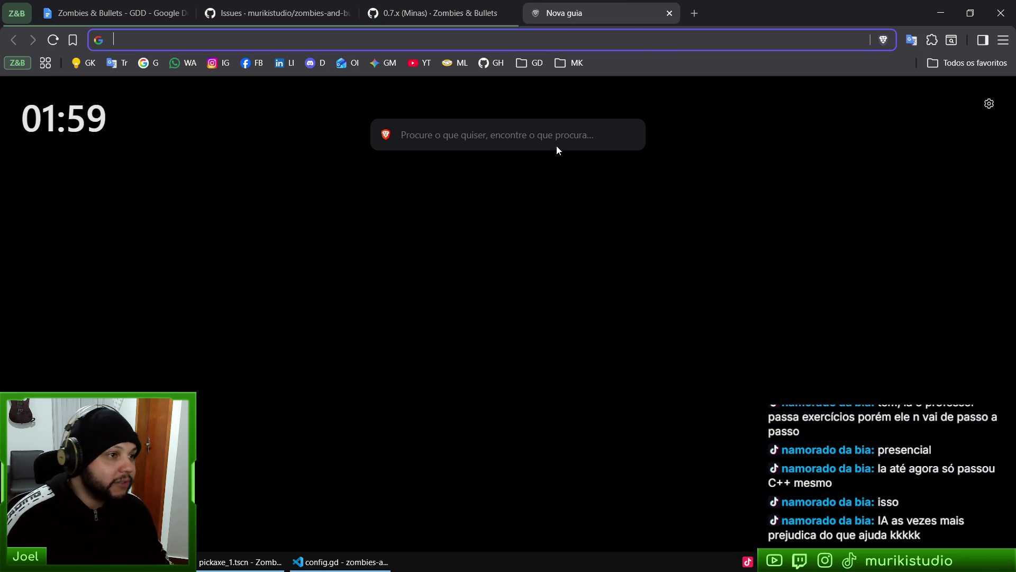
text(codigo fonte)
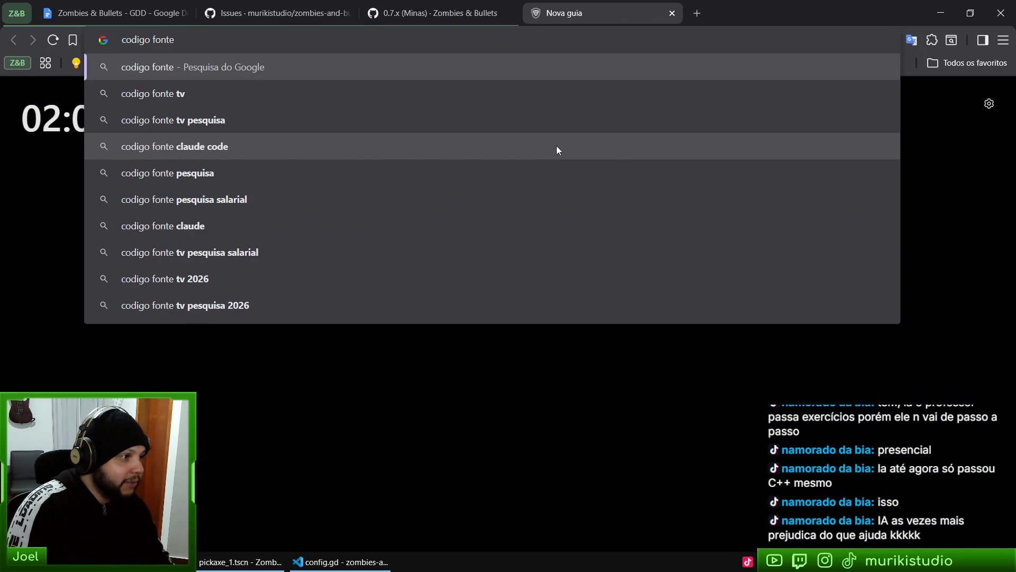
text( tv)
key(Return)
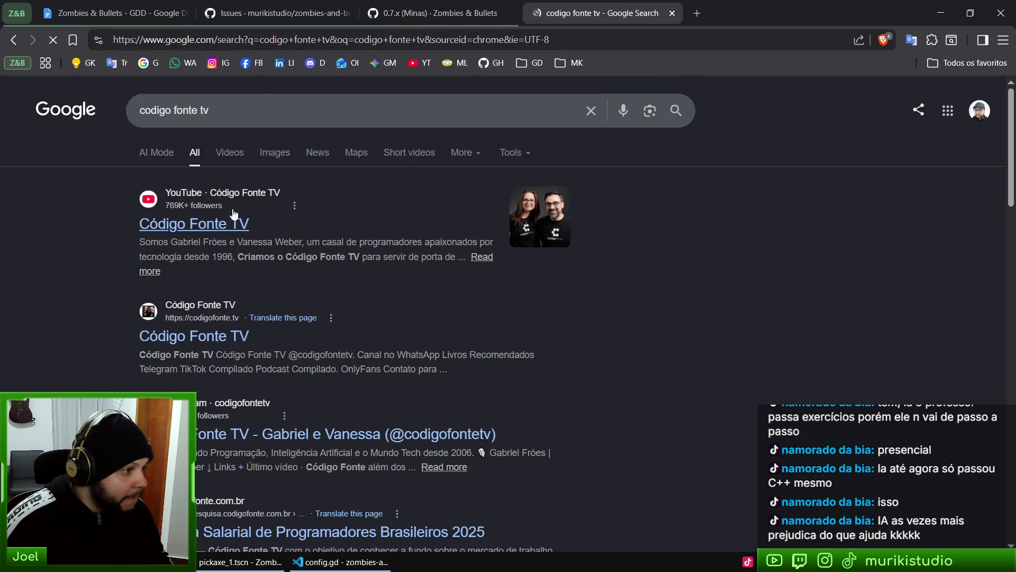
click(225, 223)
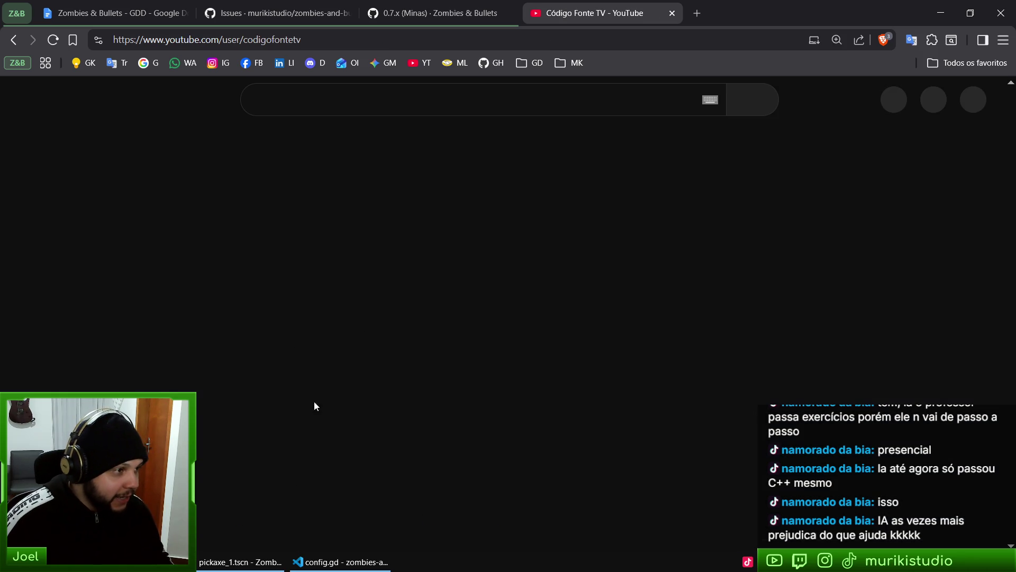
Open the channel's Shorts and play the short about computing students failing
scroll(223, 225, down, 5)
click(231, 202)
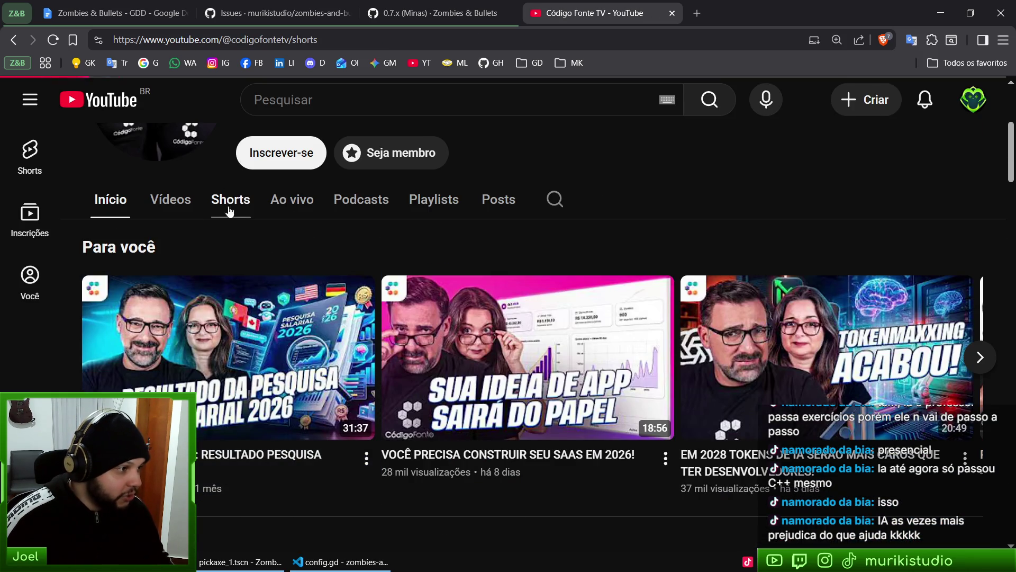
scroll(468, 455, down, 5)
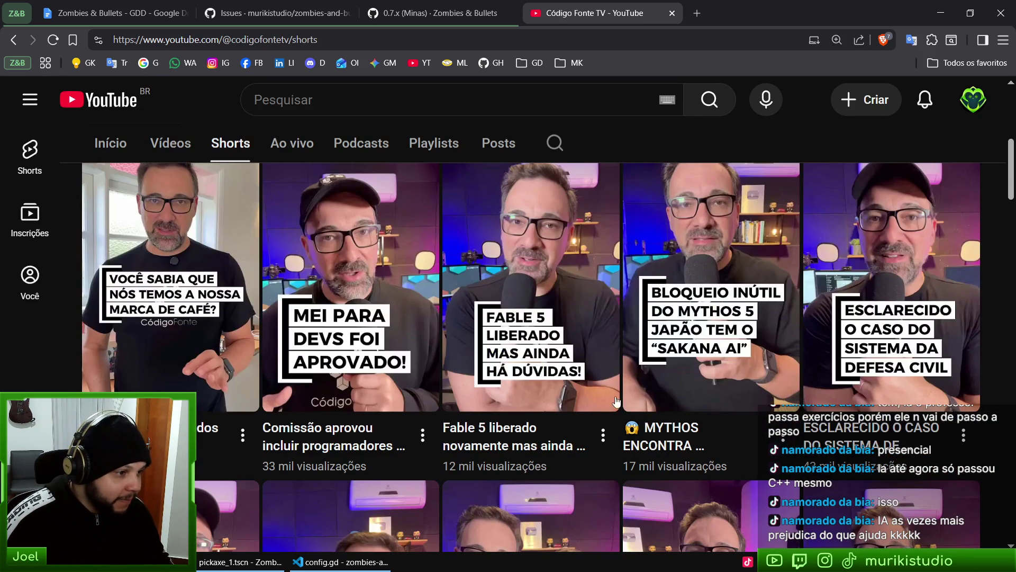
scroll(573, 430, down, 3)
scroll(573, 430, down, 5)
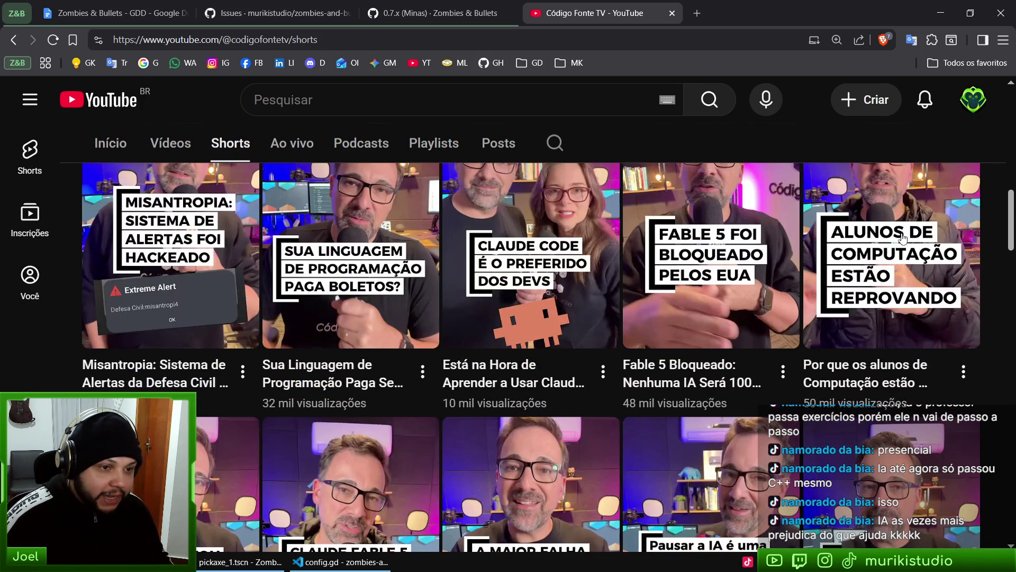
click(923, 371)
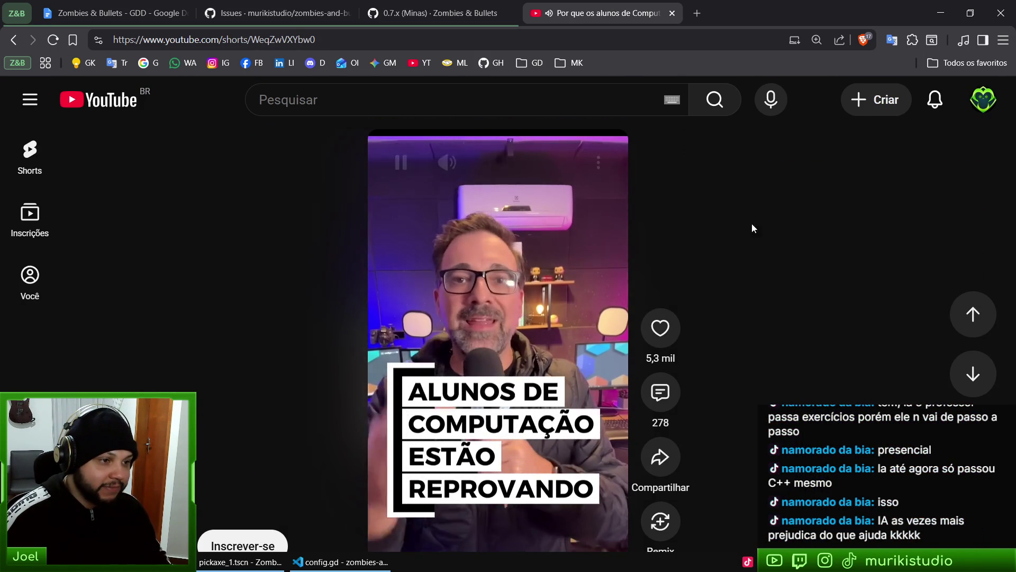
Watch the Código Fonte TV Short with the browser in full screen
key(F11)
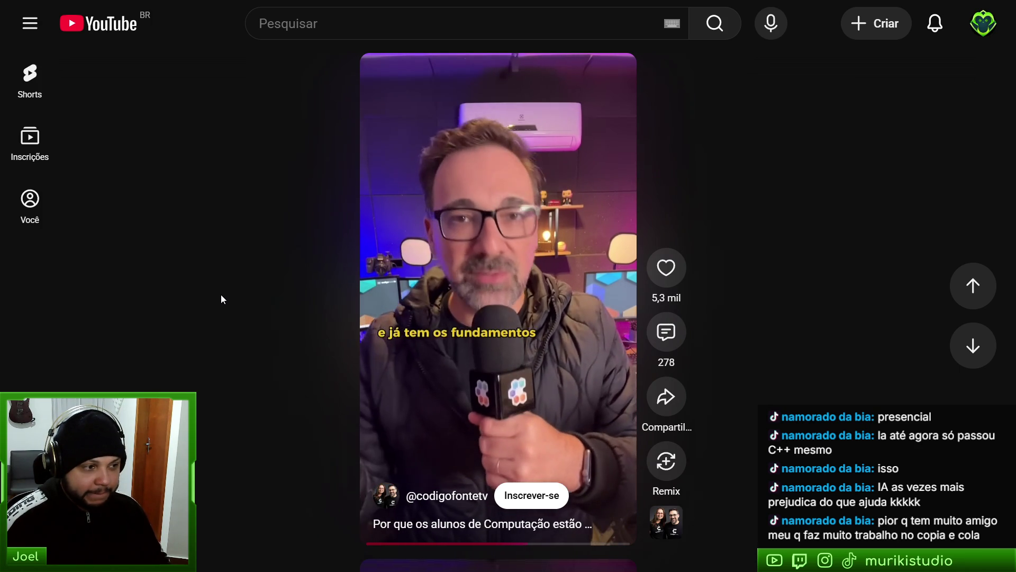
Pause the Short, exit full screen, and return to the Zombies & Bullets project board
mouse_move(486, 247)
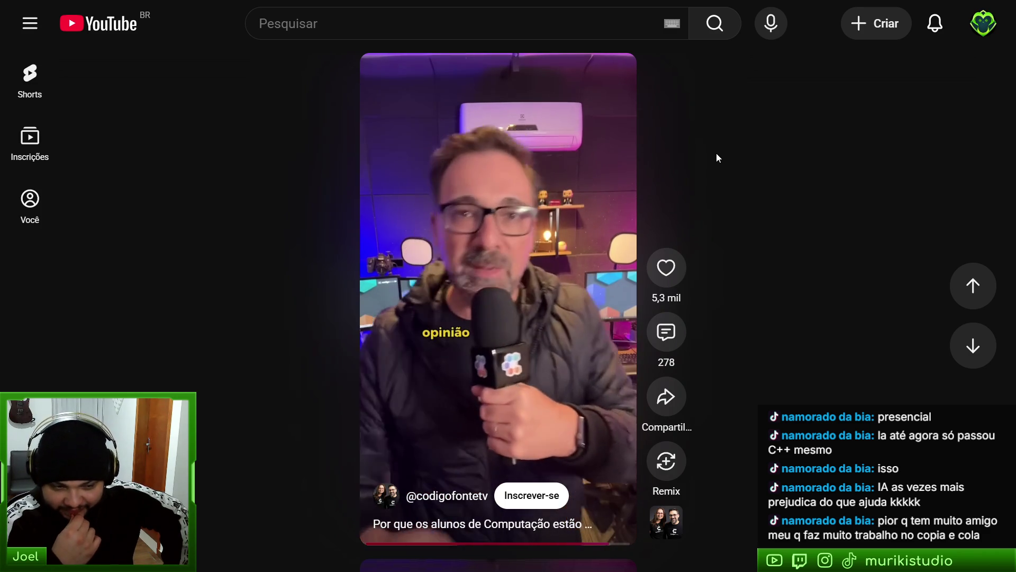
click(585, 159)
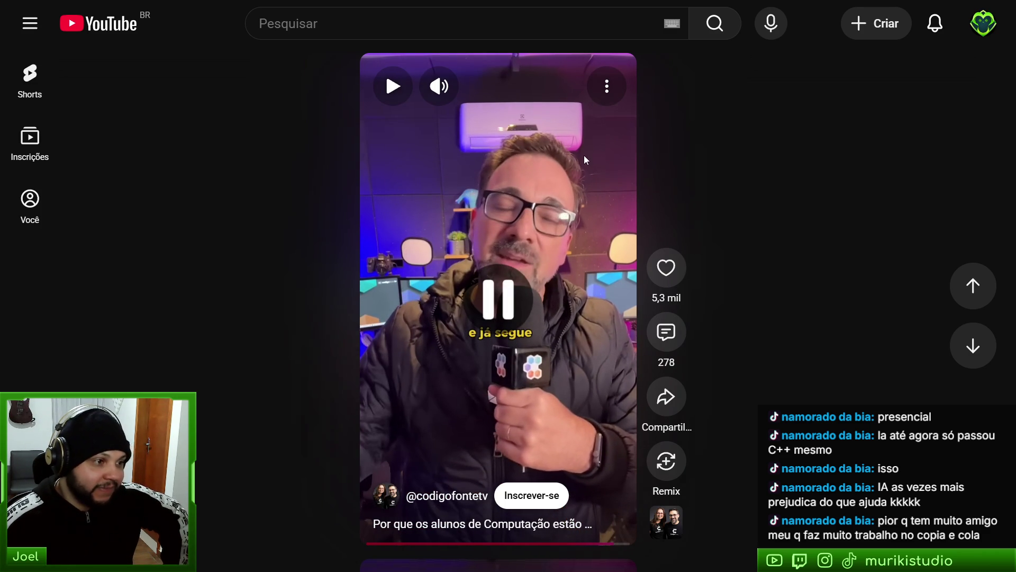
key(F11)
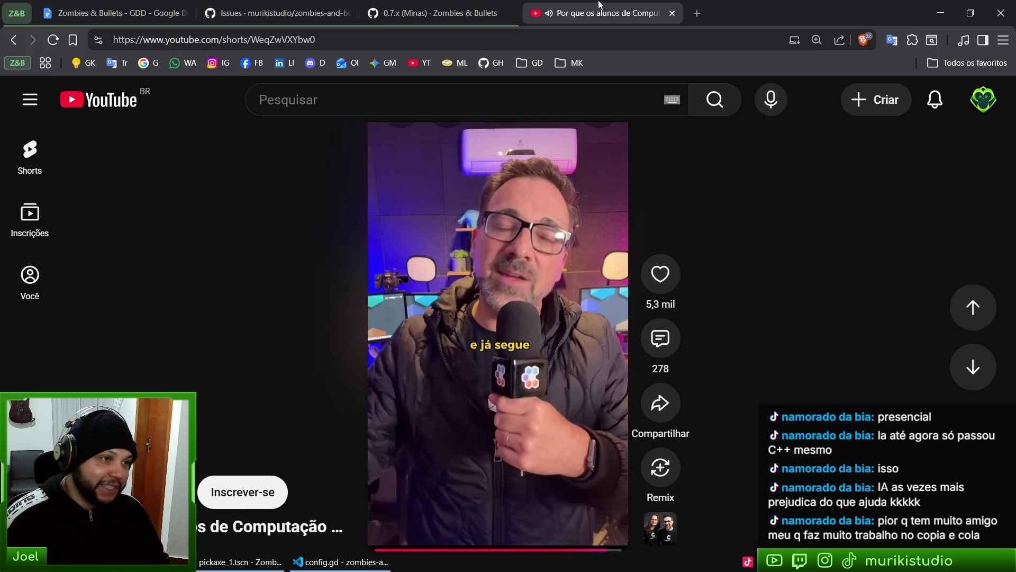
click(432, 12)
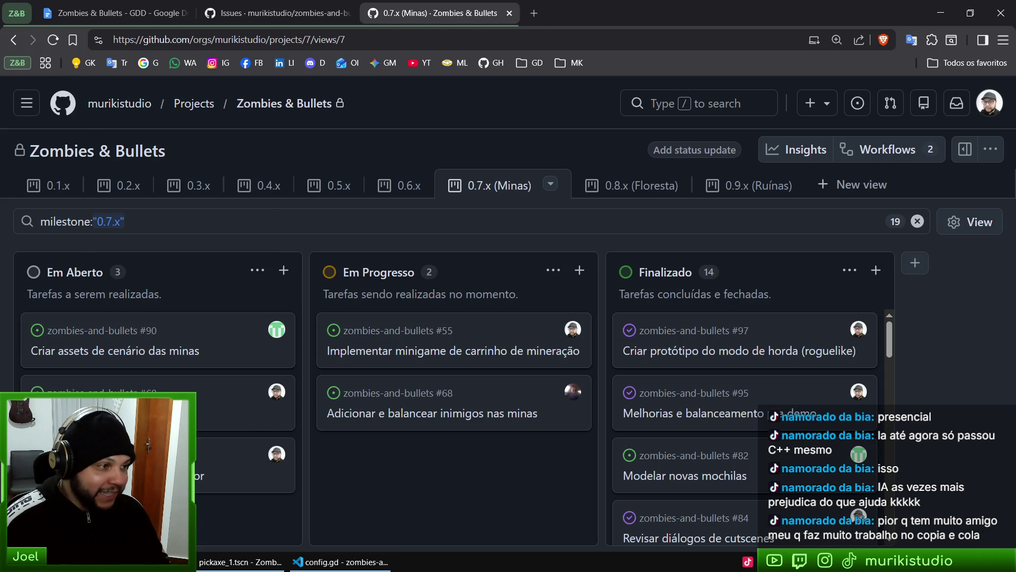
Leave the GitHub Projects board and bring VS Code's config.gd, with model_quality, back to front
click(339, 561)
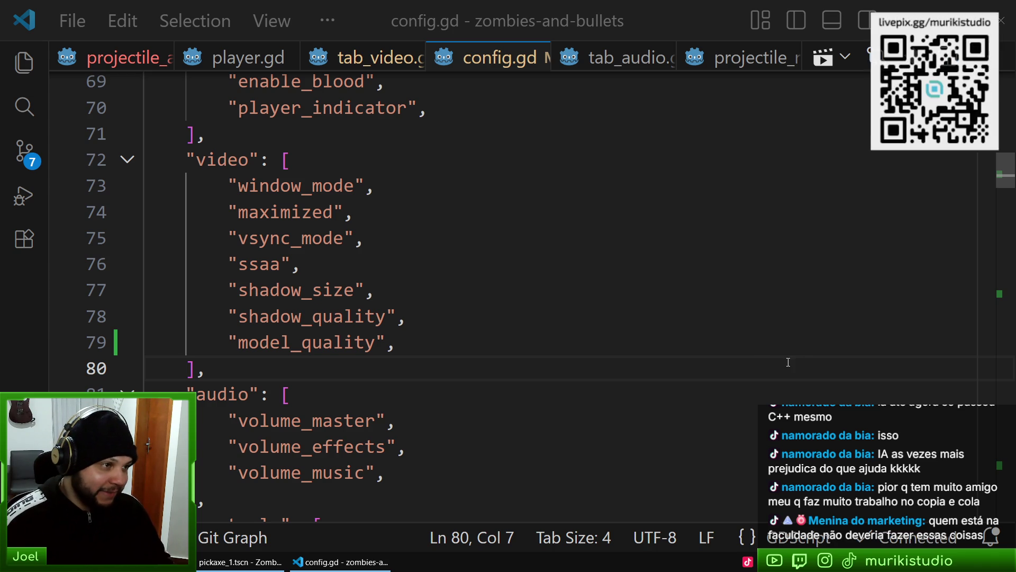
click(583, 290)
click(444, 318)
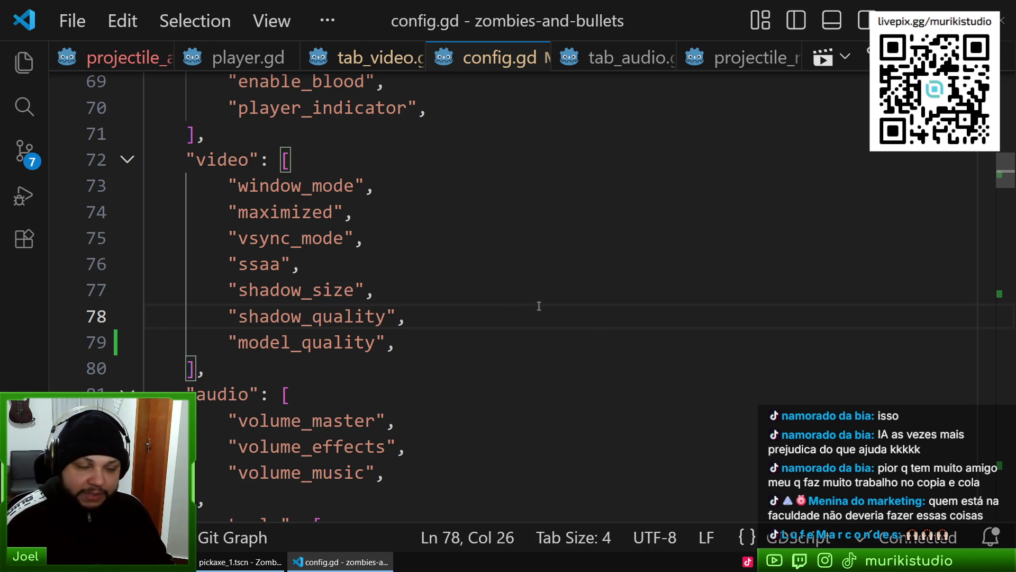
click(436, 283)
mouse_move(368, 290)
mouse_down()
mouse_move(390, 243)
mouse_move(443, 206)
mouse_up()
click(443, 204)
drag(414, 289, 371, 212)
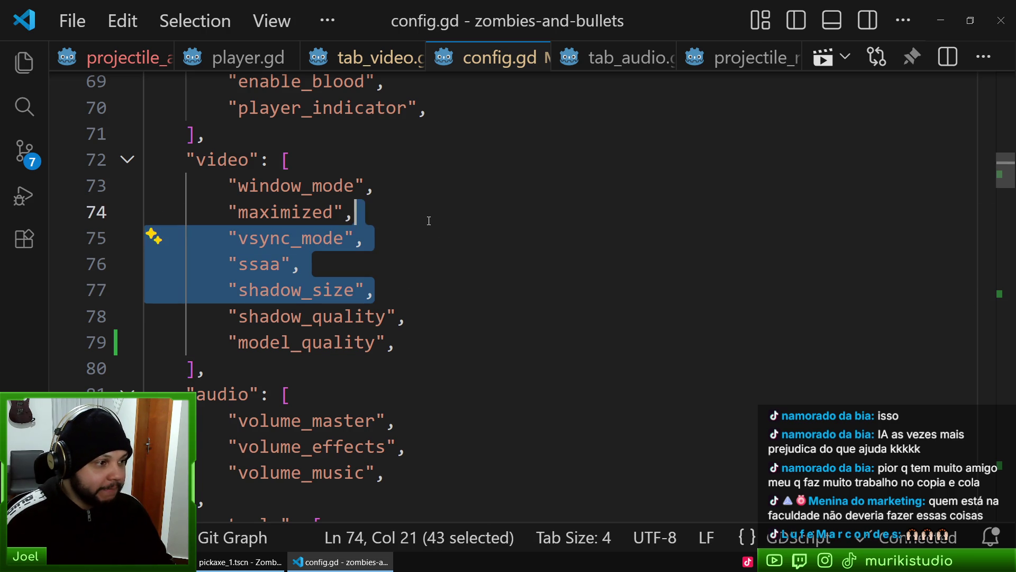
key(Escape)
click(407, 289)
drag(410, 279, 438, 211)
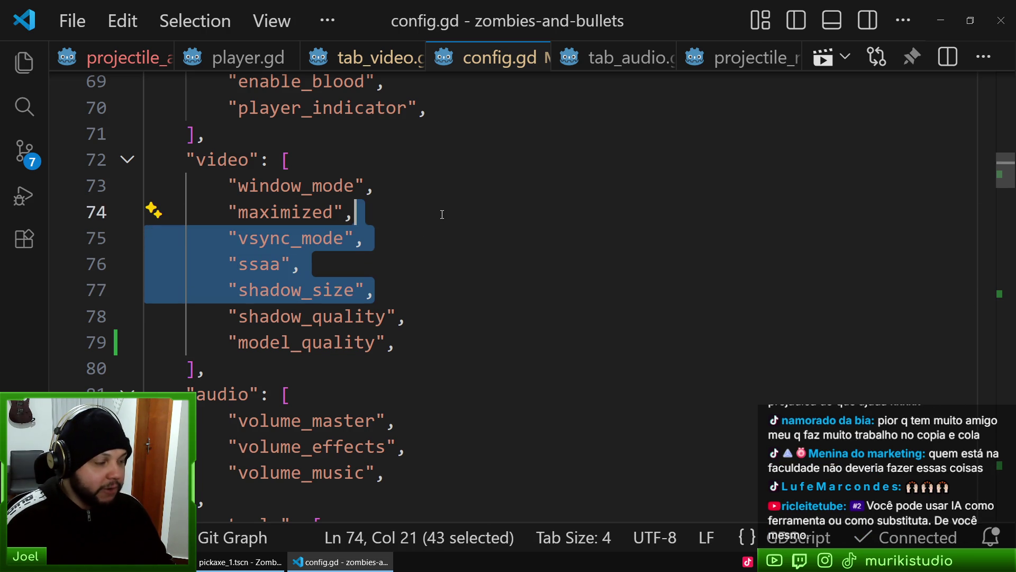
click(470, 273)
triple_click(303, 291)
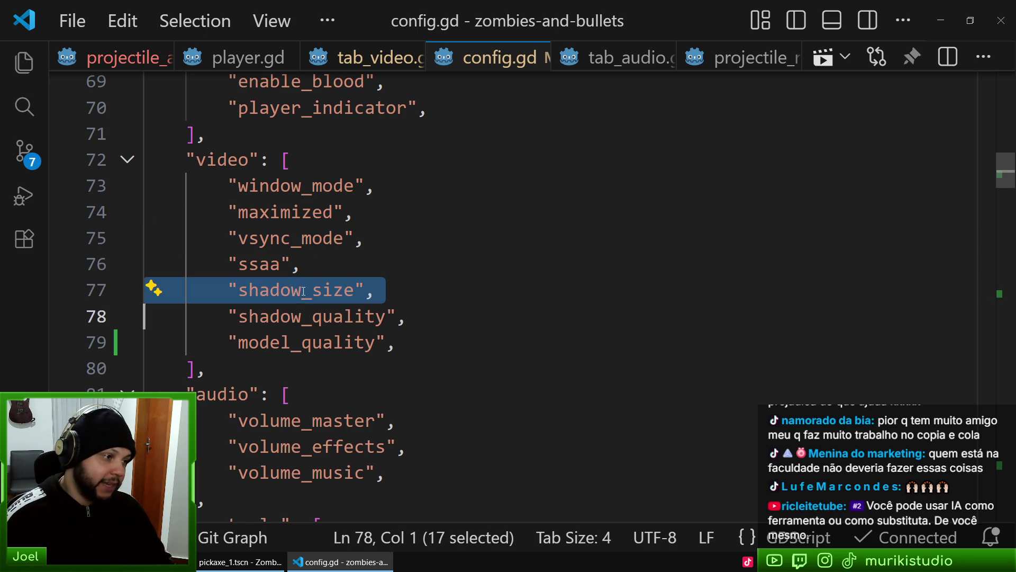
double_click(344, 343)
double_click(317, 290)
click(456, 293)
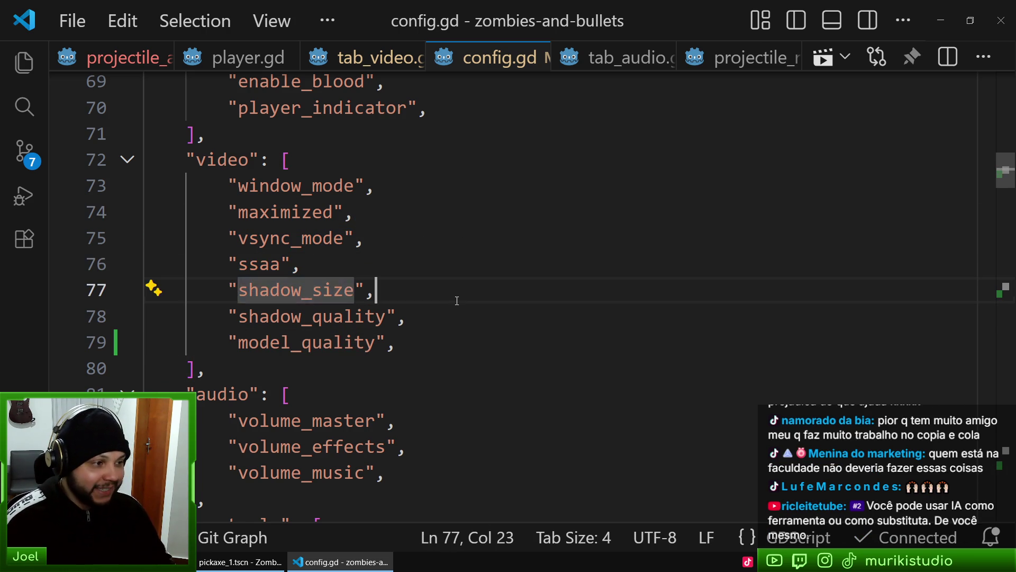
triple_click(319, 281)
click(456, 331)
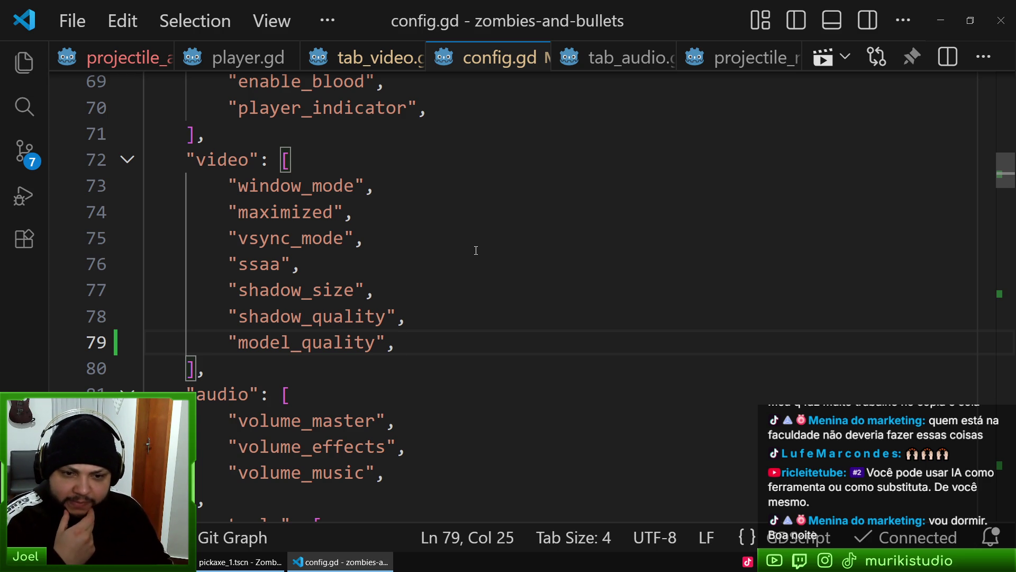
Open the tab_video.gd script in VS Code
key(Up)
key(Up)
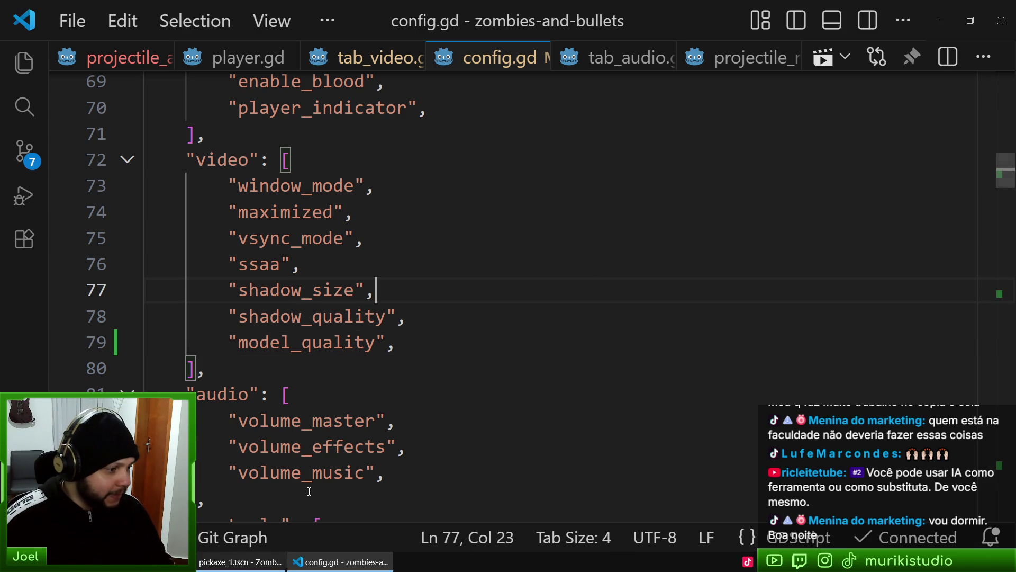
click(241, 562)
click(341, 562)
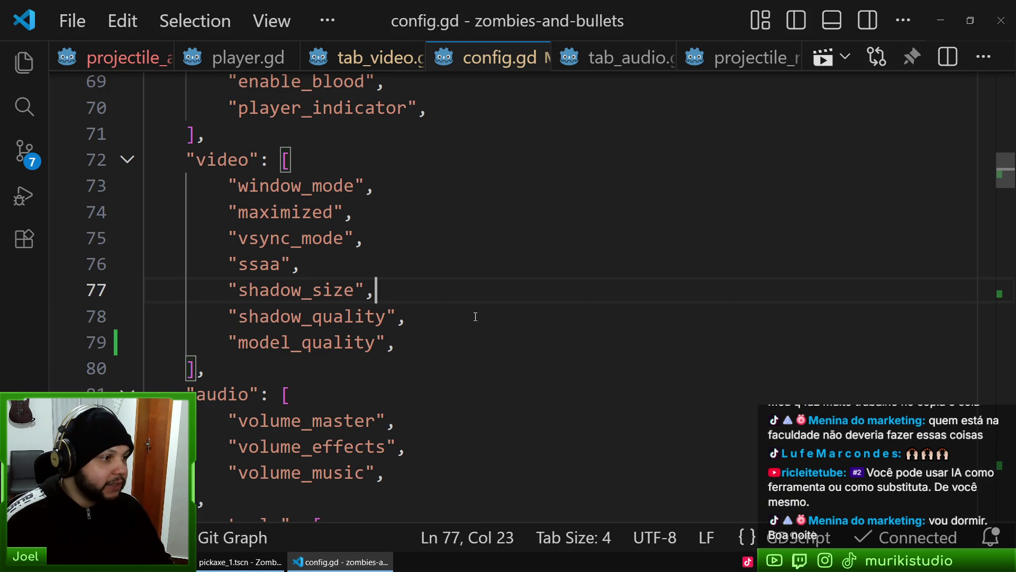
key(Up)
key(Up)
key(Up)
click(360, 55)
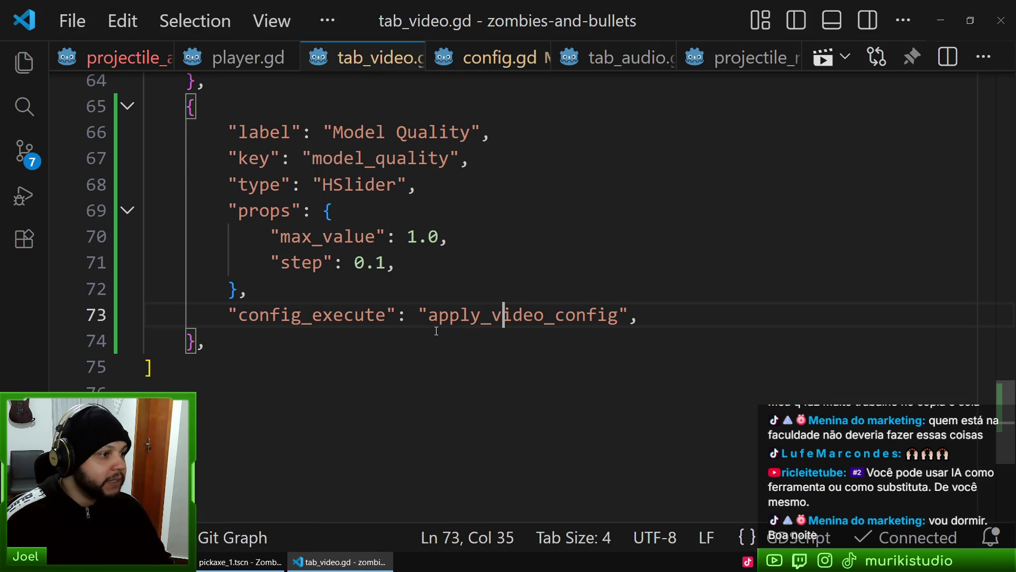
Open config.gd's diff from Source Control, showing the added model_quality key with default 2.0
mouse_move(503, 317)
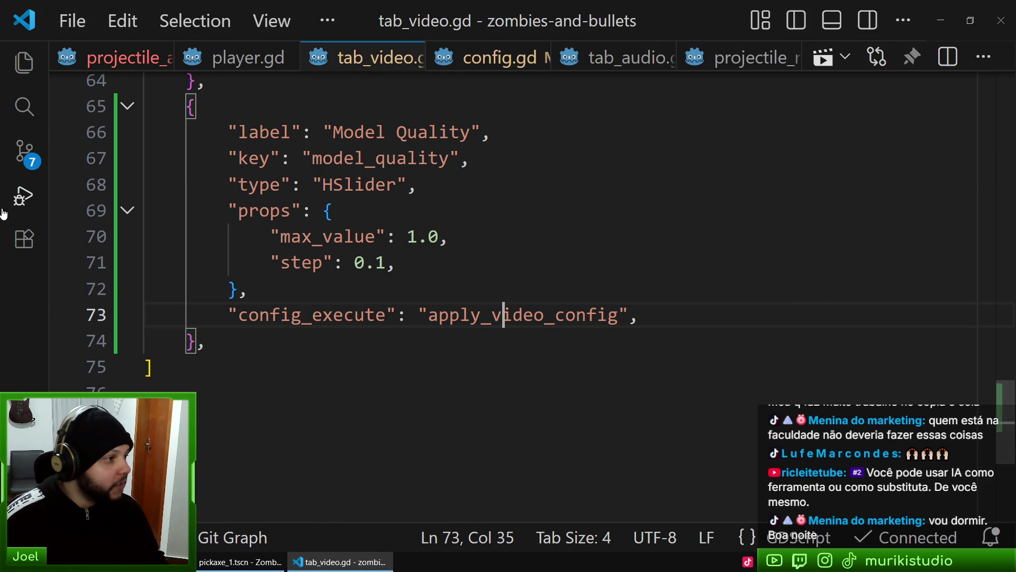
click(25, 152)
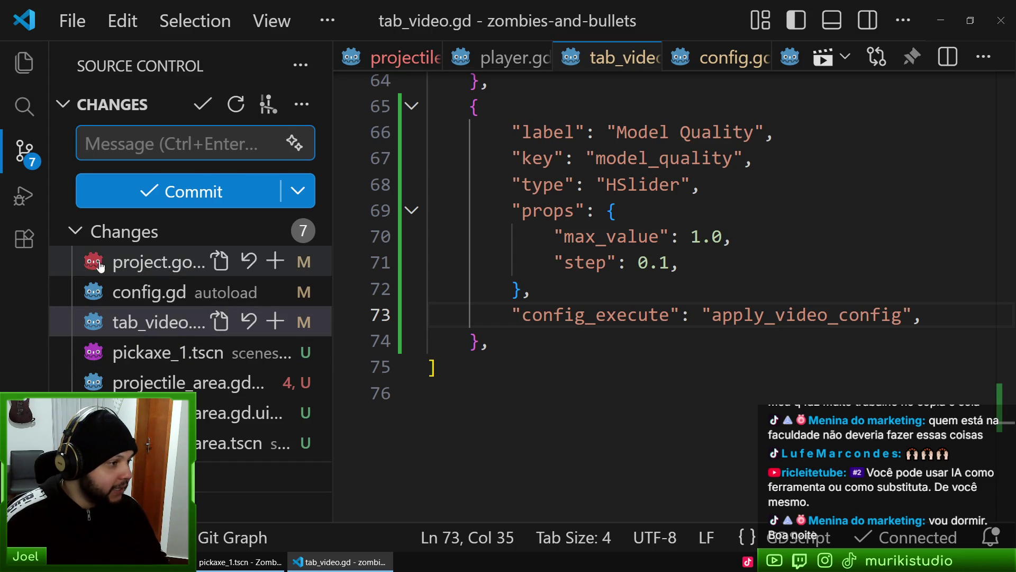
click(122, 291)
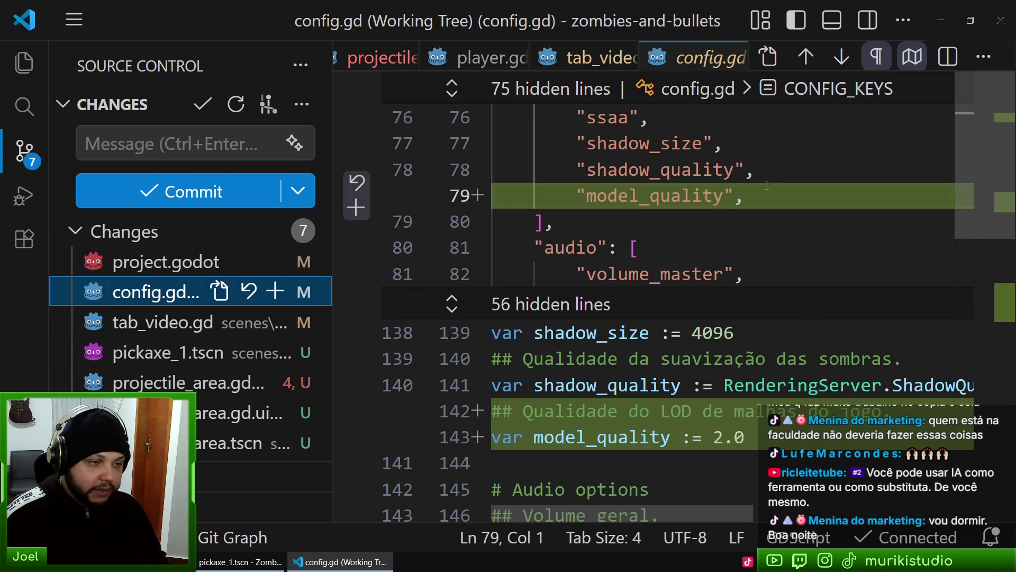
scroll(813, 307, down, 2)
Return to the Godot editor and launch Zombies & Bullets in its debug window
key(alt+Tab)
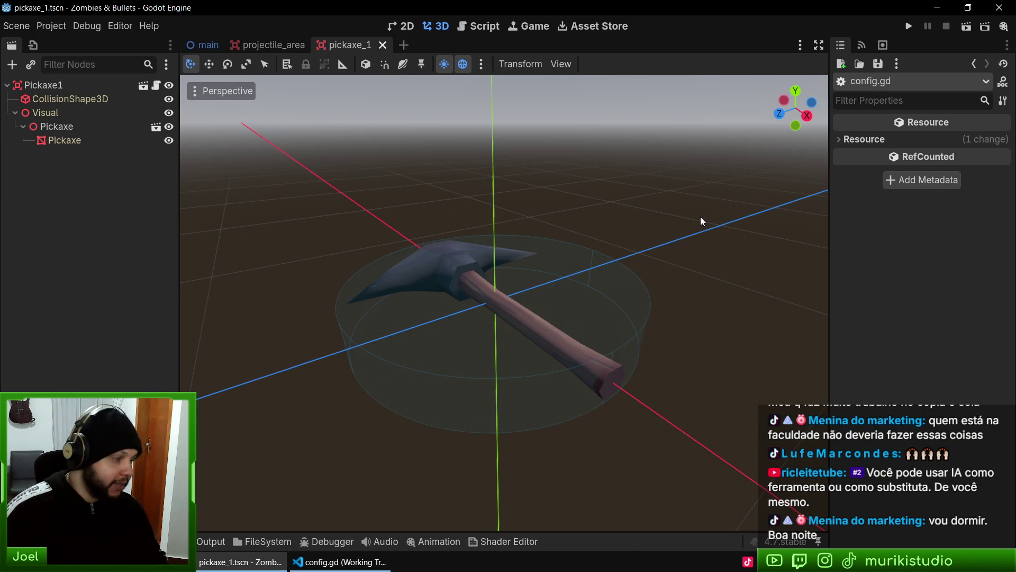
key(ctrl+shift+o)
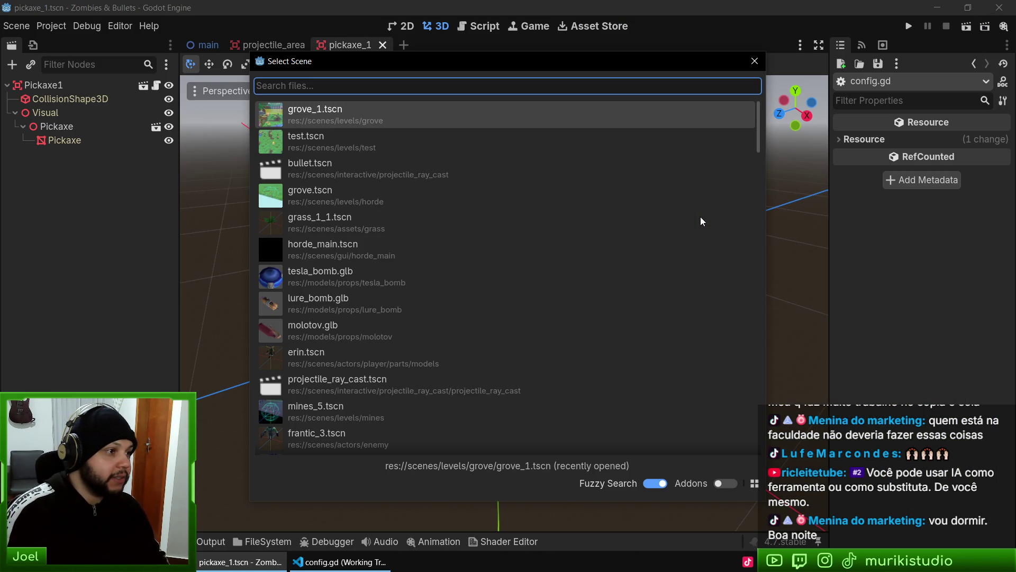
key(Return)
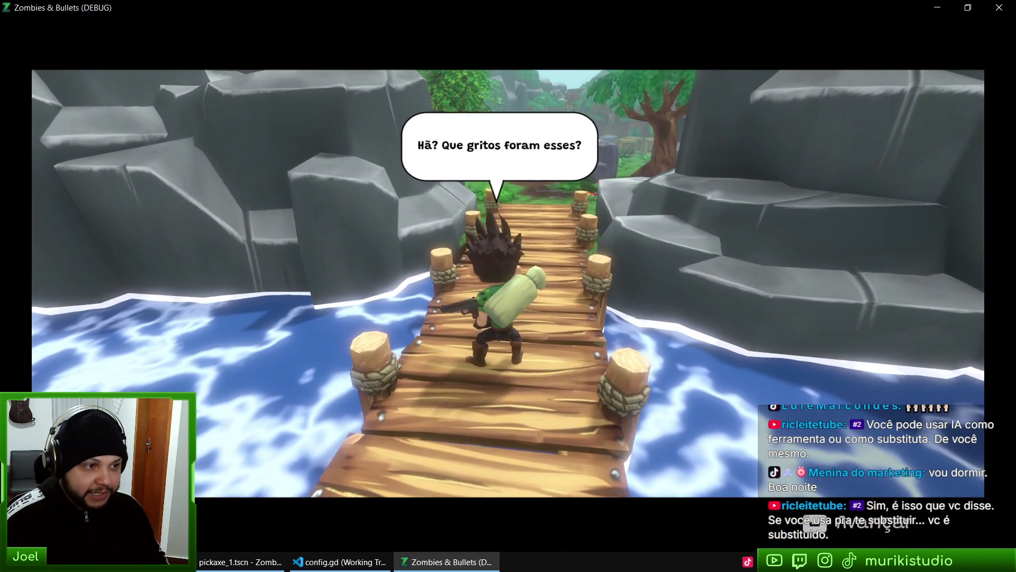
Advance the intro dialogue and walk the character off the bridge up the forest path
key(space)
key(space)
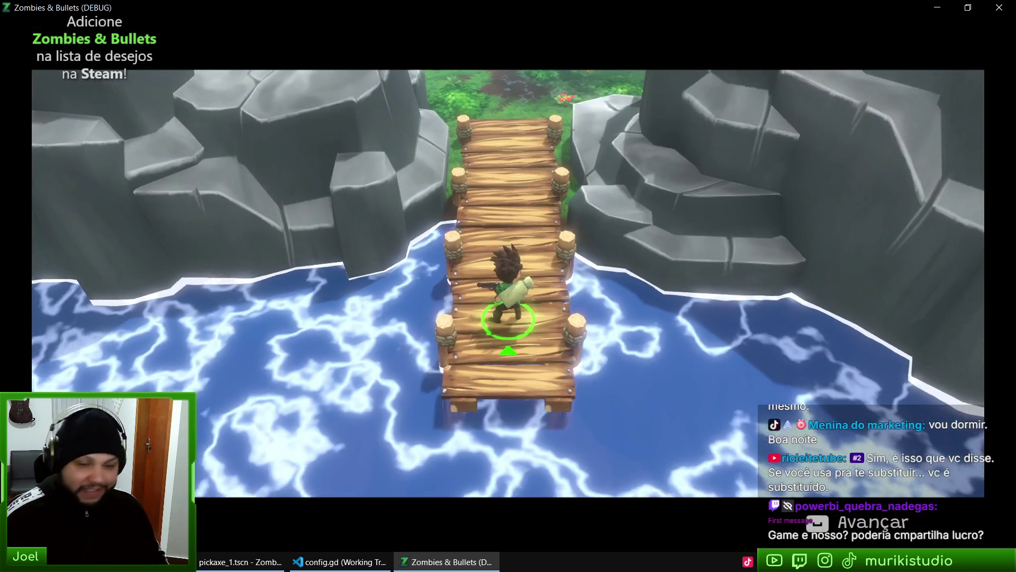
key(w)
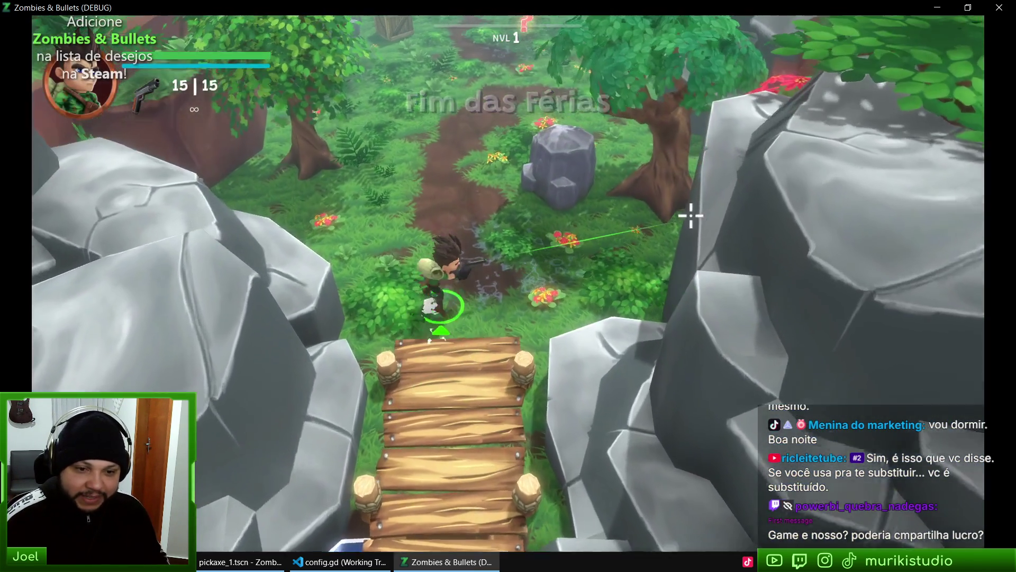
key(w)
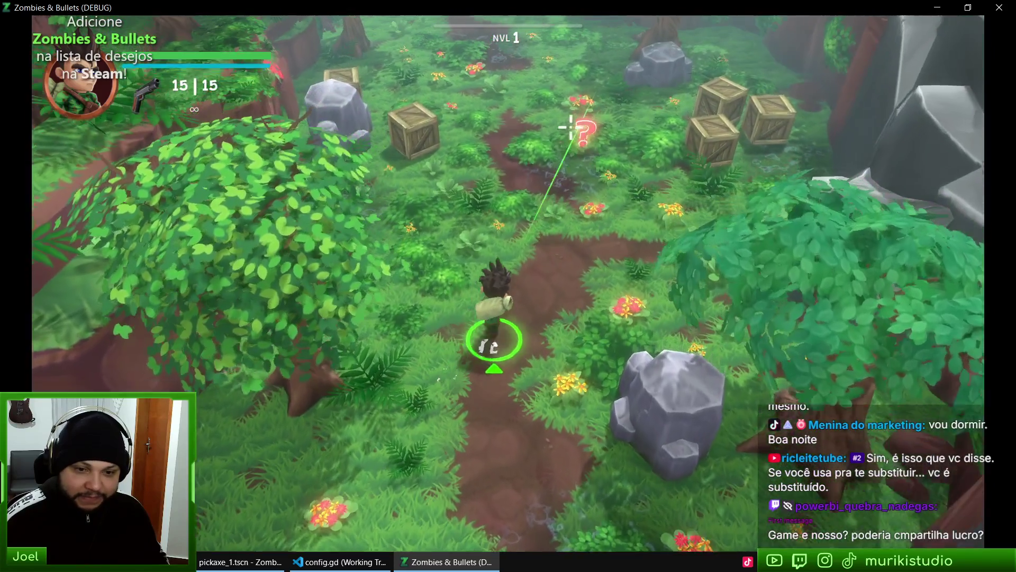
key(w)
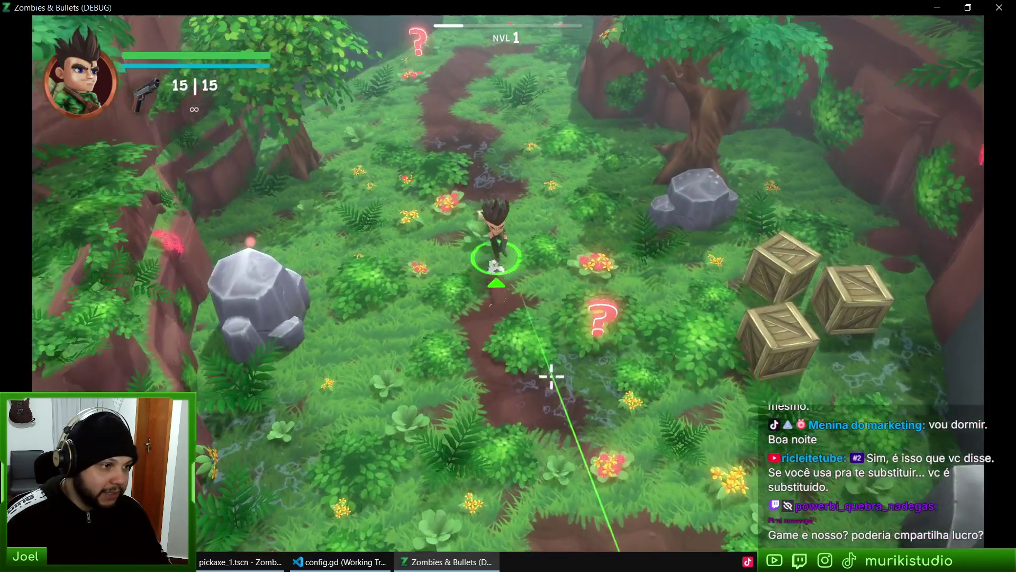
Wander north, then back south along the path onto the wooden bridge
key(w)
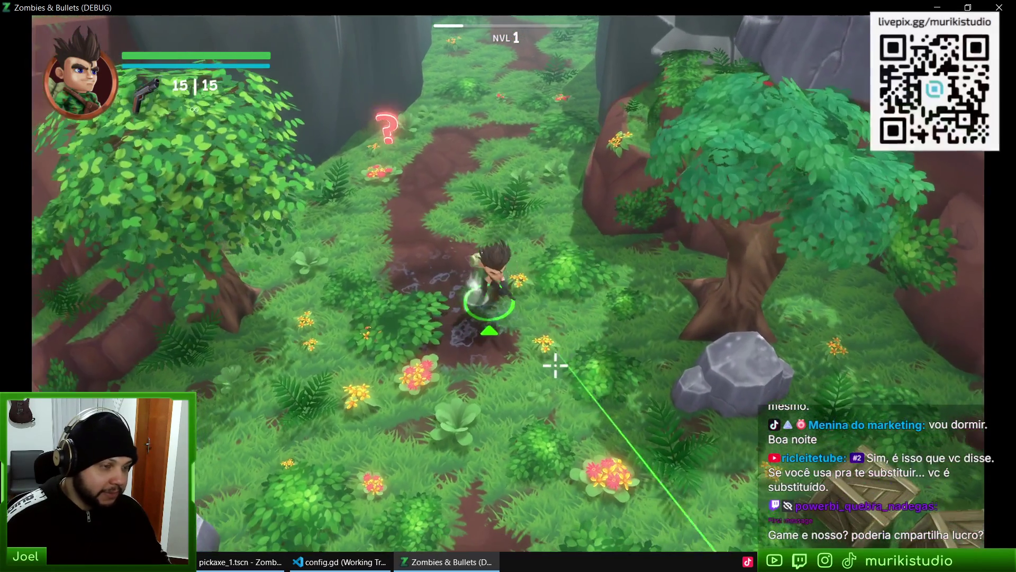
key(s)
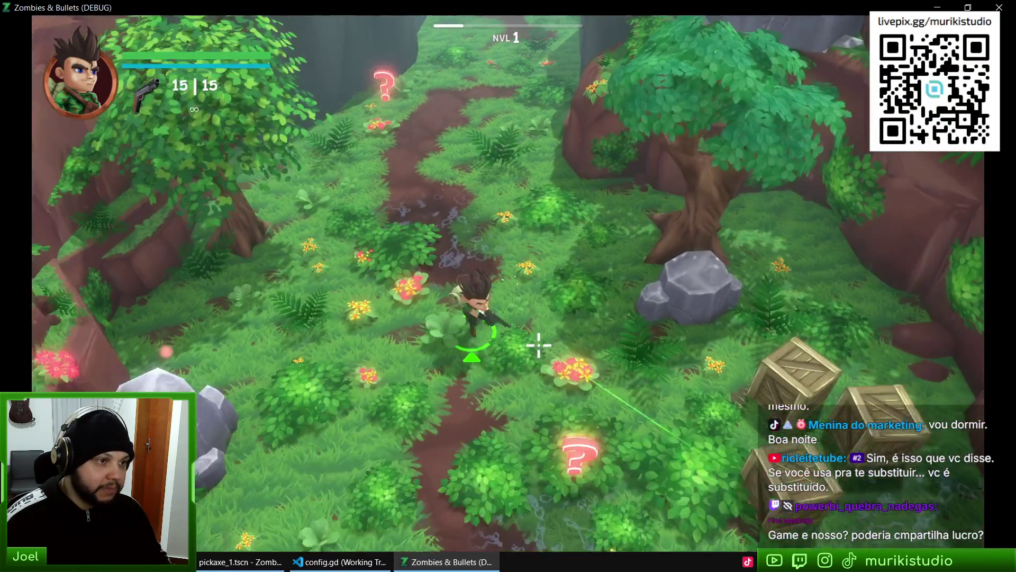
key(d)
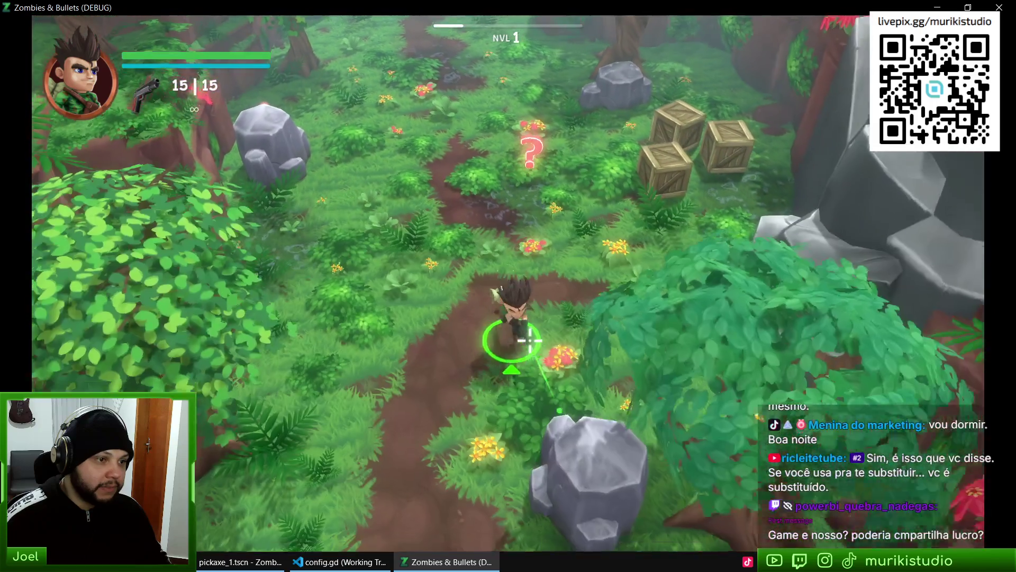
key(w)
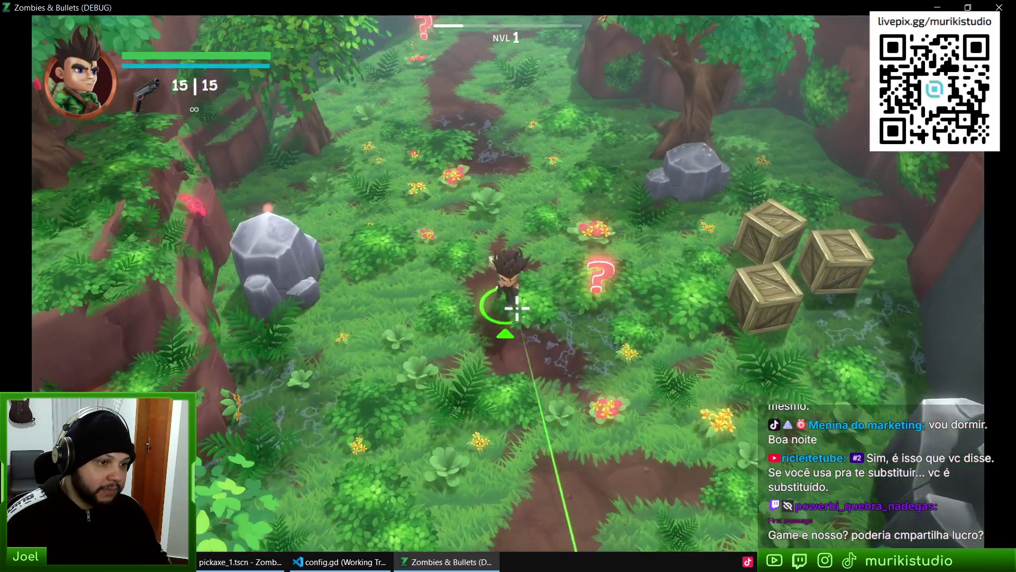
key(s)
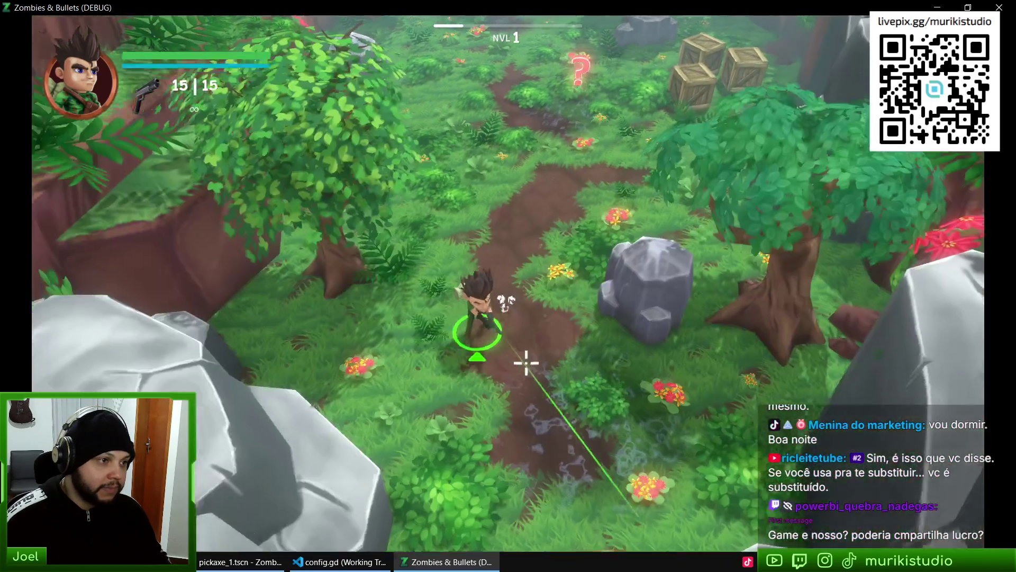
key(s)
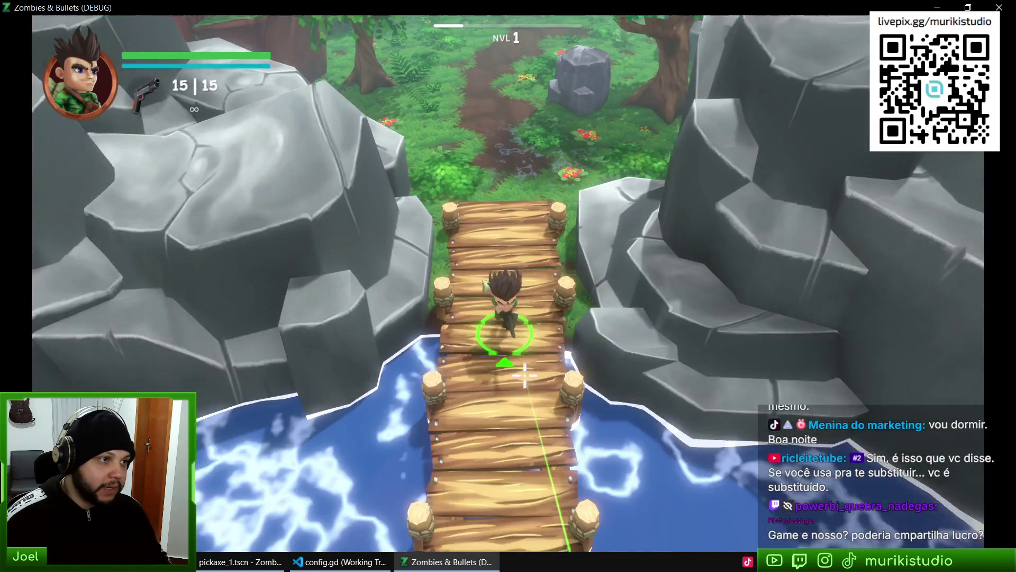
Walk north from the bridge past the rock and grey cliffs into the clearing
key(w)
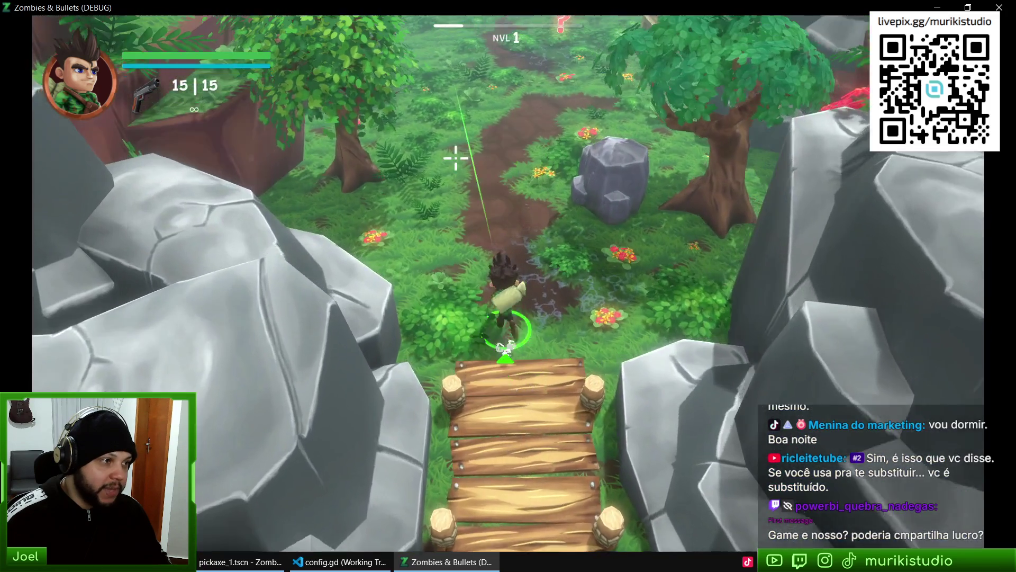
key(w)
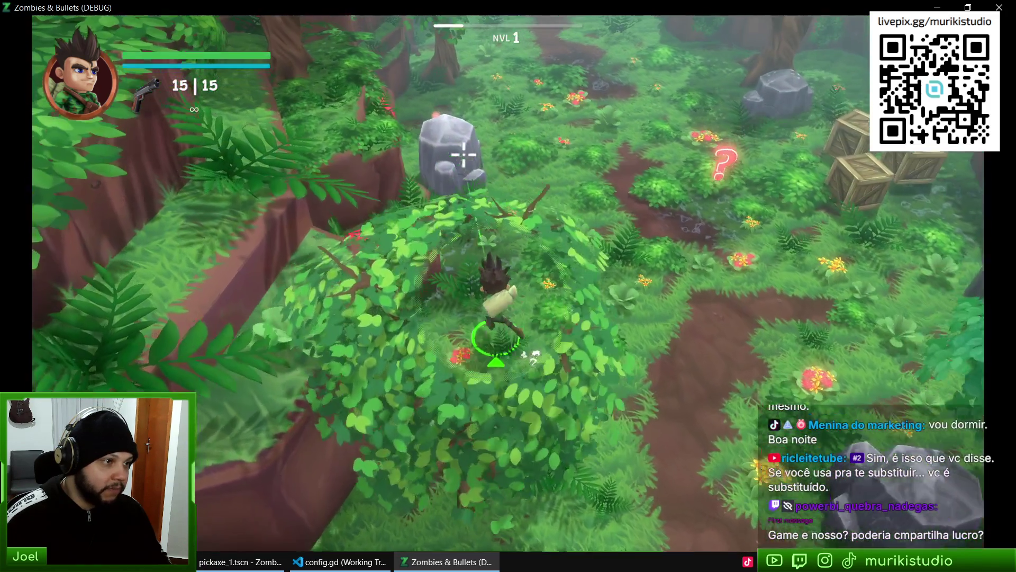
key(w)
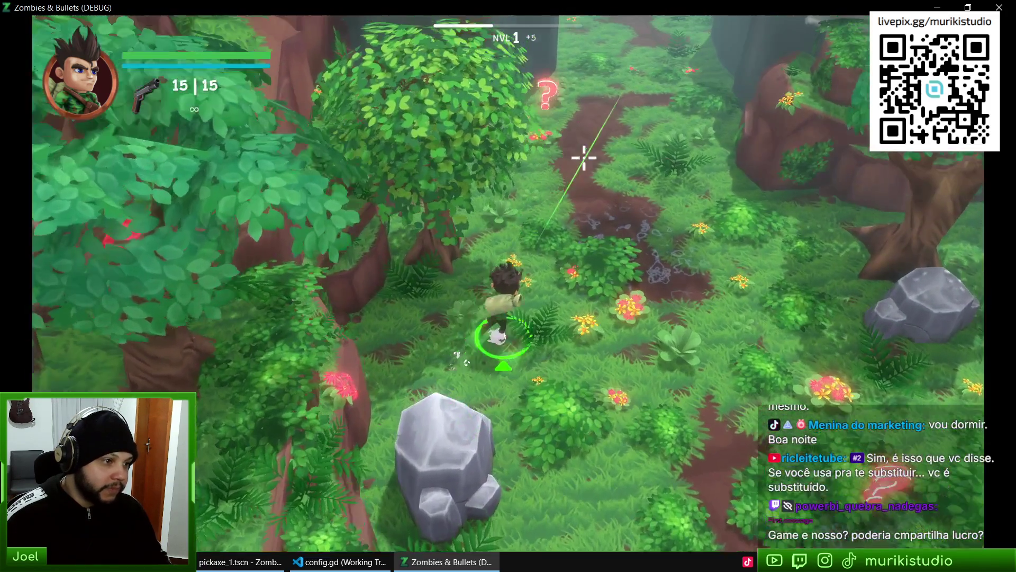
key(w)
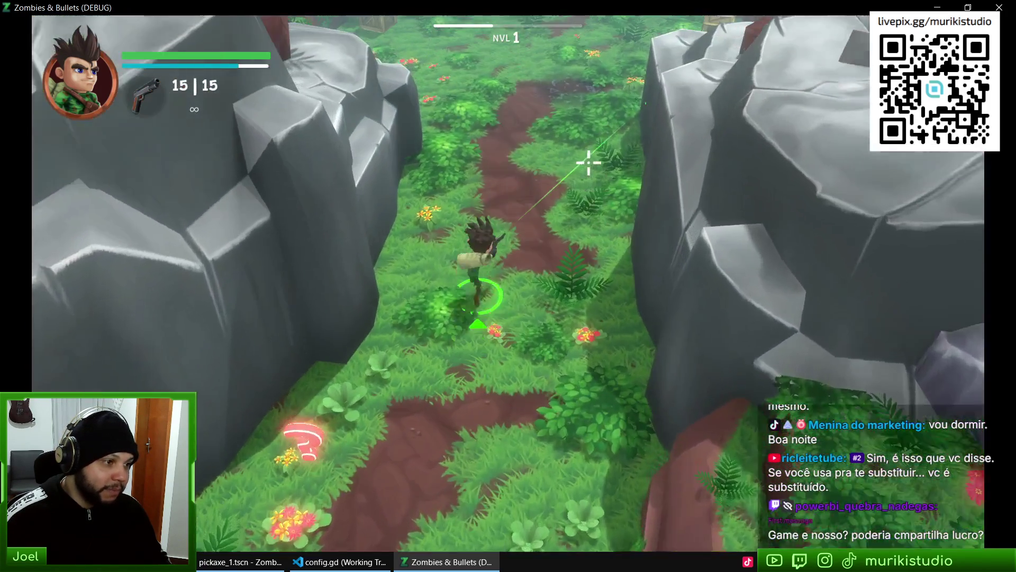
key(w)
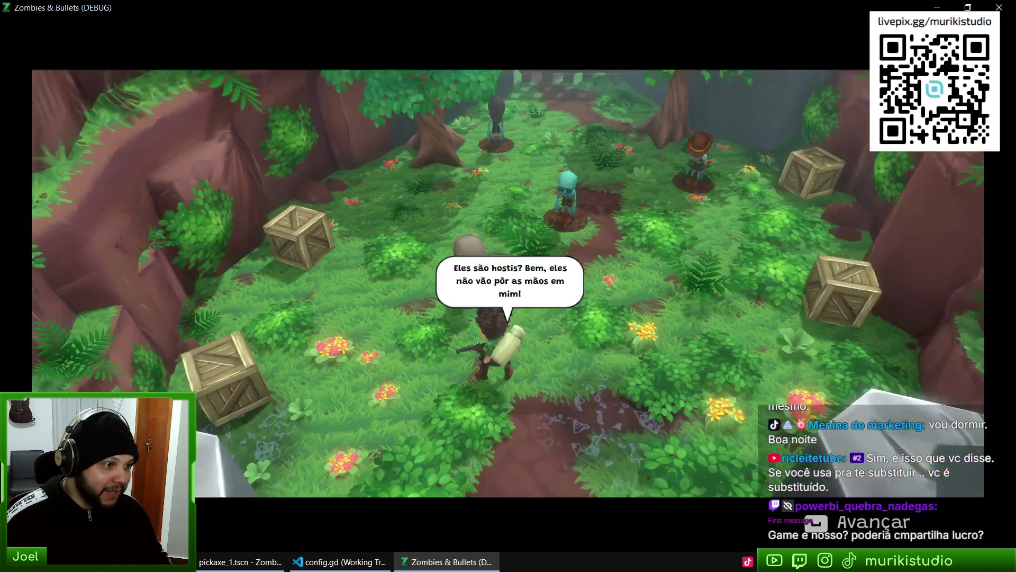
Dismiss the cutscene dialogue and start shooting zombies while moving east and south
key(space)
click(538, 192)
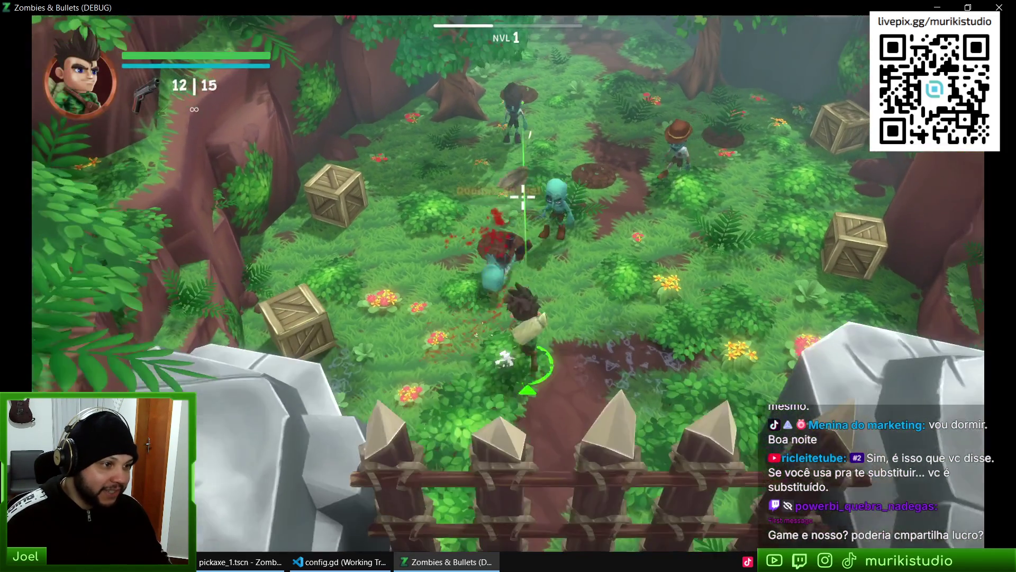
mouse_move(523, 197)
mouse_down()
mouse_move(493, 176)
mouse_move(474, 197)
mouse_move(456, 197)
mouse_move(563, 240)
mouse_up()
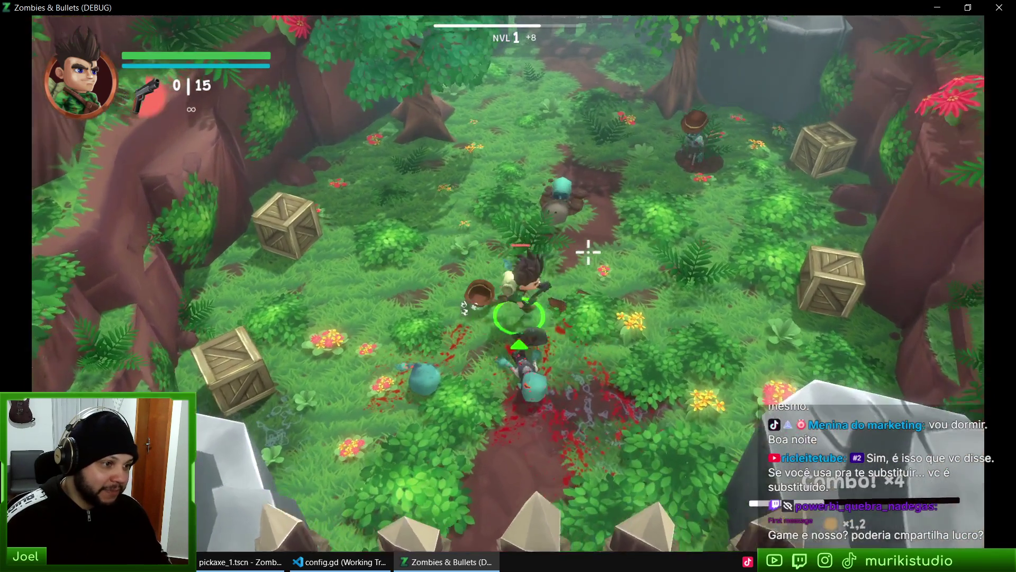
key(s)
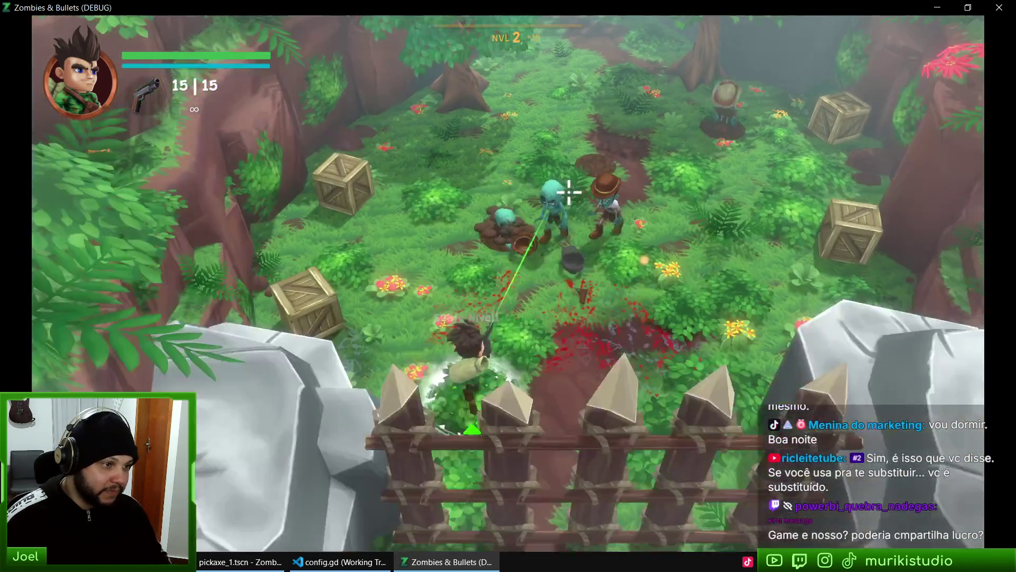
click(522, 148)
key(d)
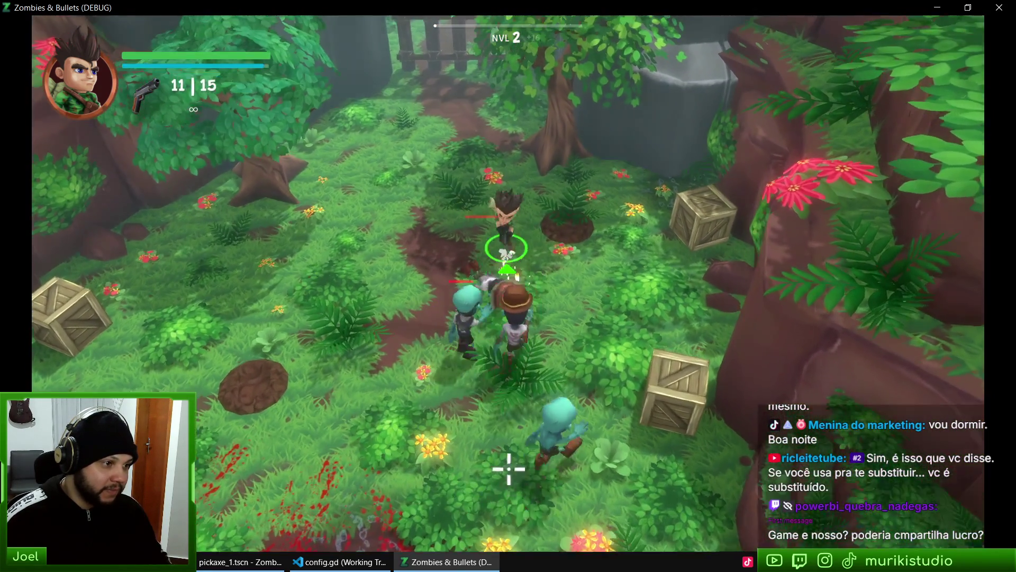
key(s)
Keep firing at zombies, reload with R, and walk the hero north through the fence
mouse_move(508, 468)
mouse_down()
mouse_move(567, 447)
mouse_move(633, 320)
mouse_move(547, 216)
mouse_up()
click(547, 216)
key(w)
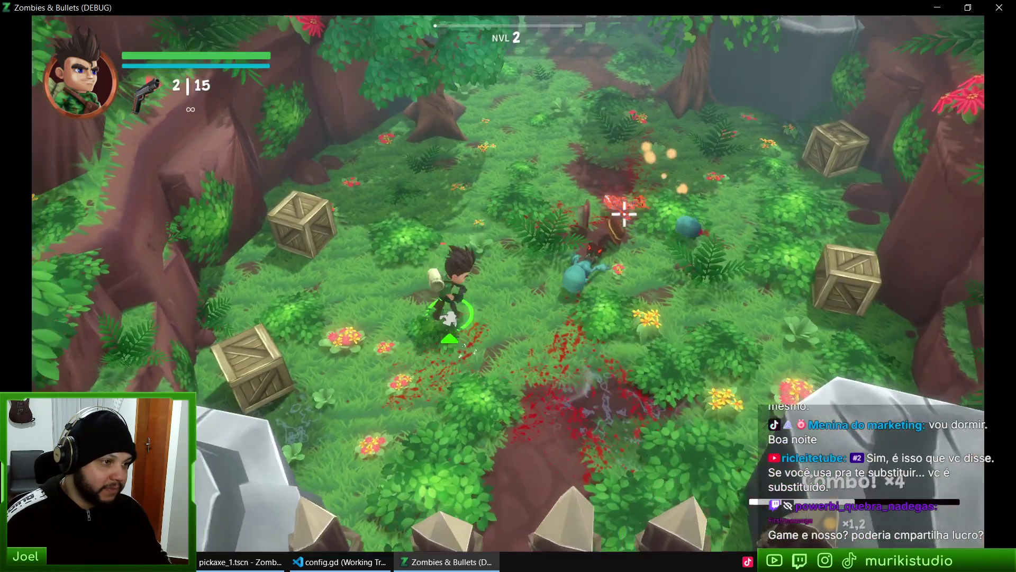
key(r)
key(w)
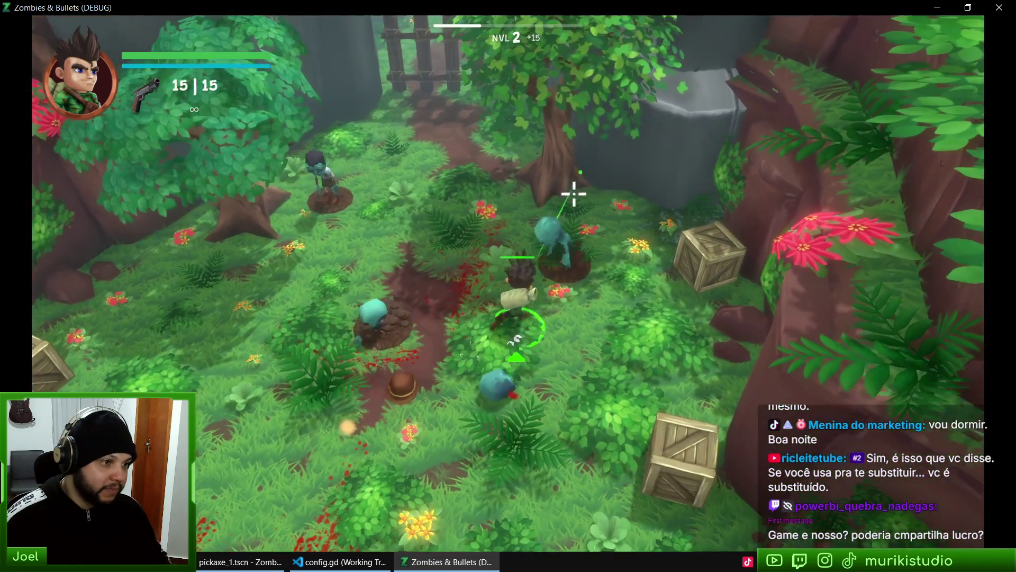
mouse_move(574, 195)
mouse_down()
mouse_move(540, 212)
mouse_move(388, 175)
mouse_move(481, 154)
mouse_move(508, 169)
mouse_move(497, 159)
mouse_move(481, 195)
mouse_up()
key(w)
key(w)
Reload, switch to the over-the-shoulder camera, and advance the hero toward the zombies
key(r)
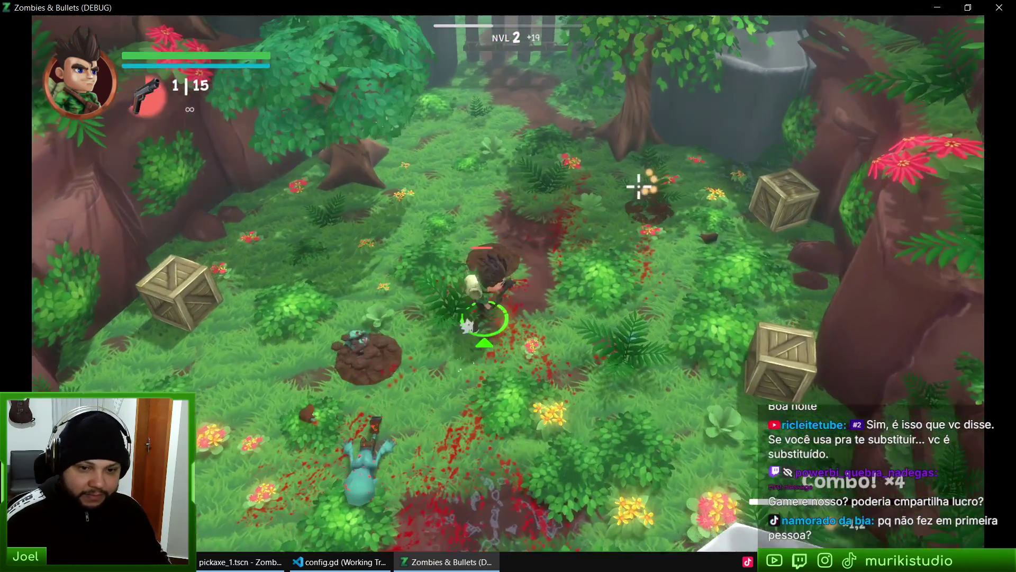
key(s)
key(a)
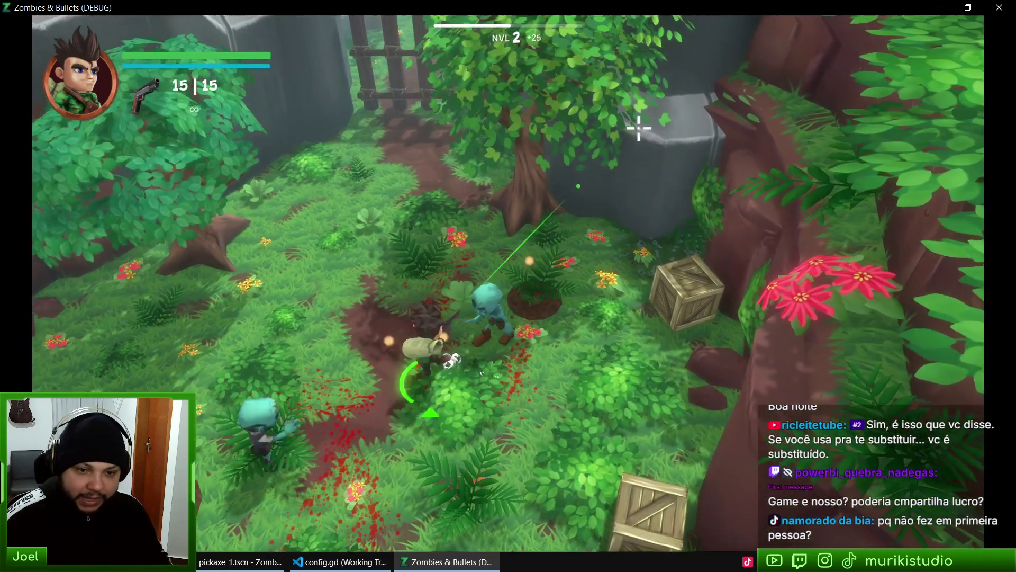
key(c)
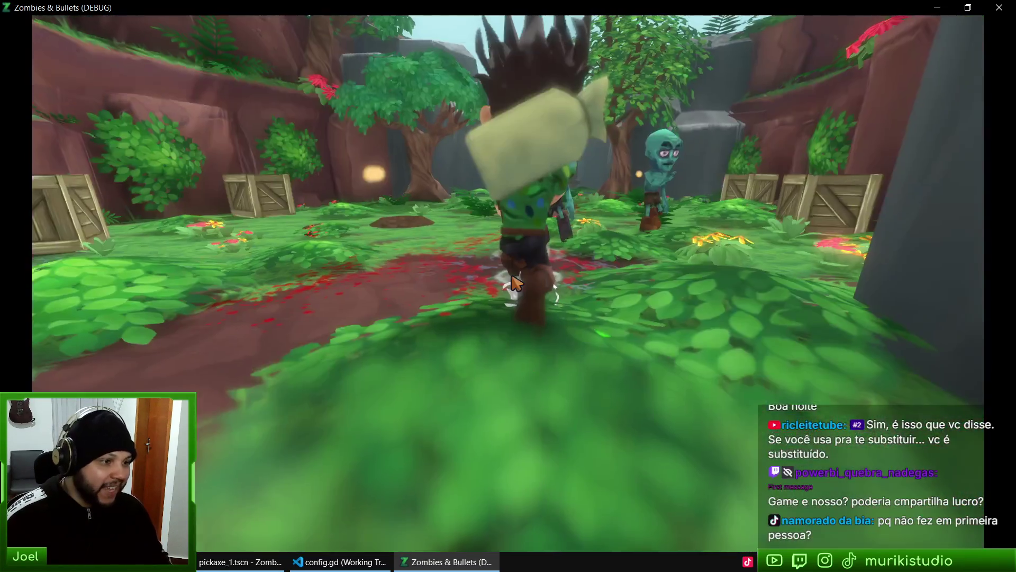
key(a)
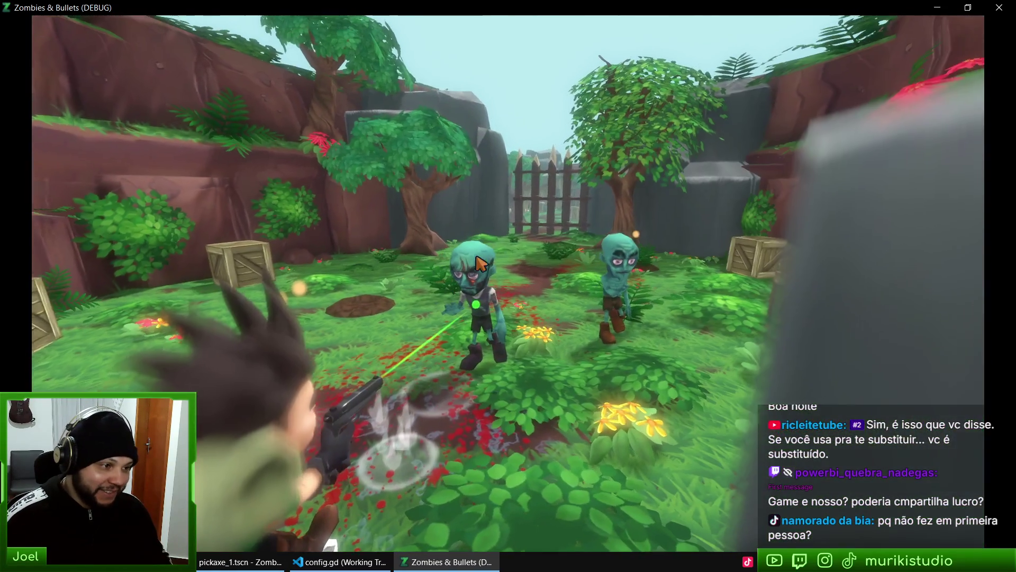
key(d)
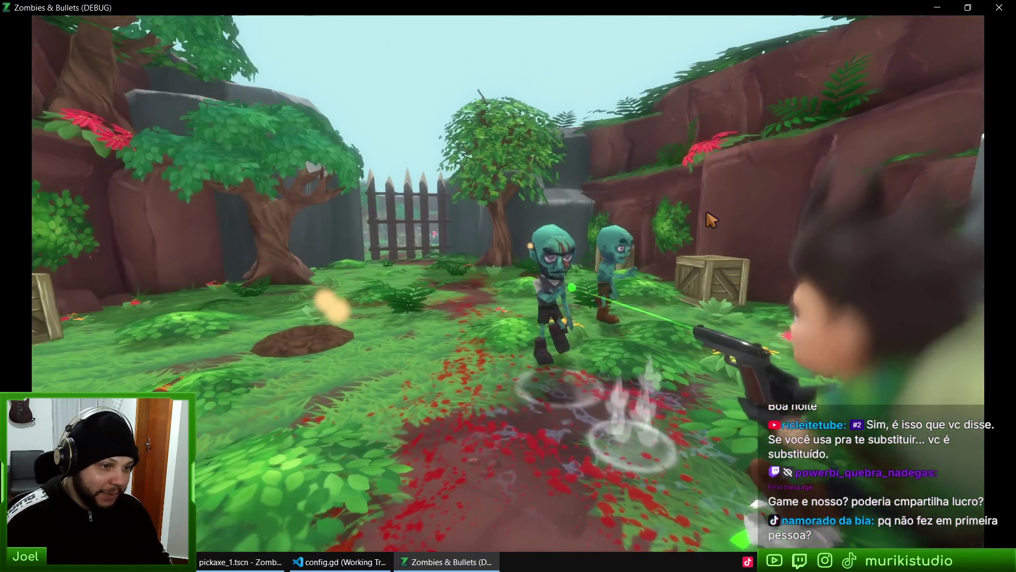
key(w)
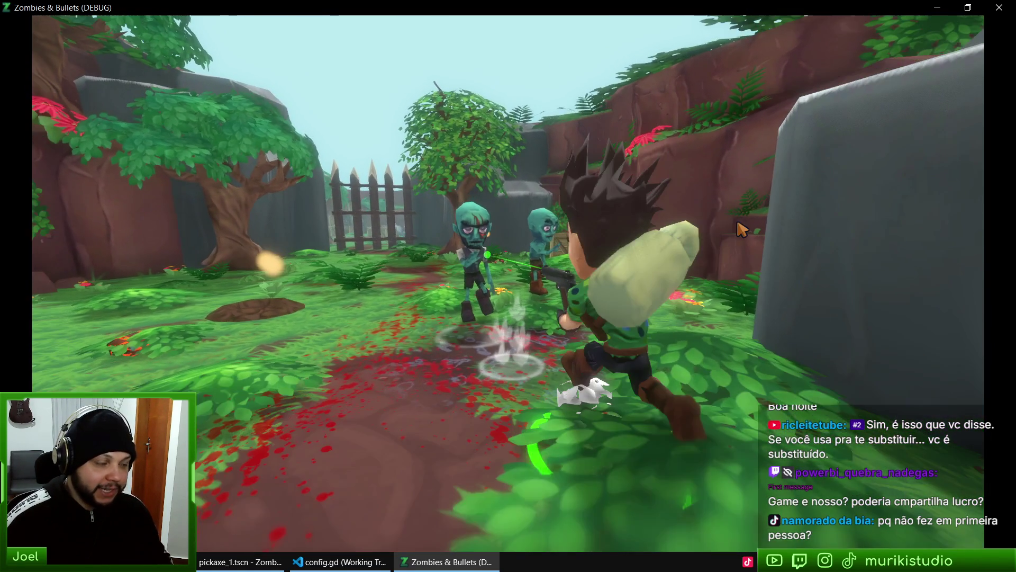
Attack the two zombies beside the spiked wooden fence
click(726, 225)
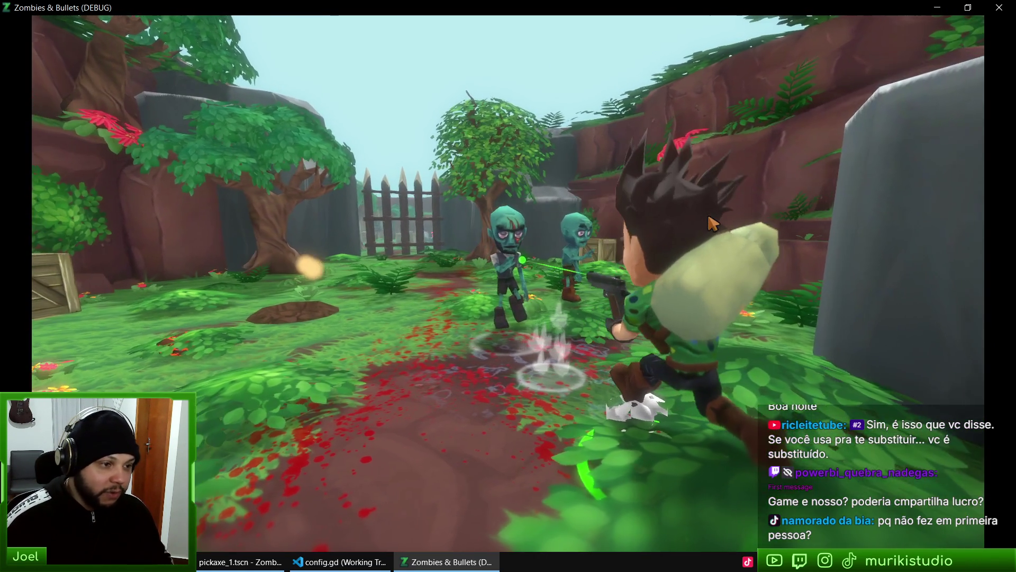
click(714, 223)
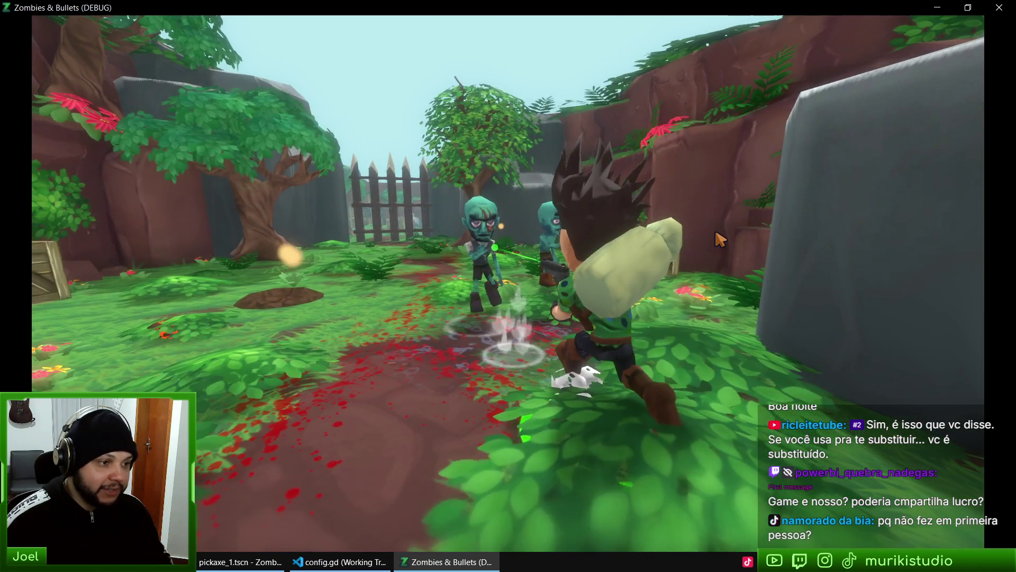
click(722, 239)
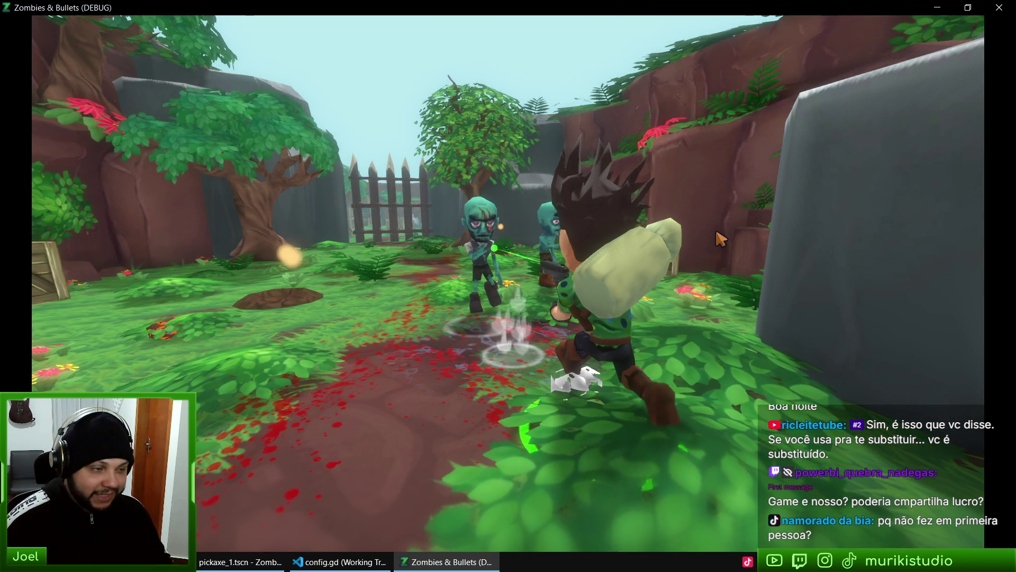
click(721, 239)
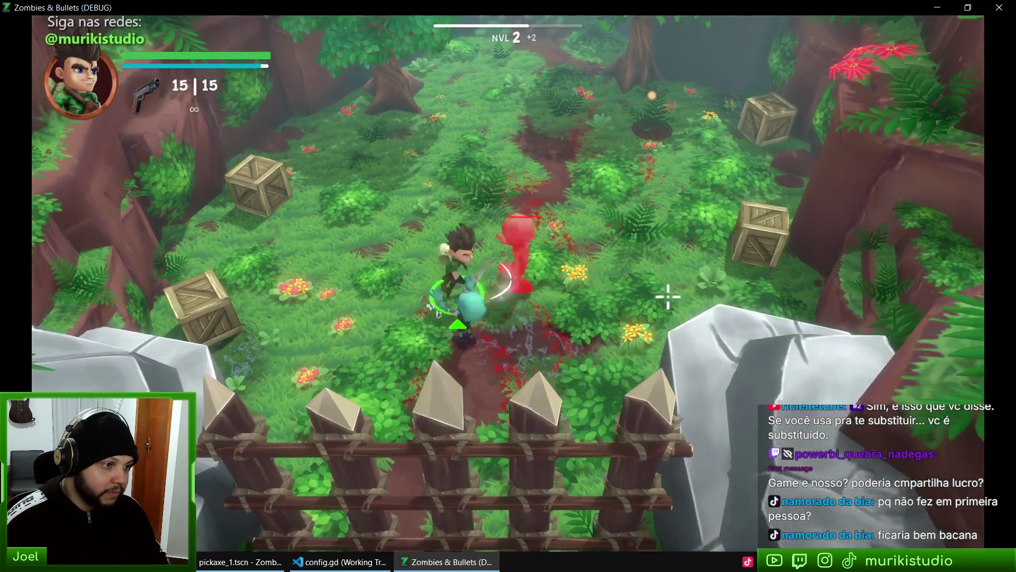
Move up the path and shoot down the nearby zombie
key(w)
click(614, 354)
click(561, 411)
click(614, 339)
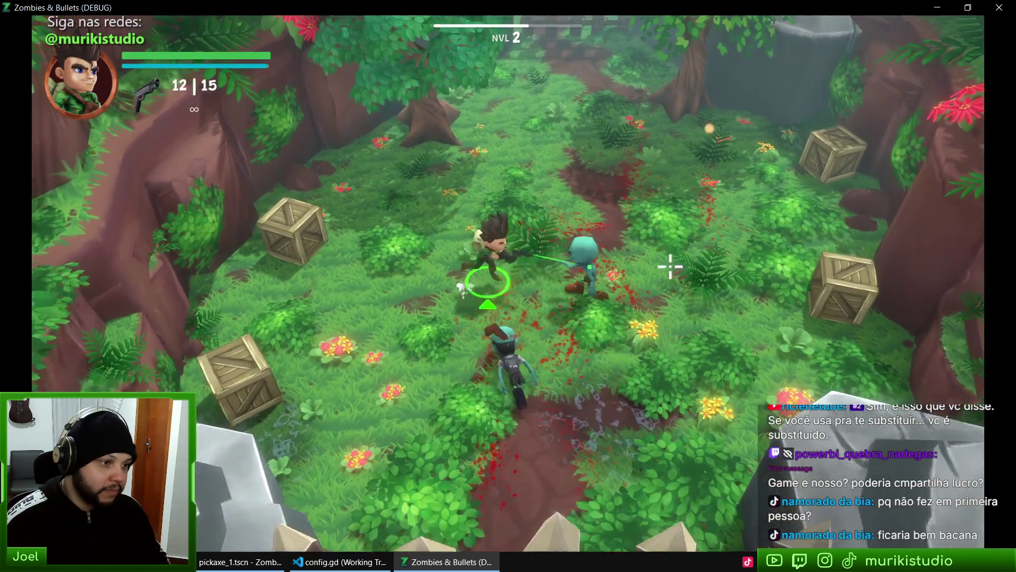
click(671, 268)
click(653, 294)
click(635, 320)
Pause to check the Model Quality slider under Opções > Vídeo, then resume play
key(Escape)
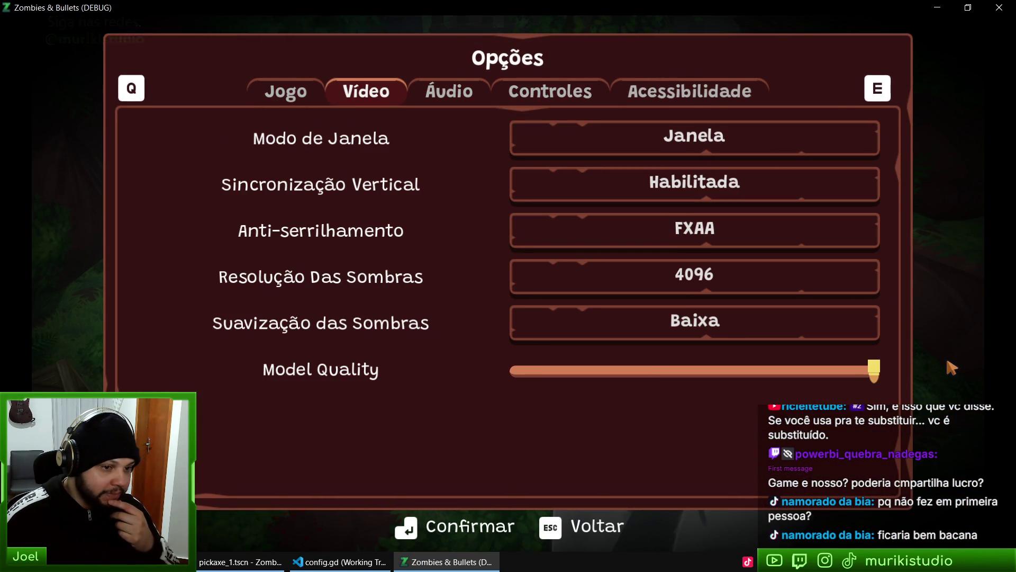
click(572, 497)
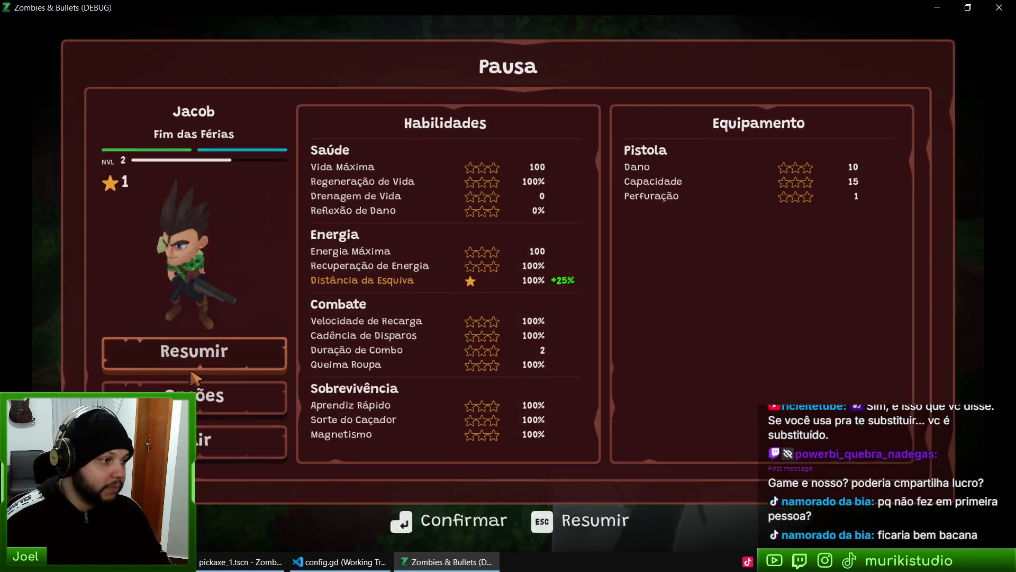
click(192, 369)
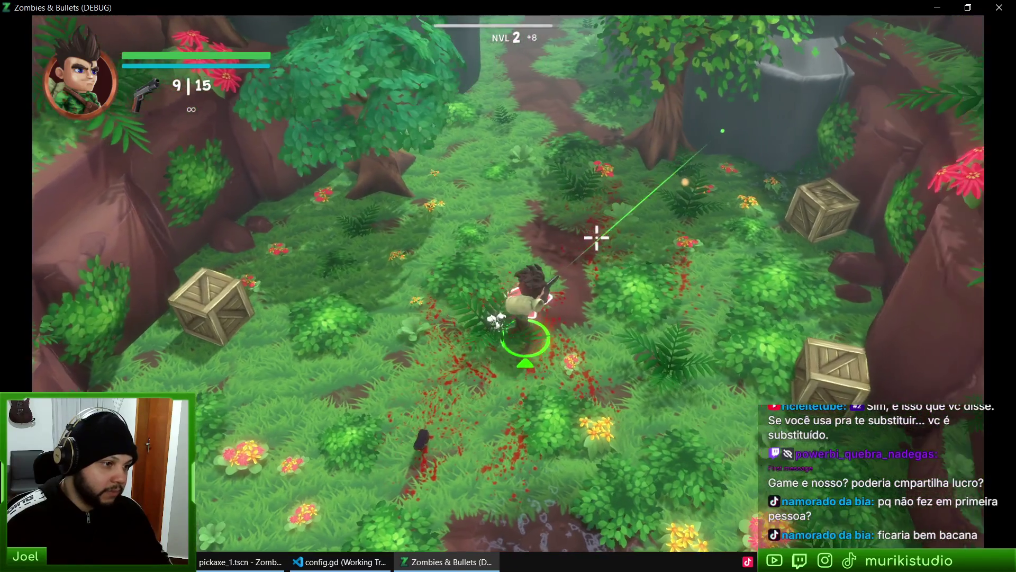
Walk up the jungle path smashing the wooden crates to reach level 3
key(d)
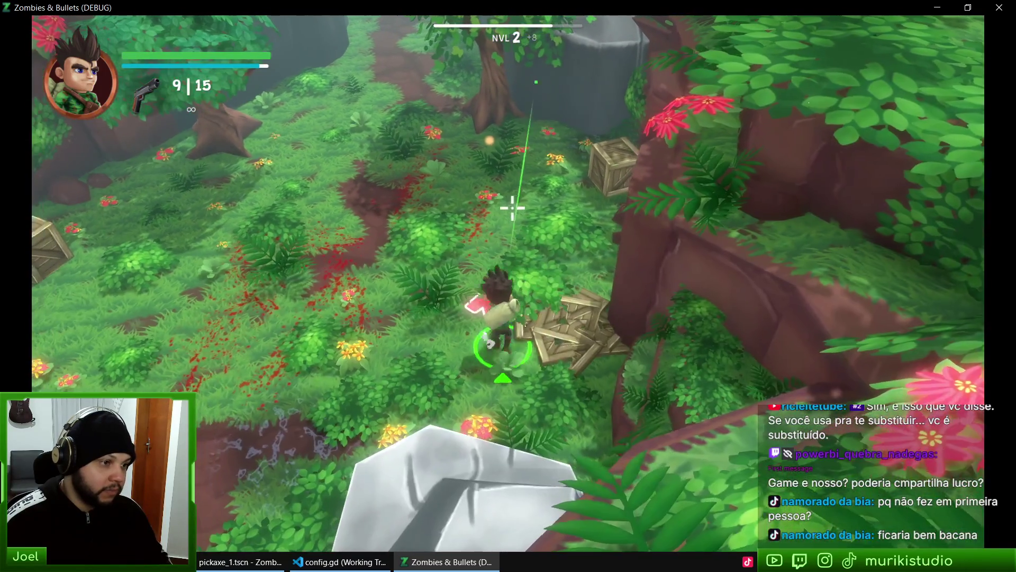
click(507, 202)
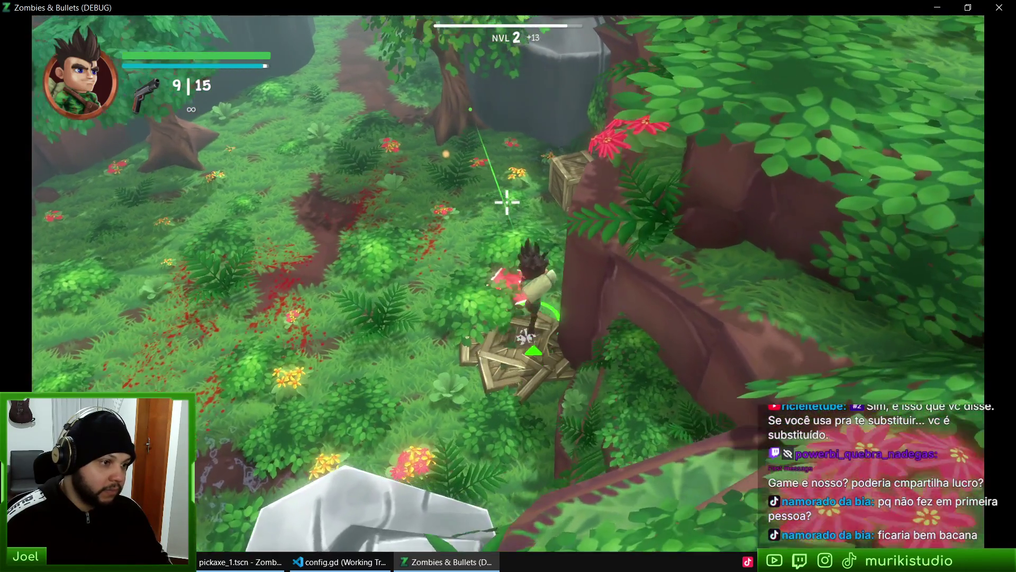
key(w)
click(548, 188)
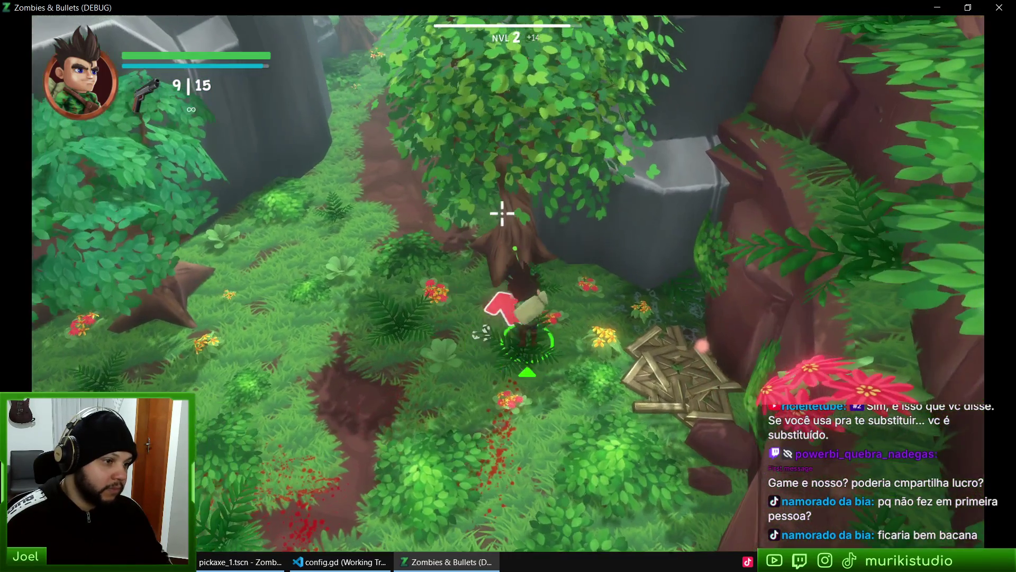
key(d)
click(503, 213)
key(w)
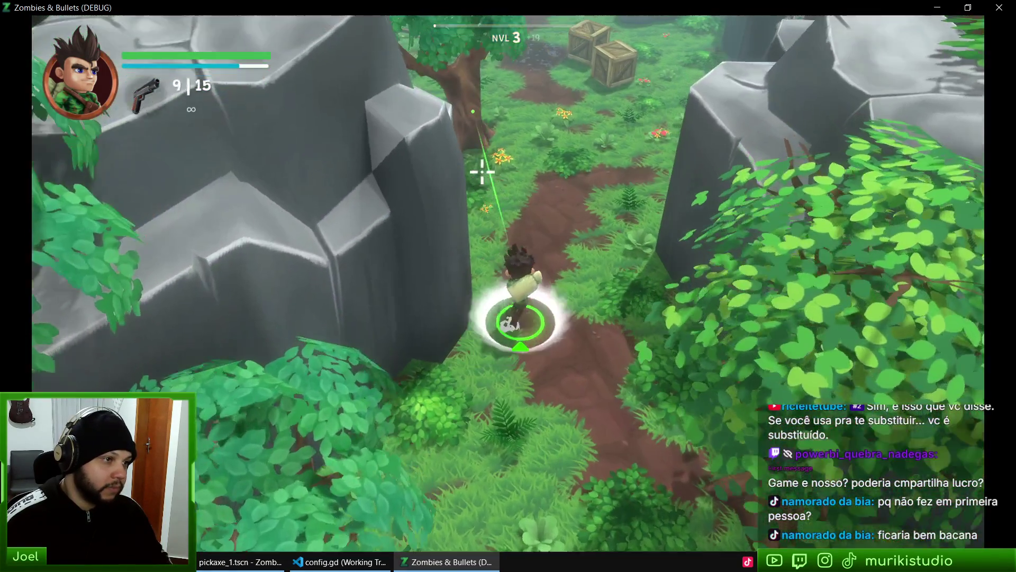
key(w)
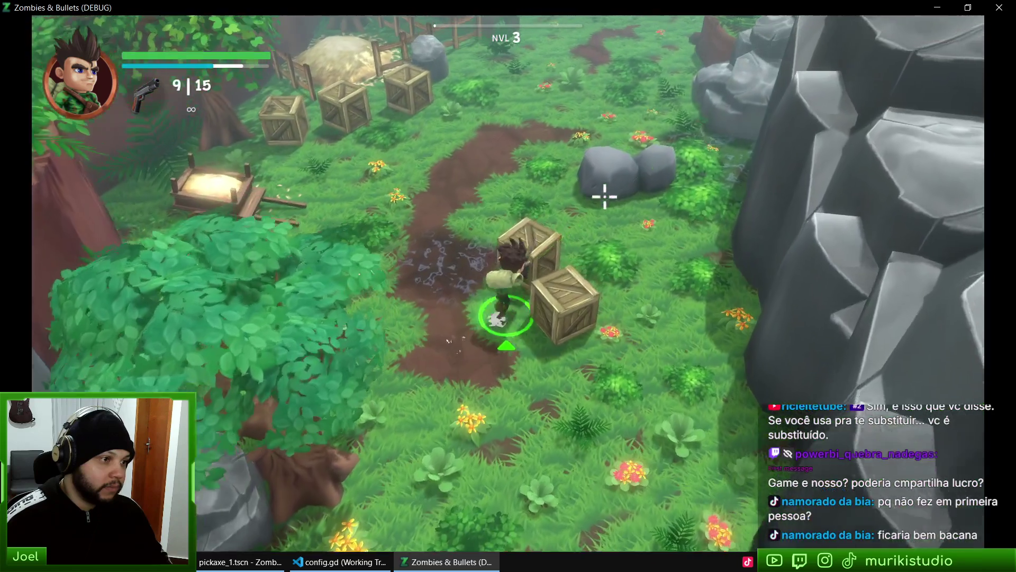
click(572, 229)
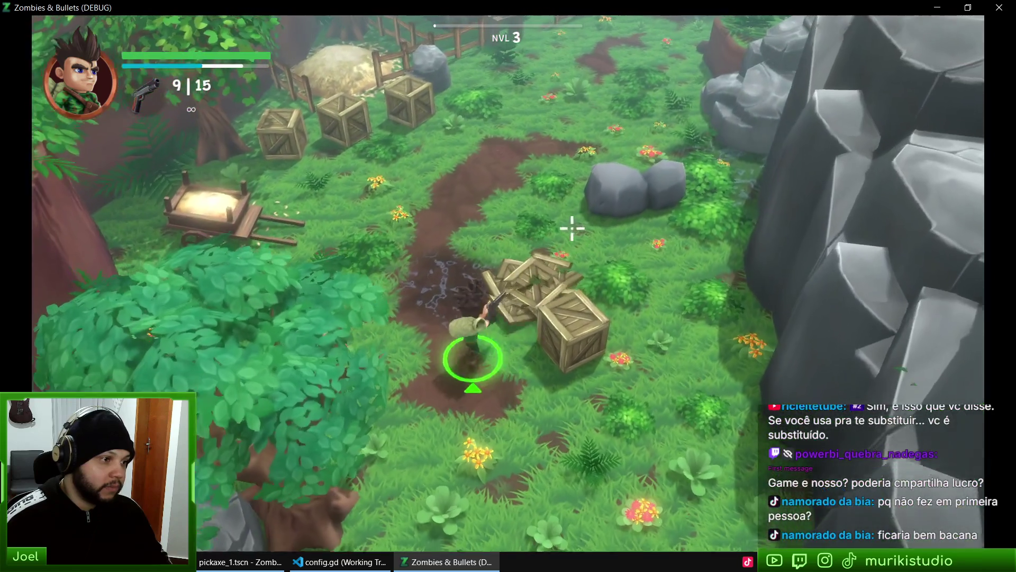
key(s)
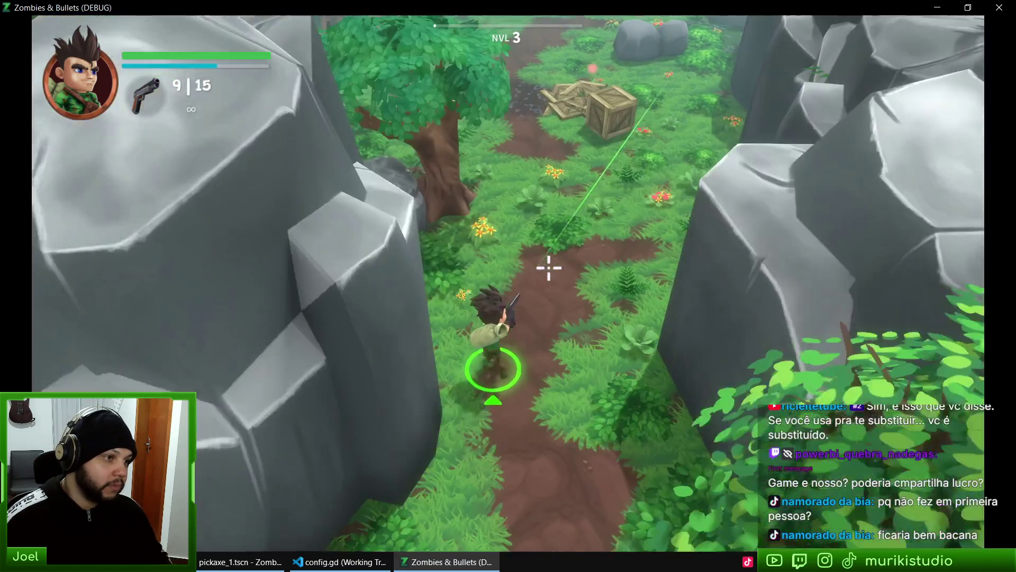
key(w)
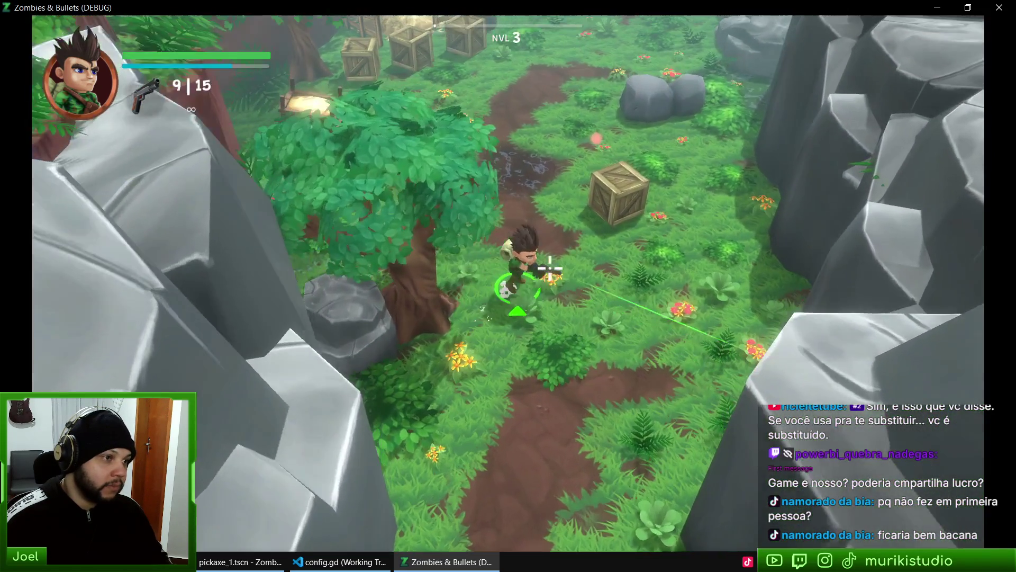